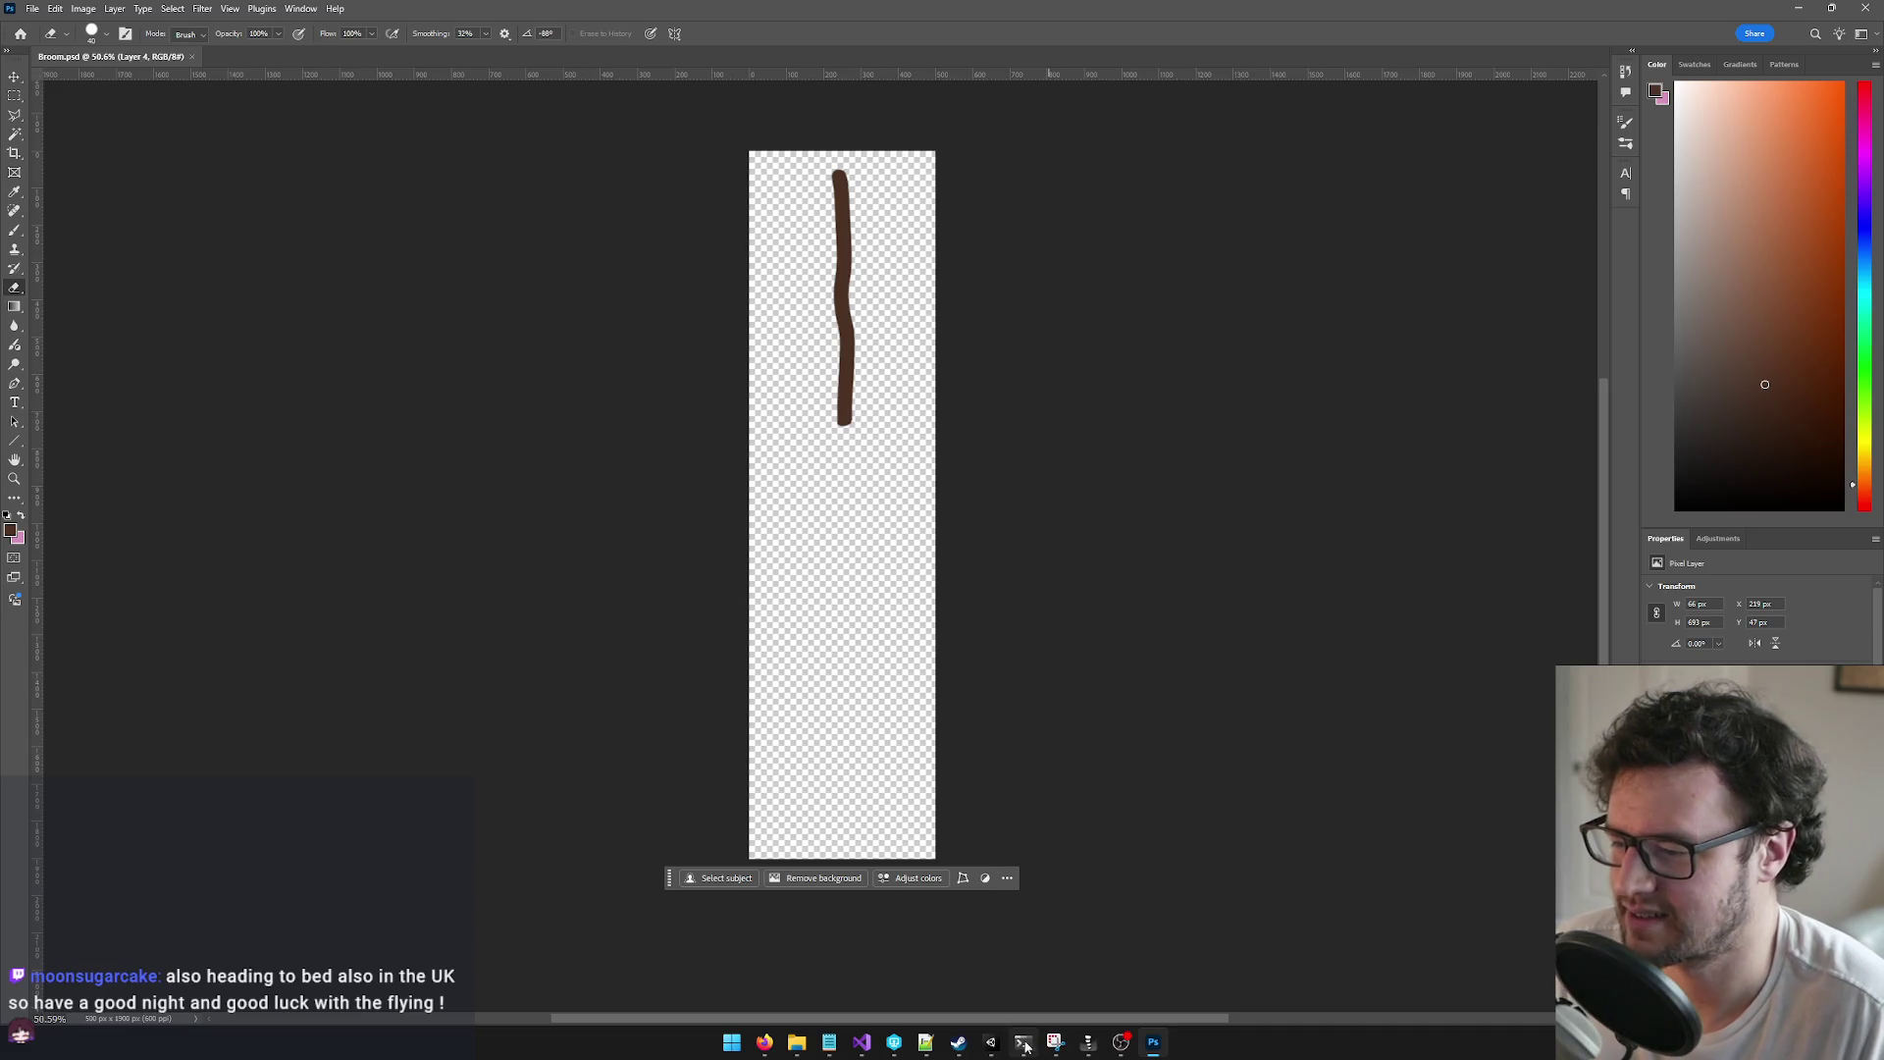
# Step: Switch from Photoshop's broom drawing to the Main Rig Update project in Spine Pro
pyautogui.moveTo(991, 1045)
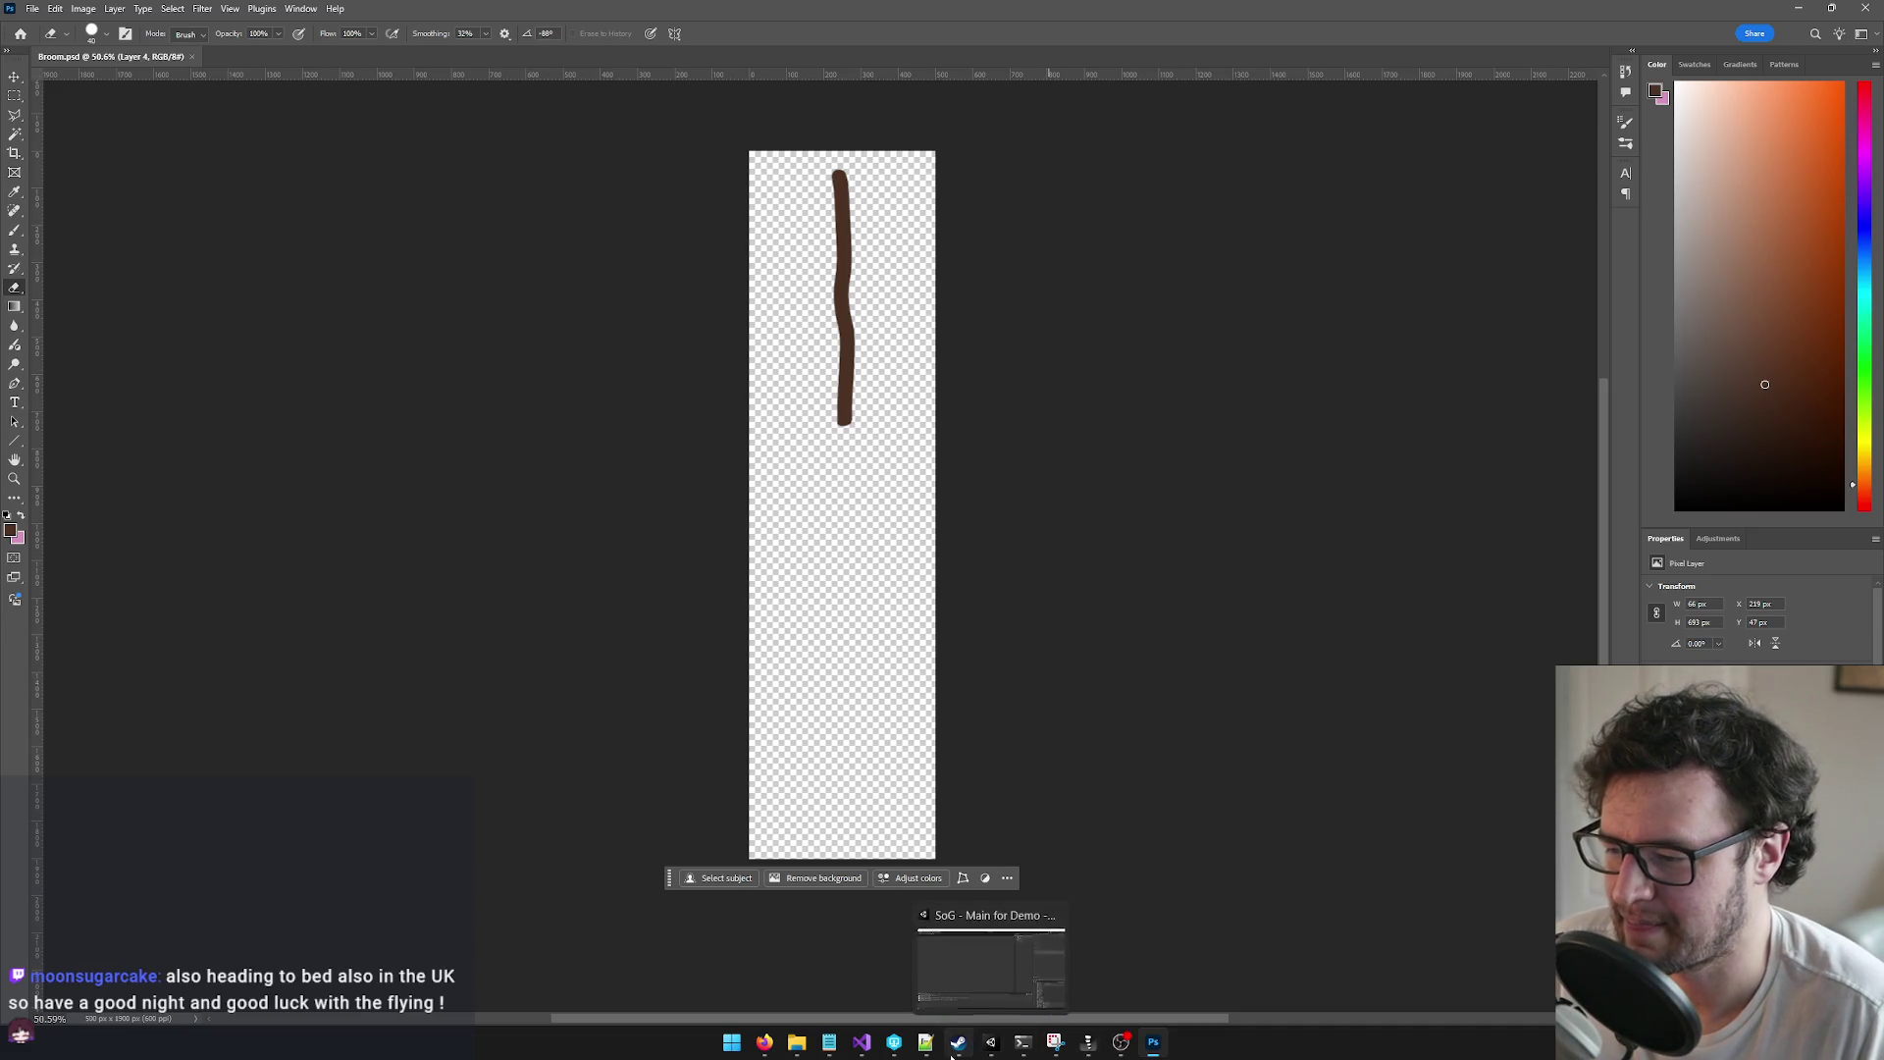
pyautogui.click(1091, 1044)
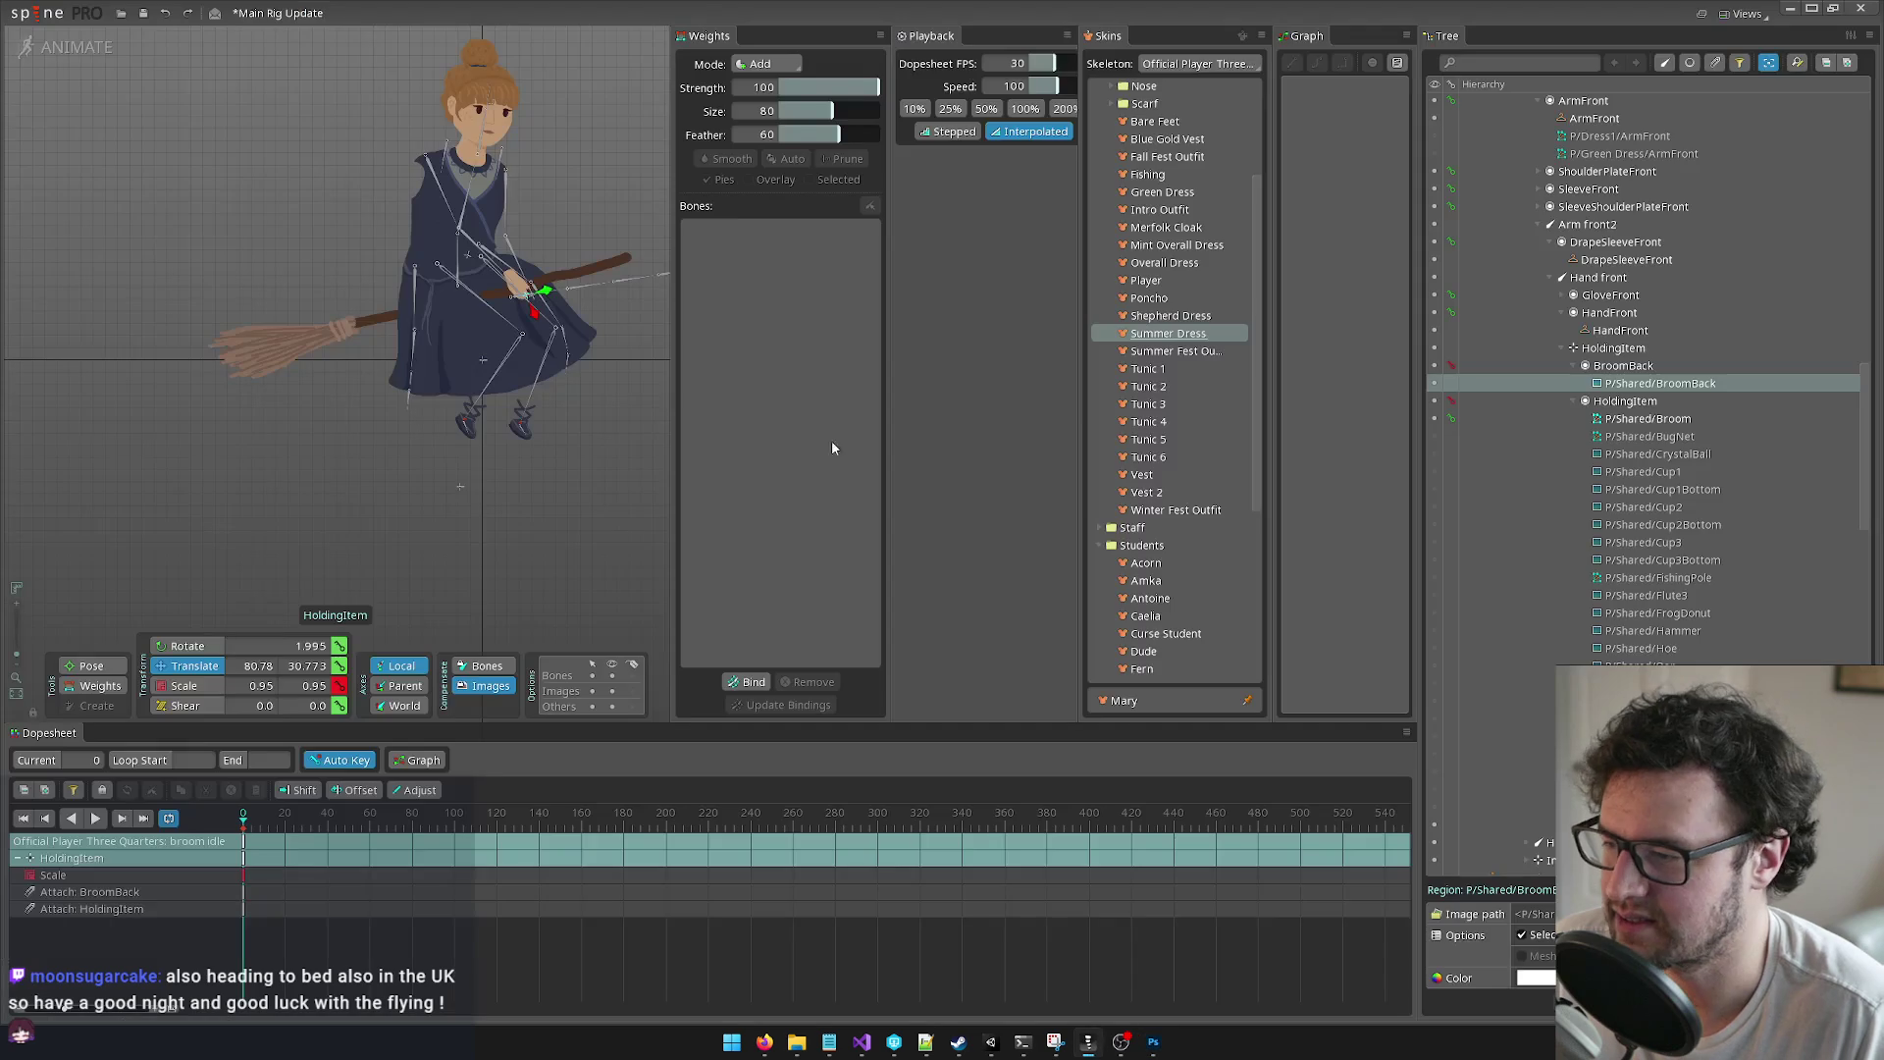
# Step: Select the P/Shared/Broom attachment and switch the rig from animate to setup mode
pyautogui.scroll(3, 616, 382)
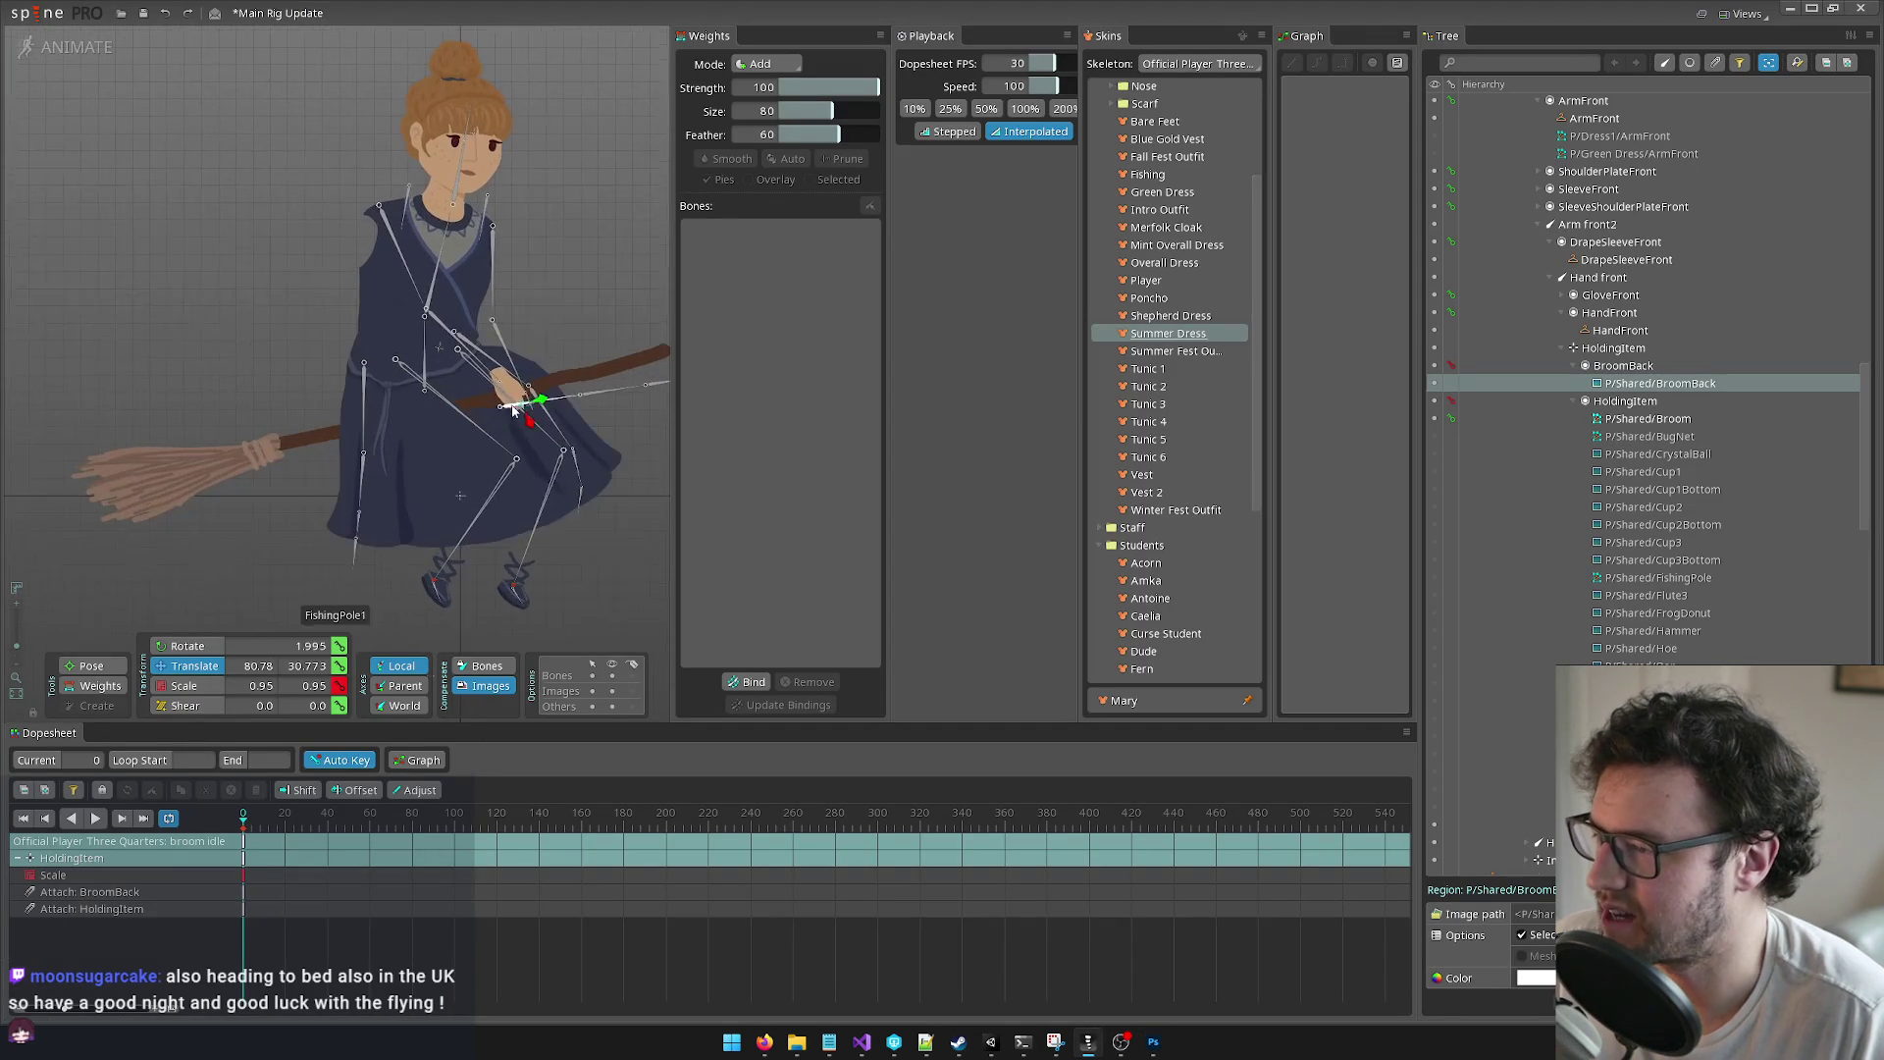
pyautogui.scroll(3, 511, 392)
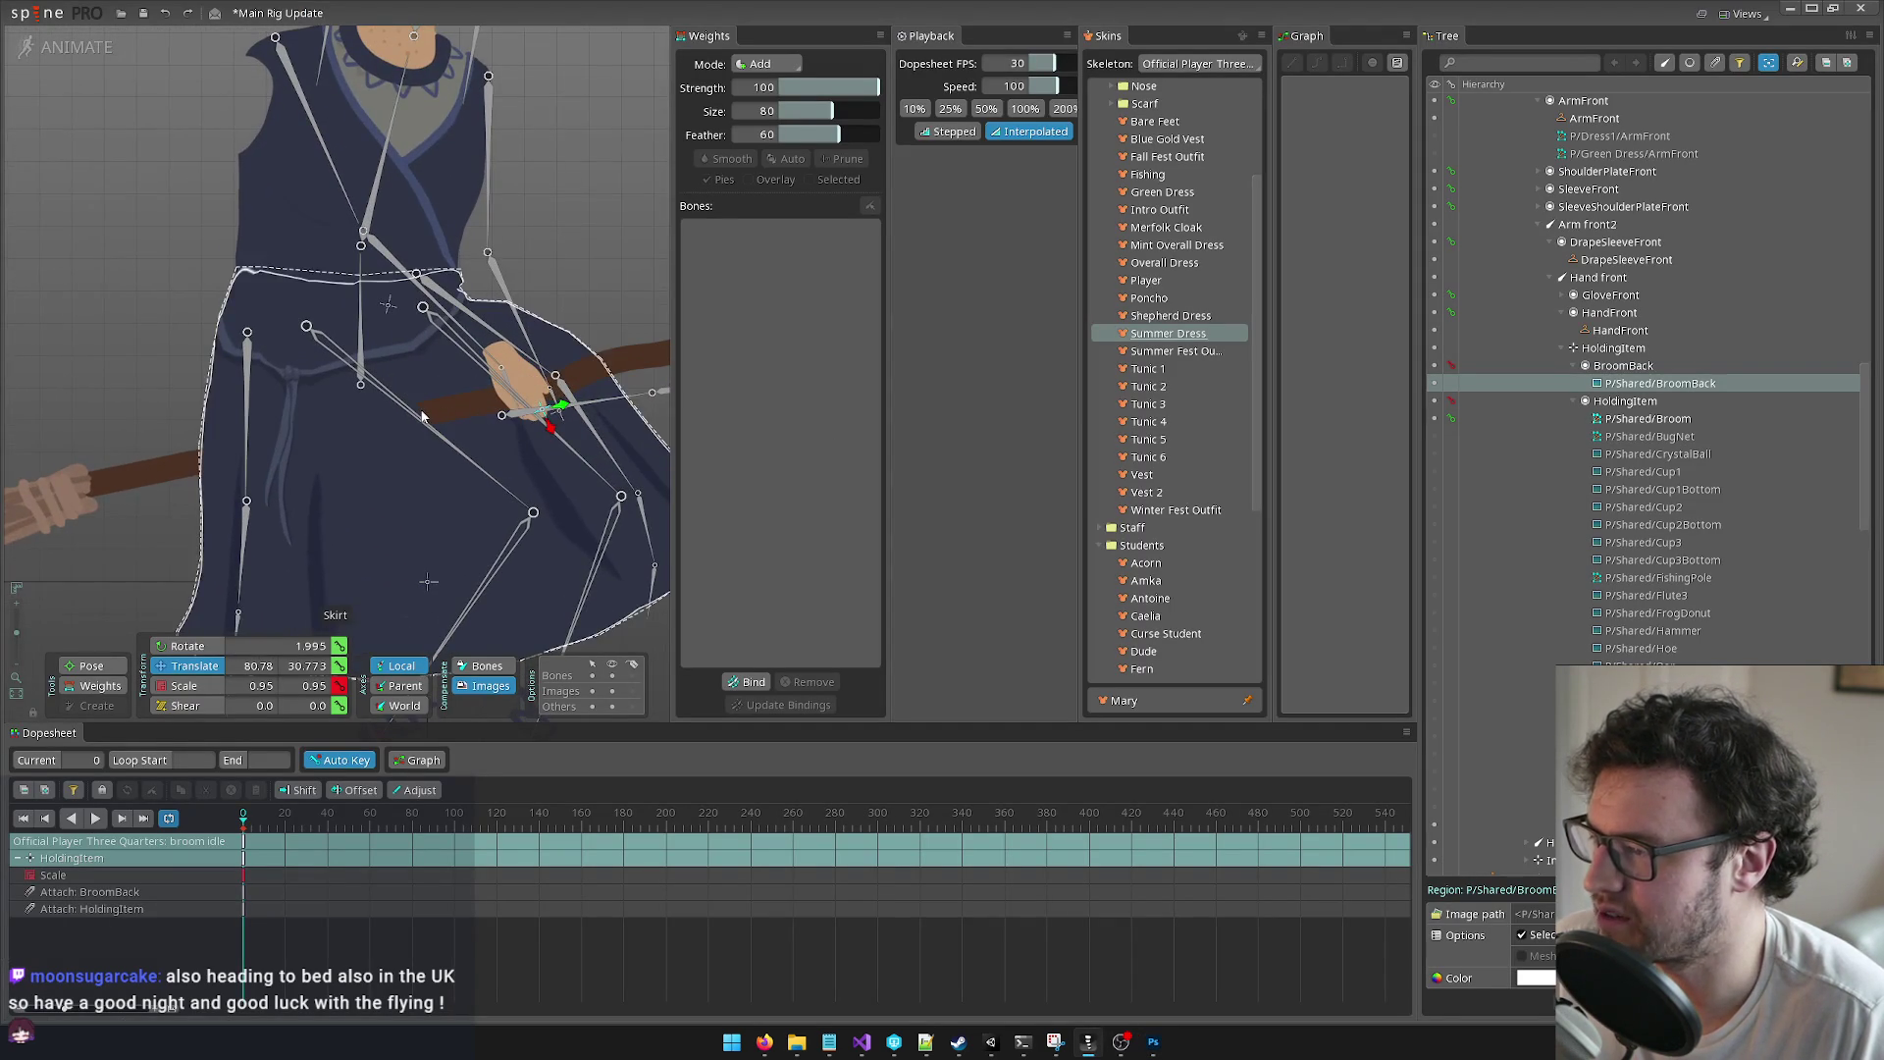
pyautogui.scroll(-2, 427, 420)
pyautogui.scroll(-2, 427, 420)
pyautogui.scroll(3, 357, 375)
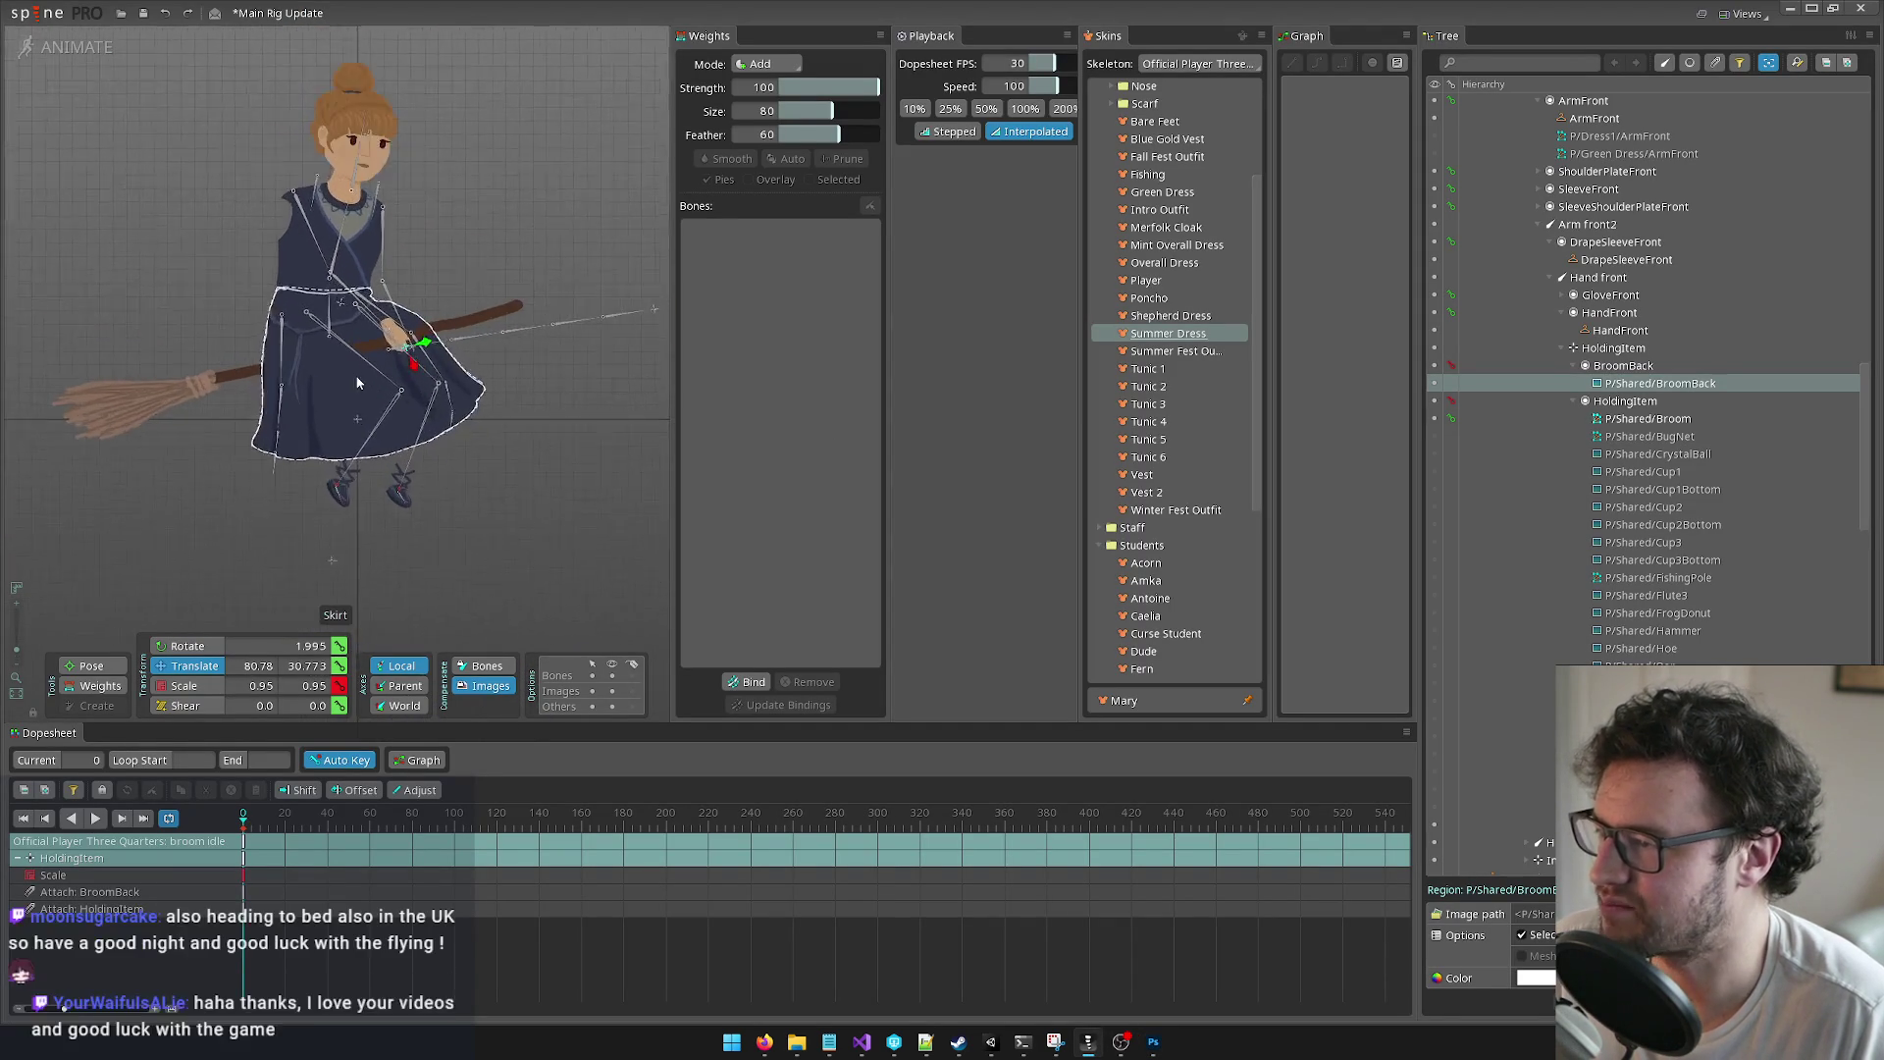
pyautogui.scroll(1, 343, 343)
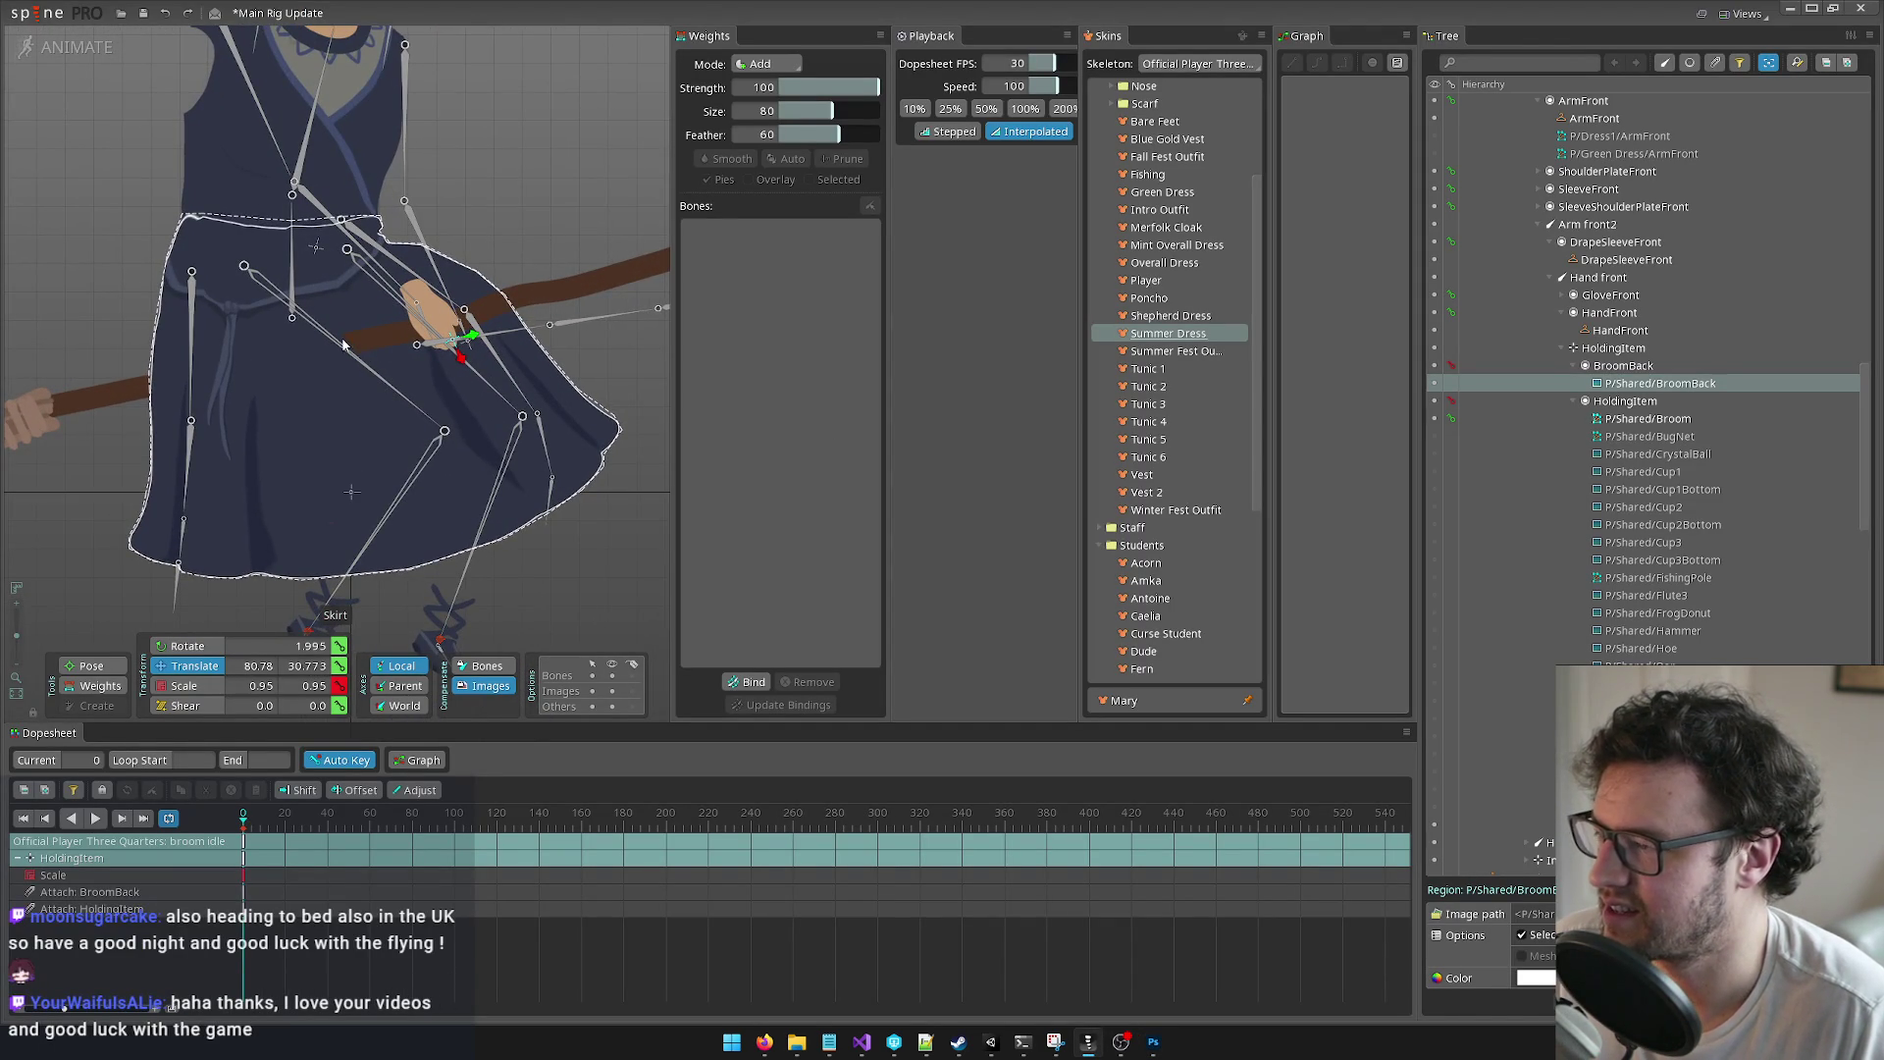
pyautogui.scroll(-3, 292, 336)
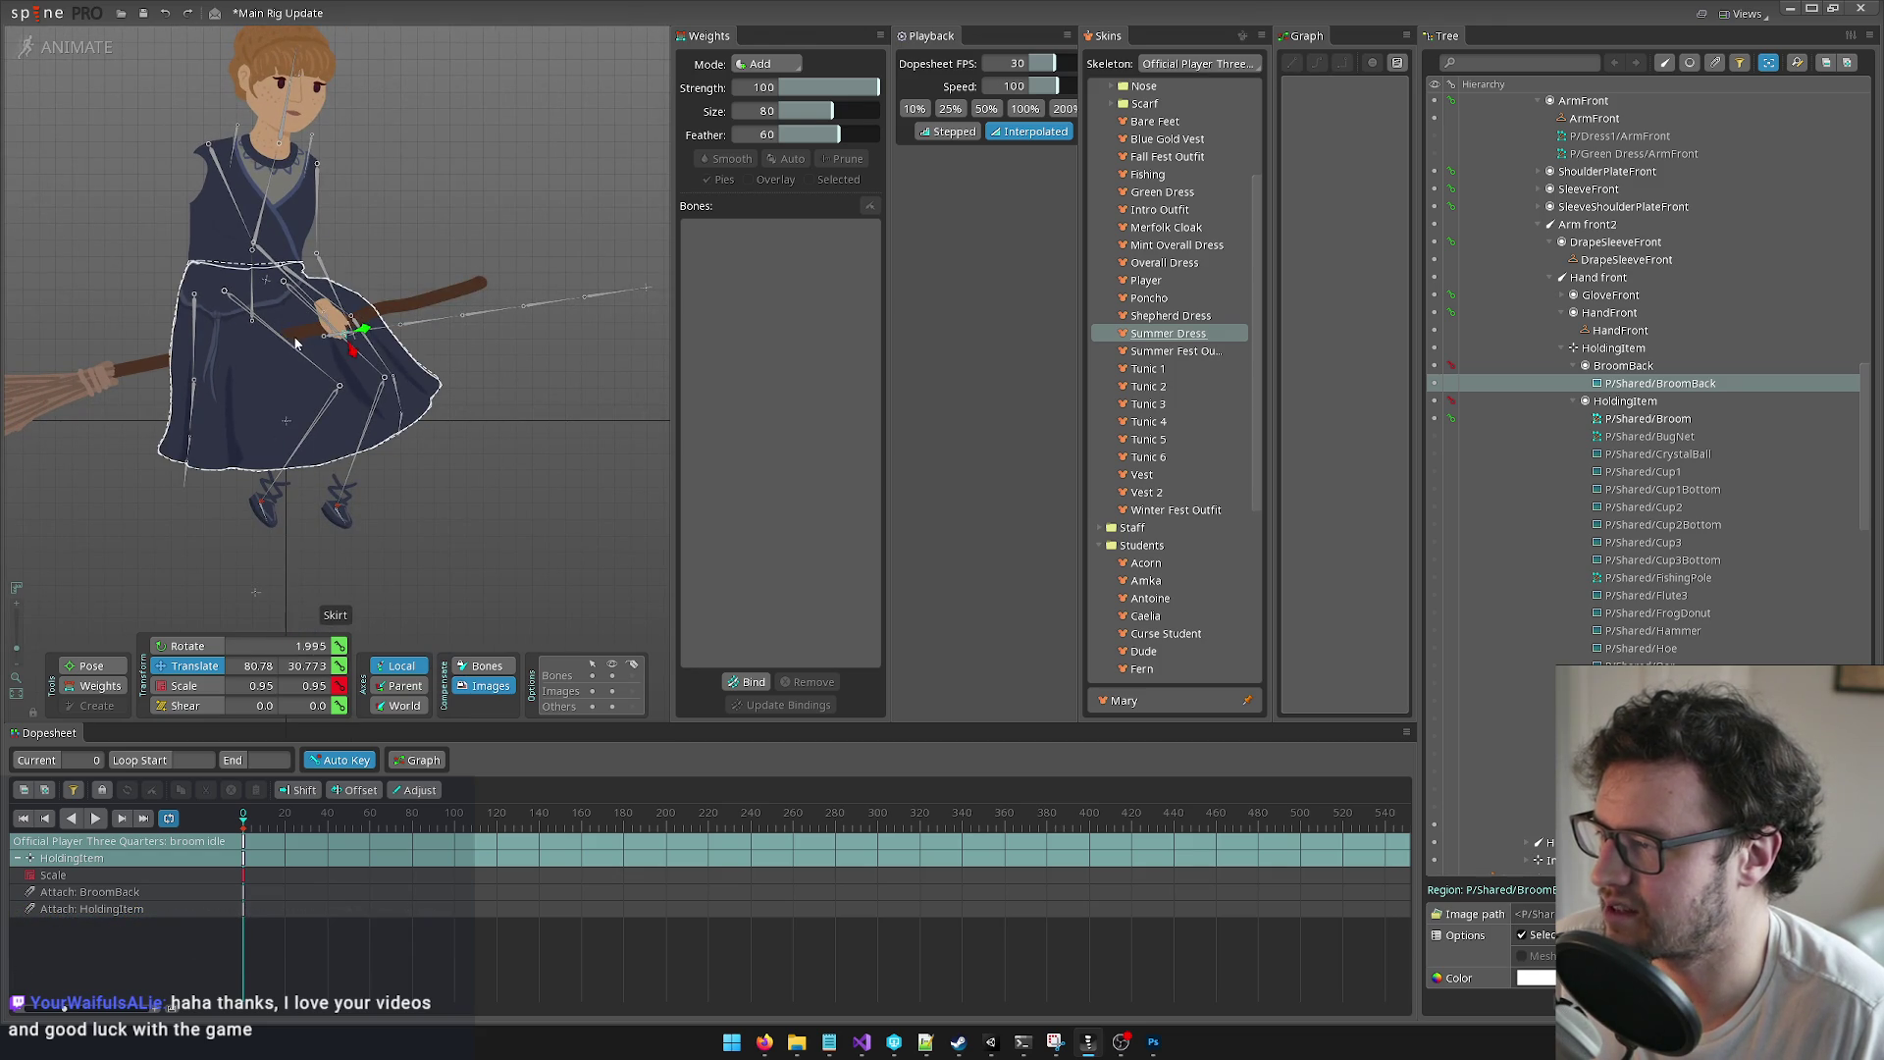
pyautogui.scroll(5, 383, 322)
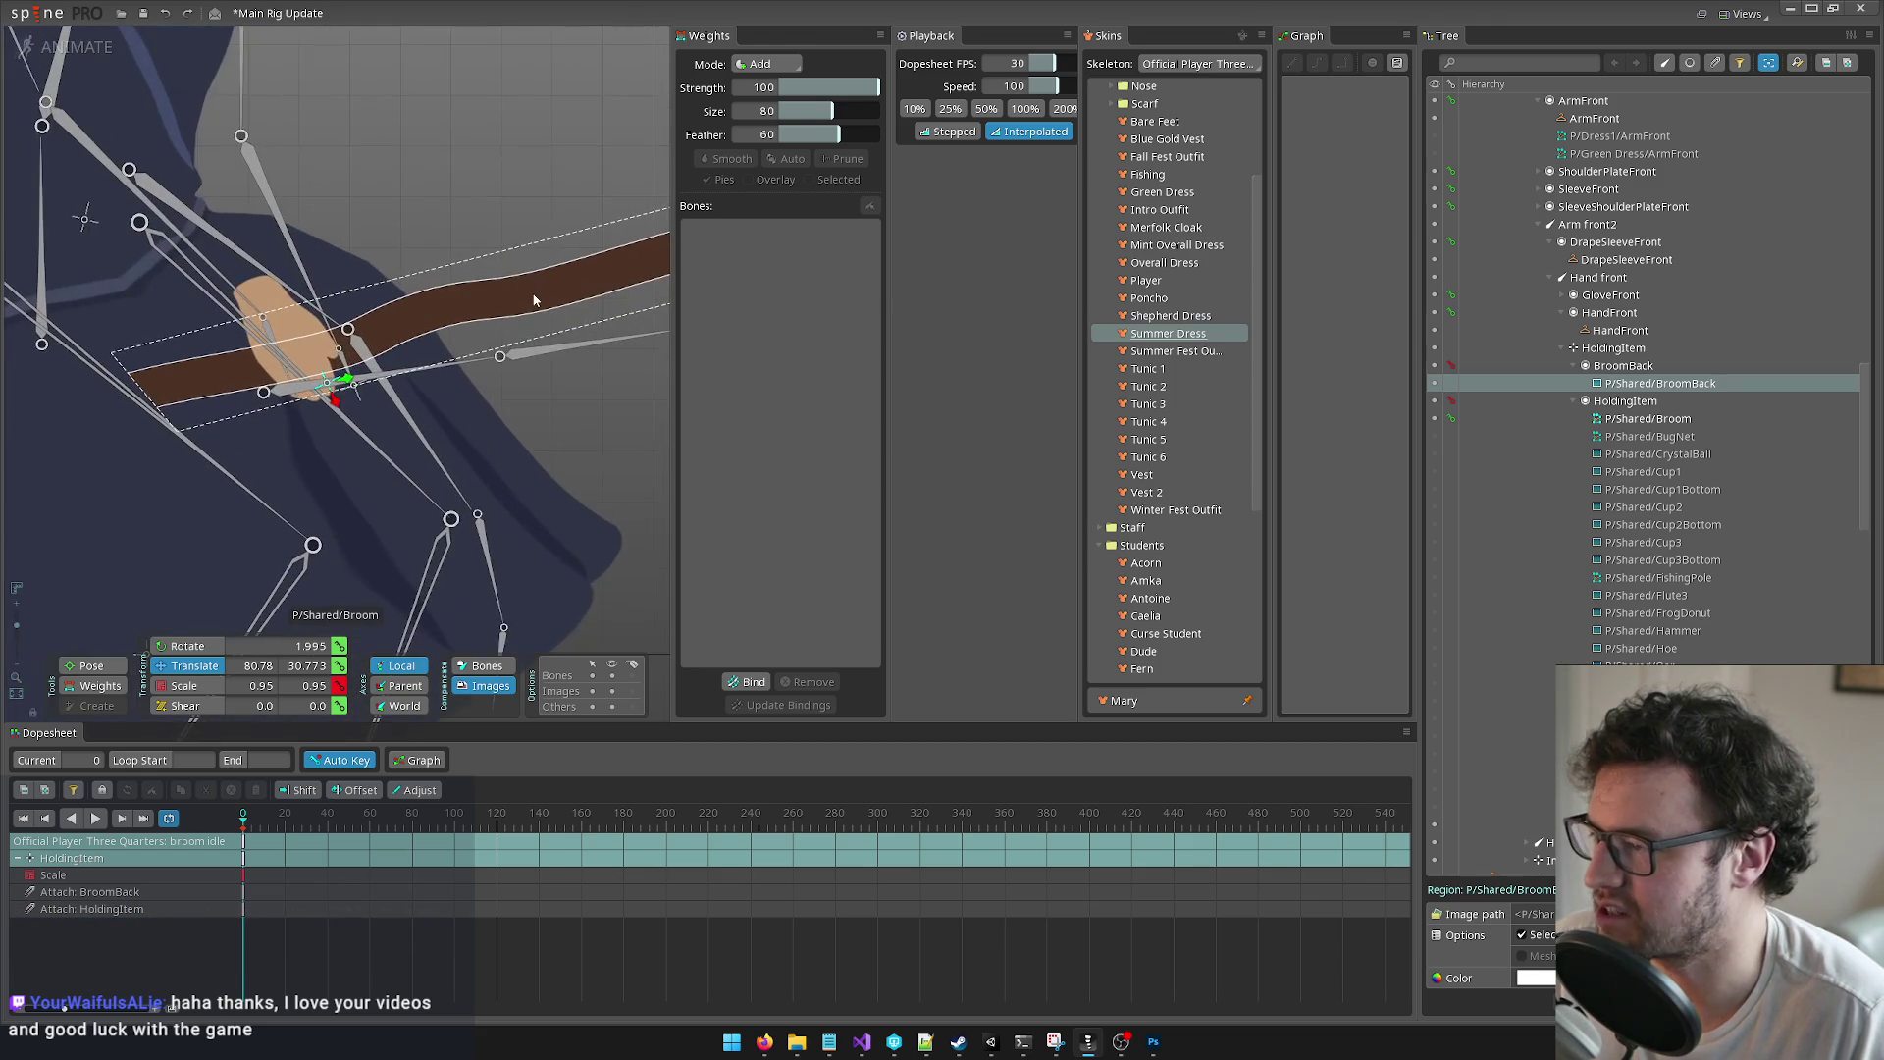
pyautogui.scroll(-5, 530, 299)
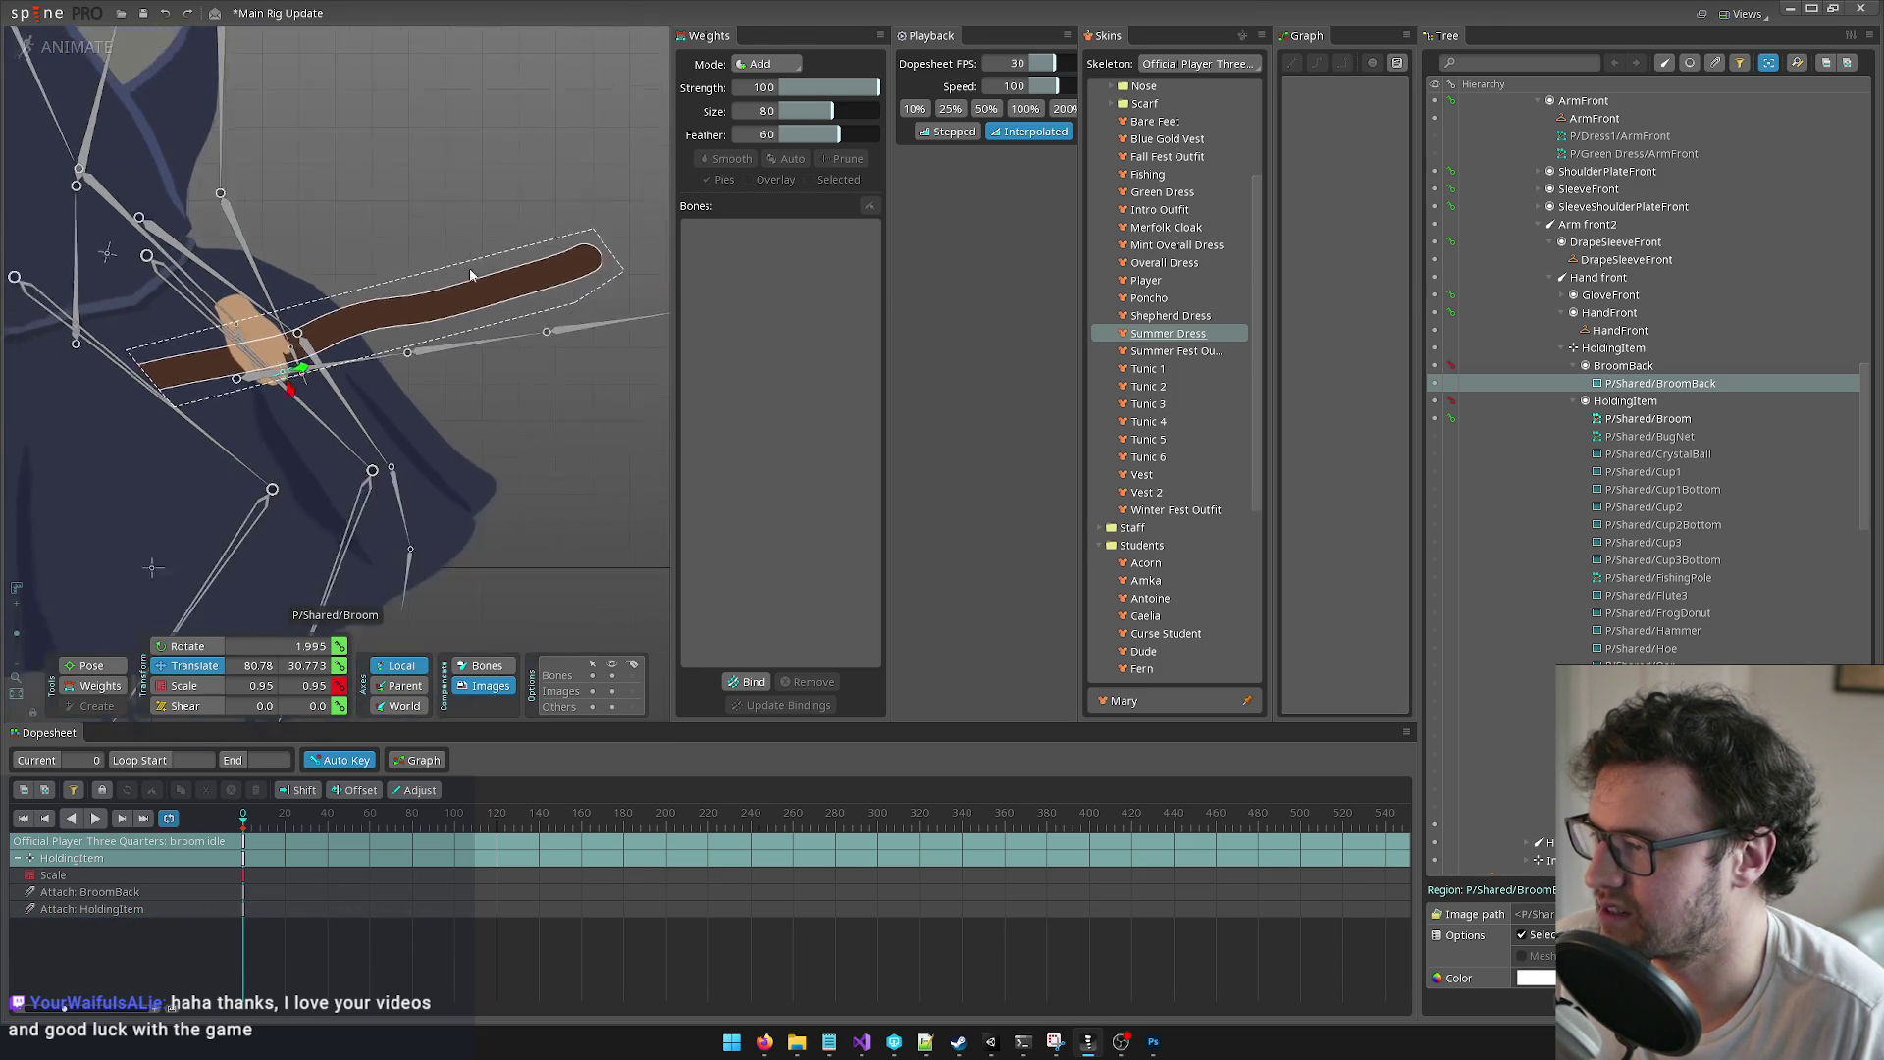
pyautogui.moveTo(424, 197); pyautogui.dragTo(508, 186)
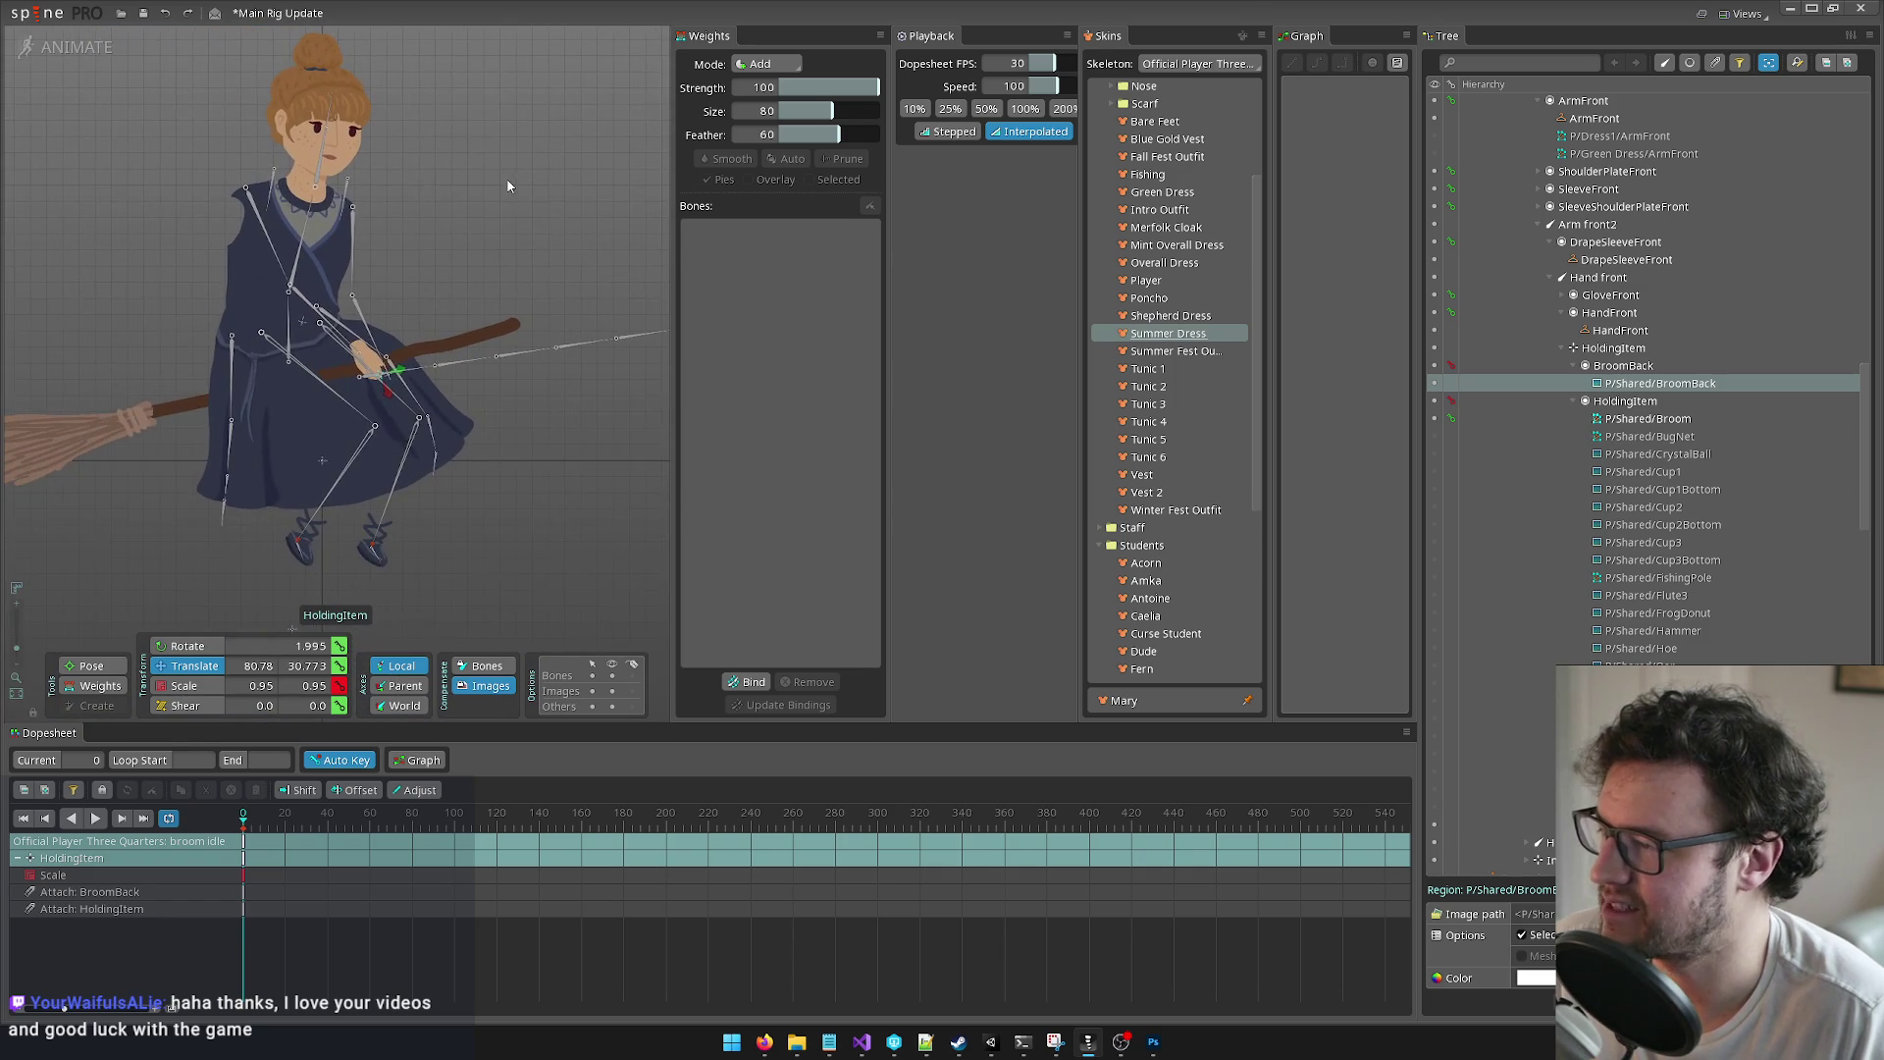
pyautogui.scroll(5, 530, 295)
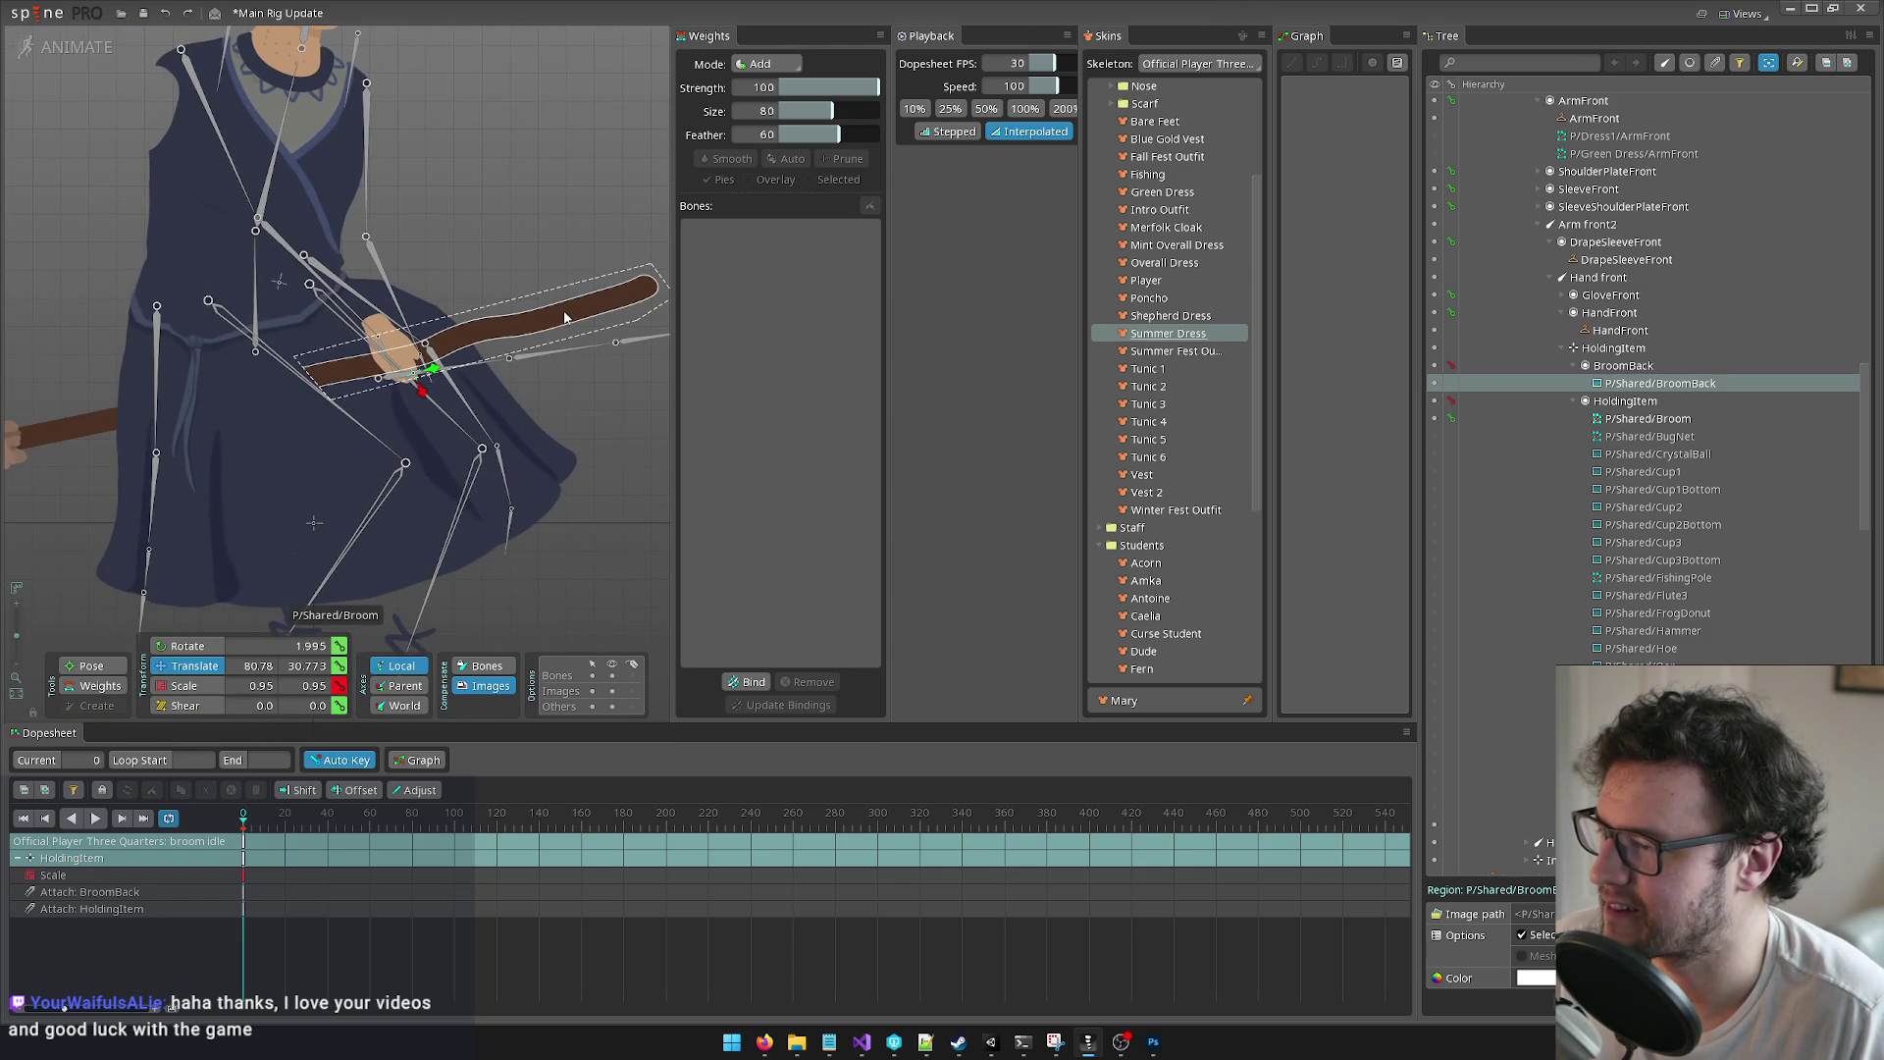
pyautogui.click(563, 314)
pyautogui.click(69, 47)
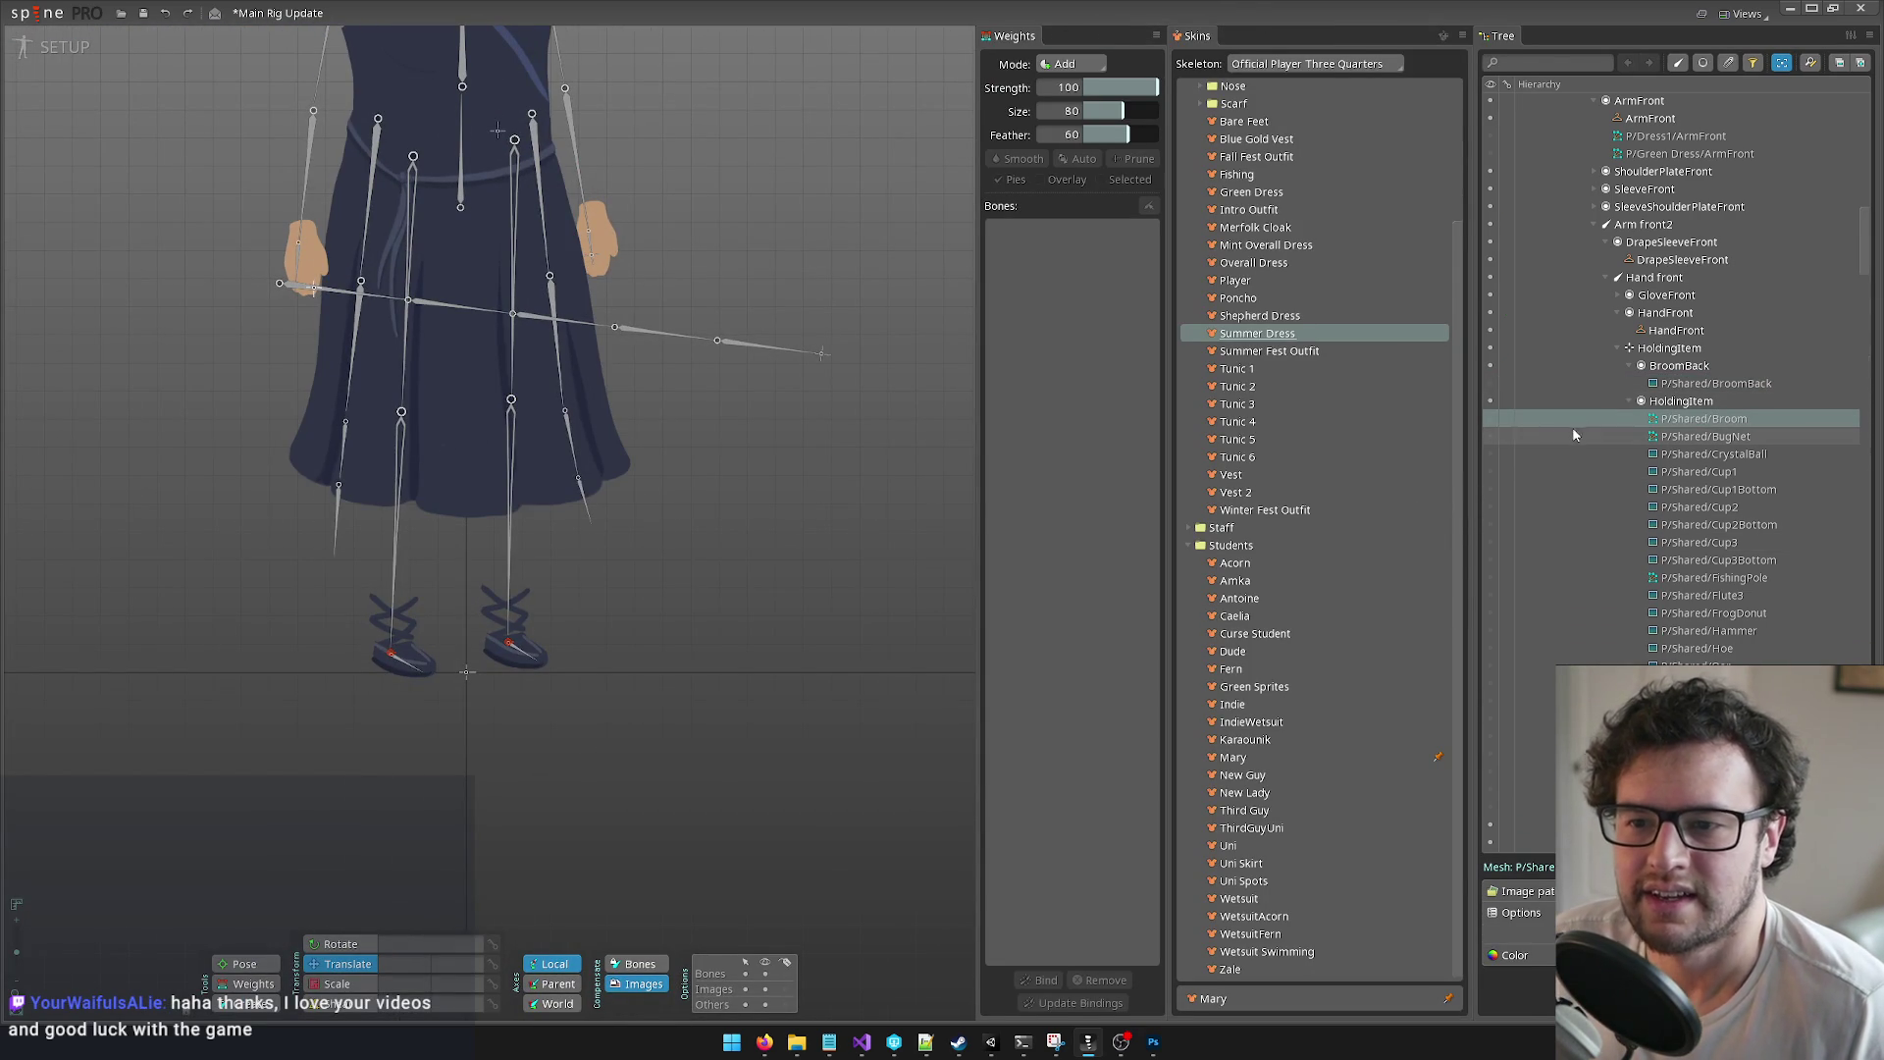
# Step: Show the broom and, in Edit Mesh, pull its left vertices further left to lengthen the handle
pyautogui.click(1488, 419)
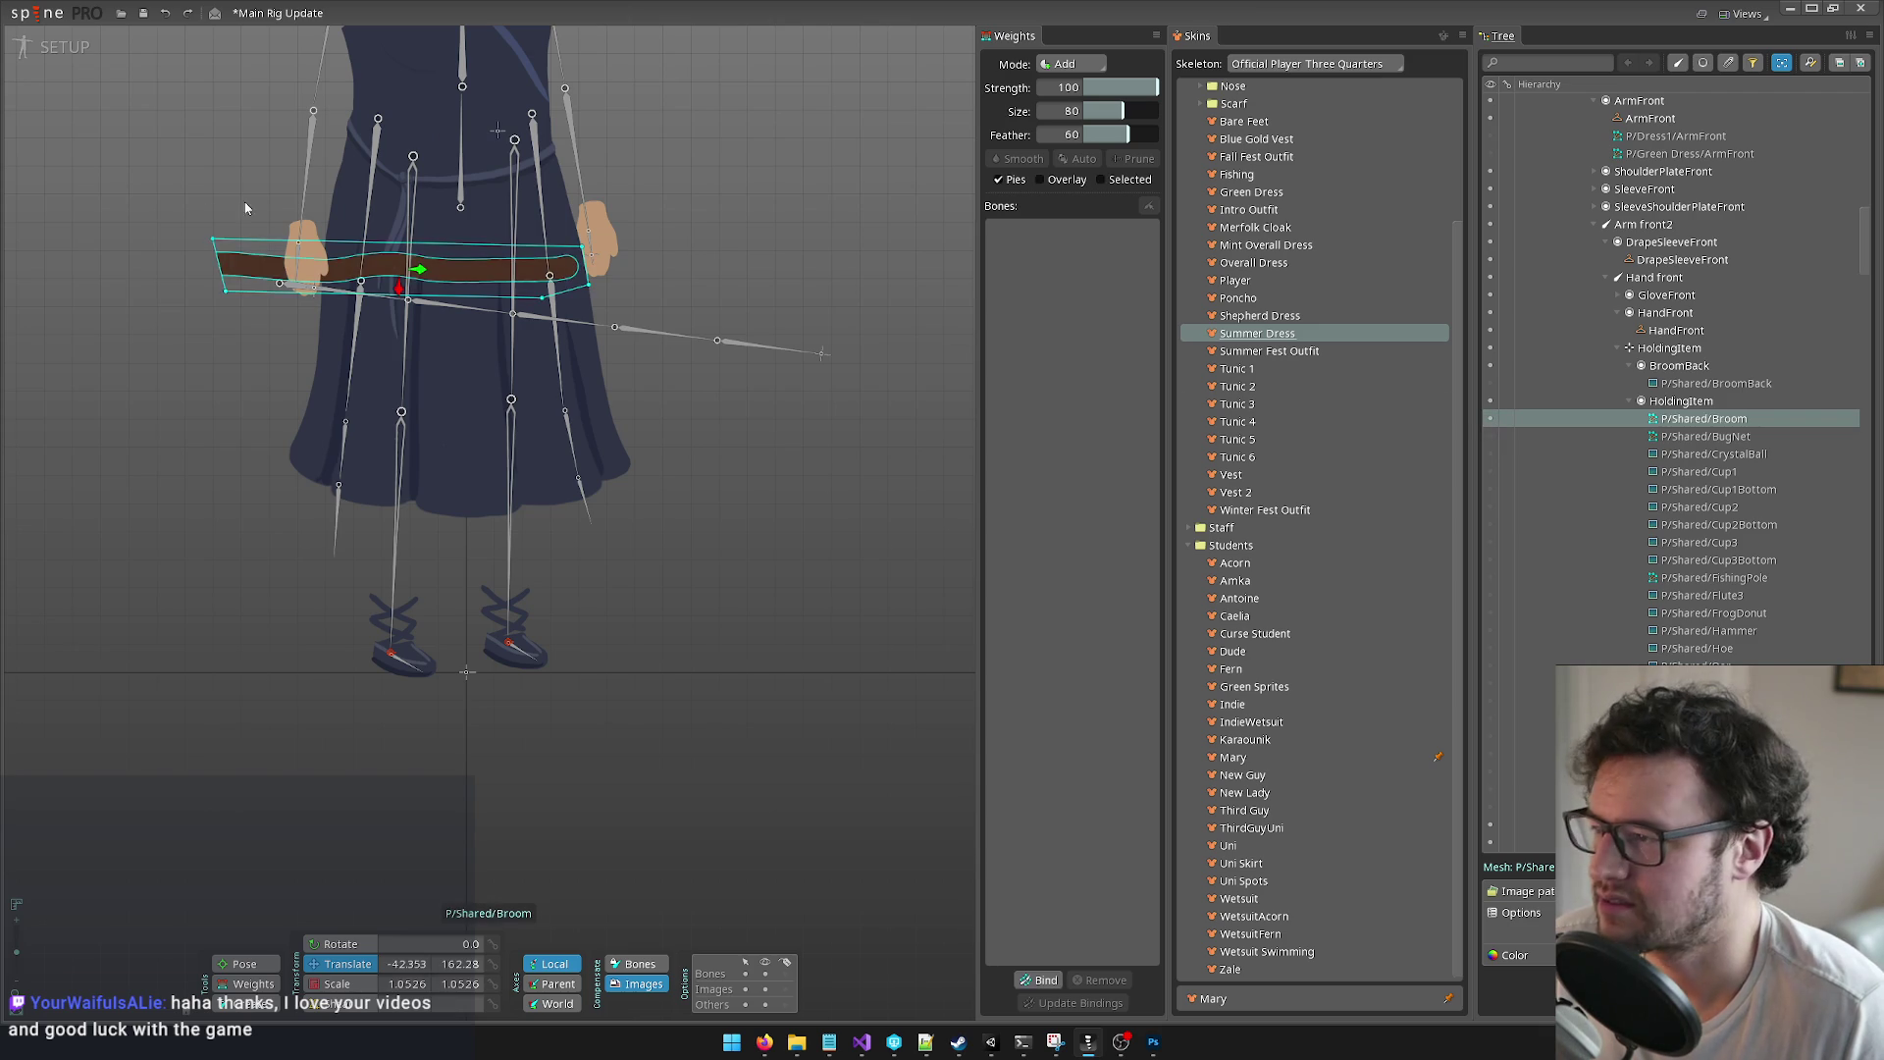
pyautogui.moveTo(212, 241); pyautogui.dragTo(182, 241)
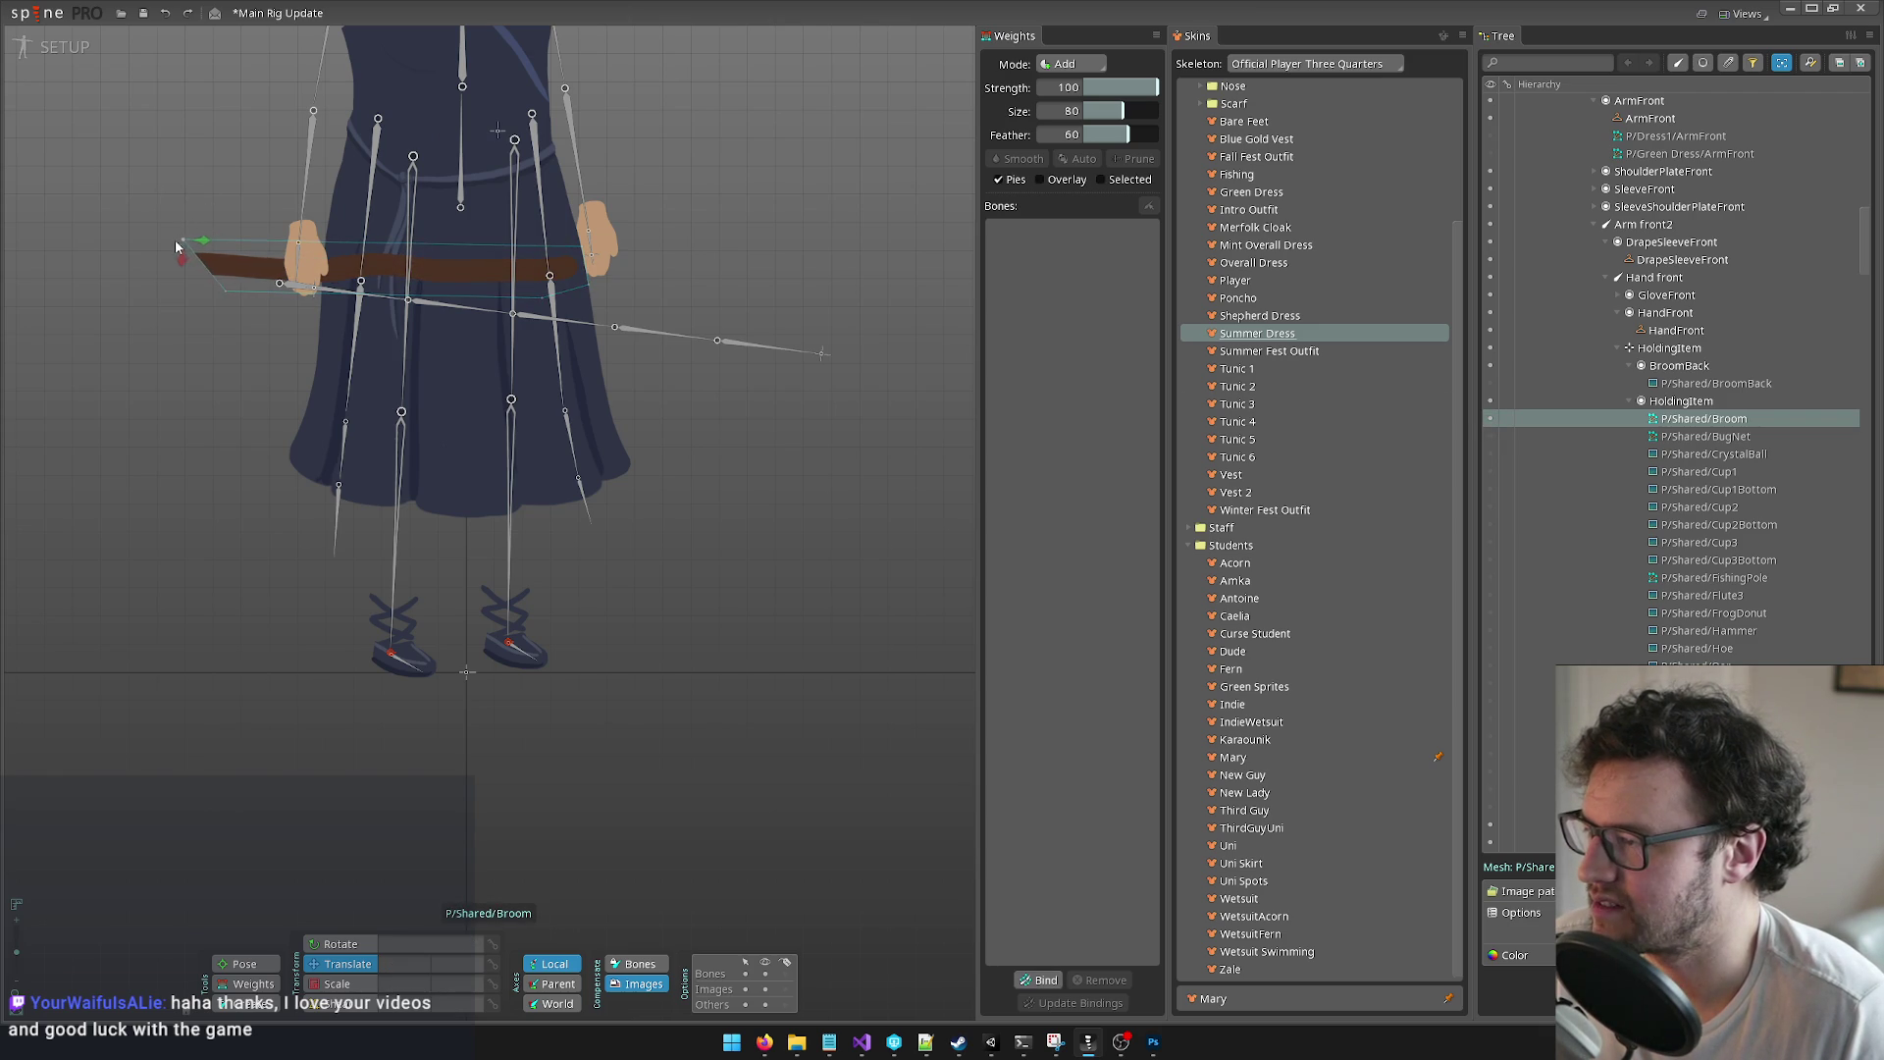
pyautogui.click(217, 291)
pyautogui.hotkey('ctrl', 'z')
pyautogui.hotkey('ctrl', 'z')
pyautogui.hotkey('ctrl', 'z')
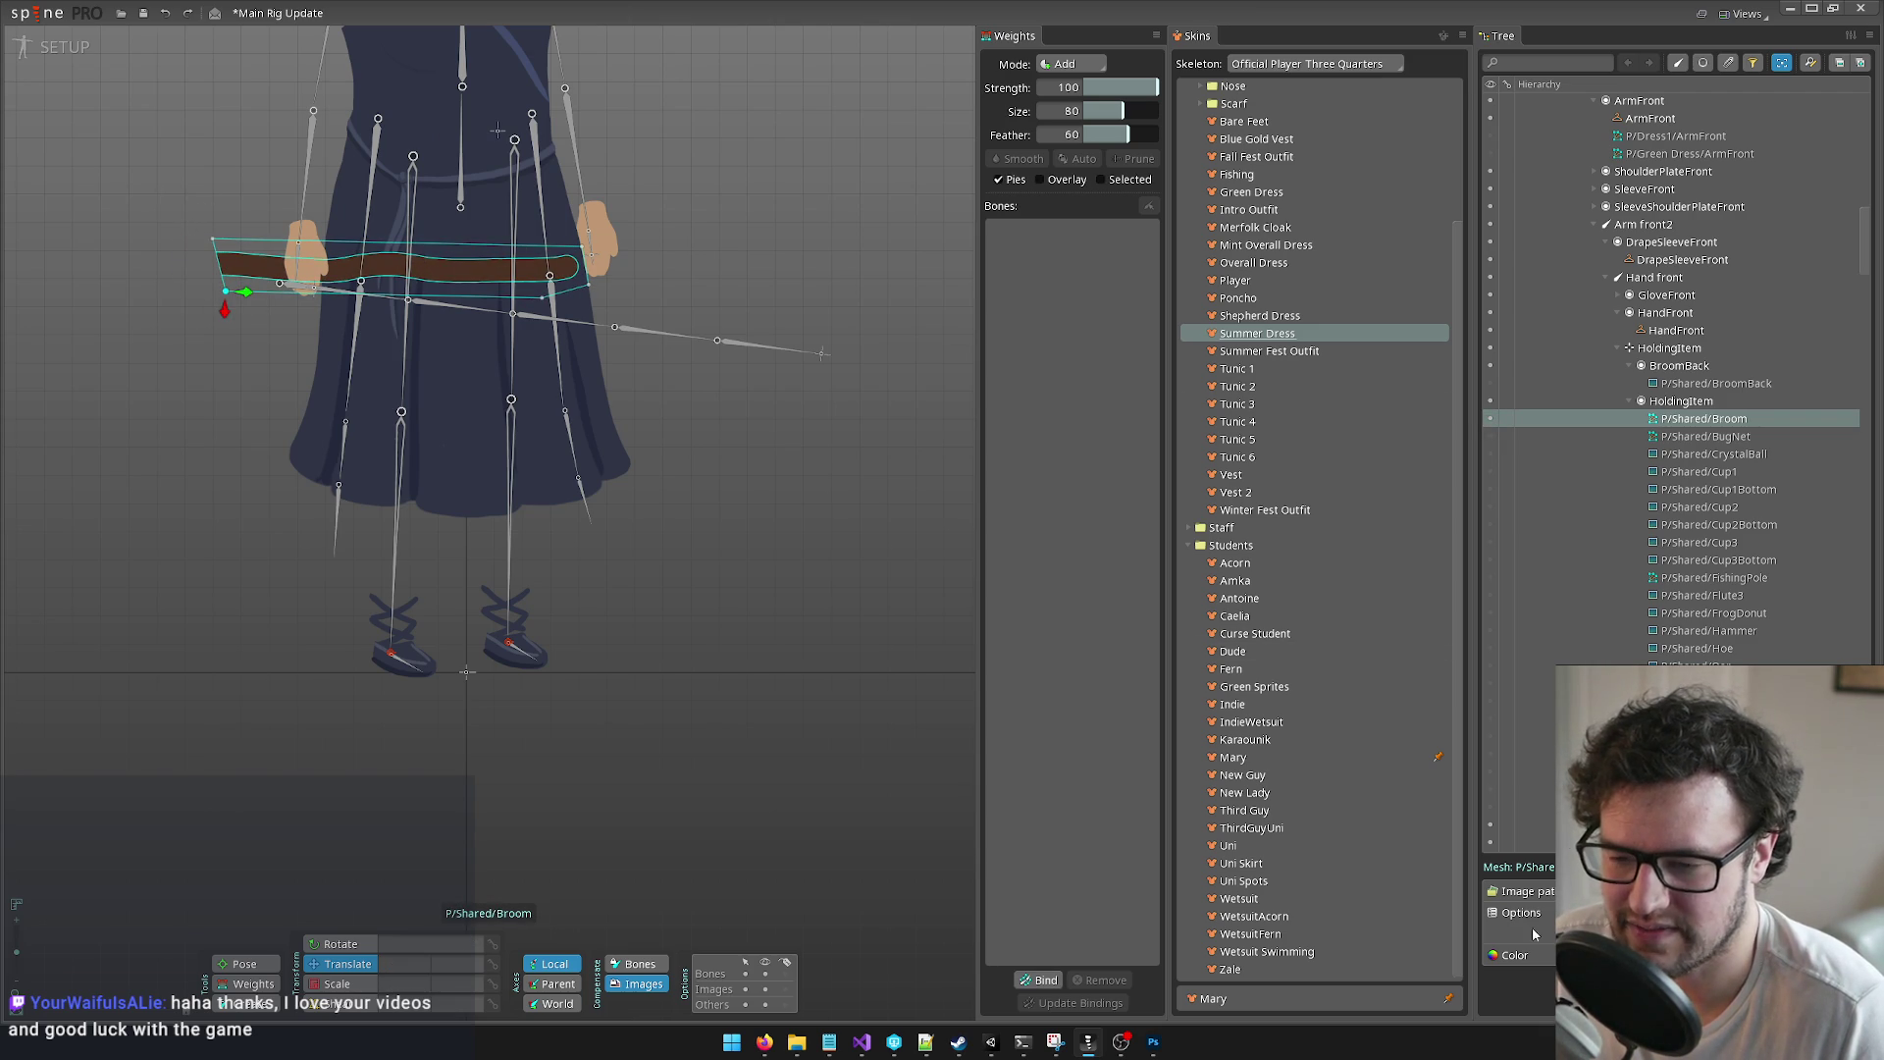
pyautogui.hotkey('ctrl', 'm')
pyautogui.moveTo(208, 292)
pyautogui.mouseDown()
pyautogui.moveTo(191, 292)
pyautogui.moveTo(195, 244)
pyautogui.mouseUp()
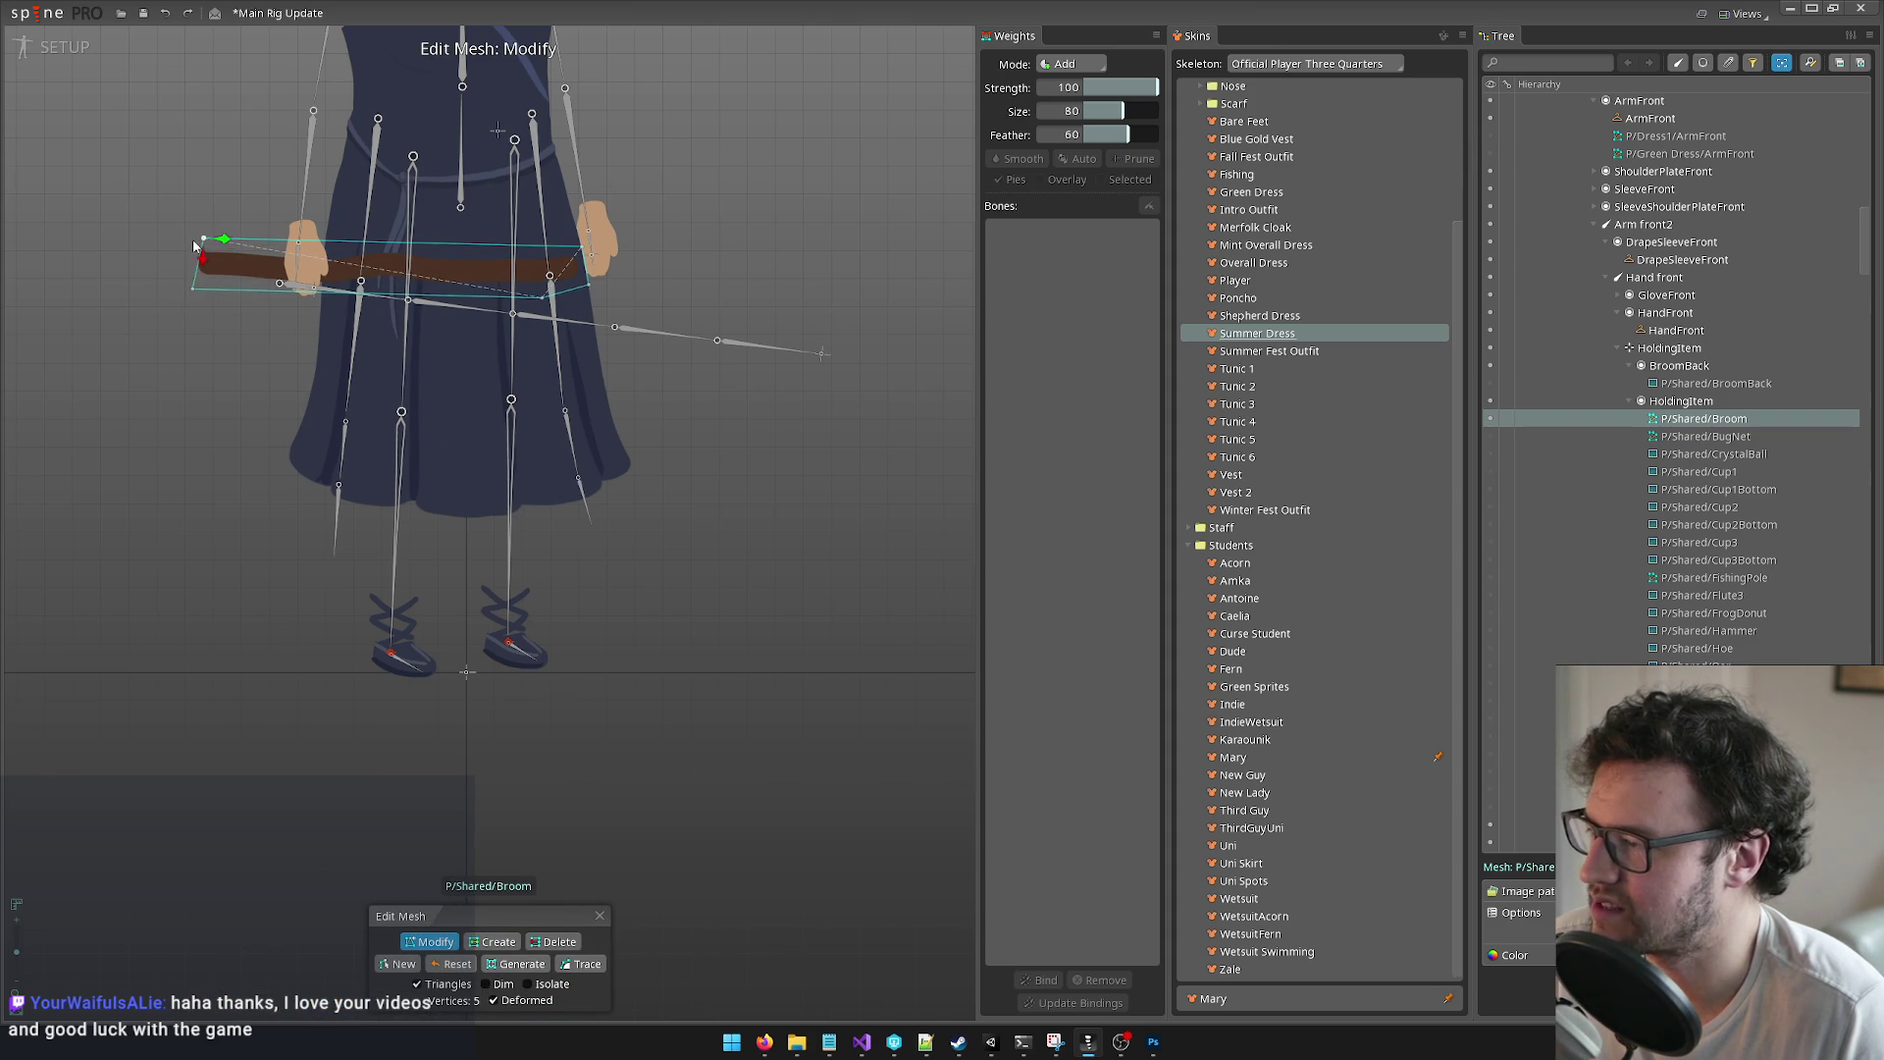
# Step: Check the longer broom in animate mode, then return to setup and hide the broom
pyautogui.click(51, 51)
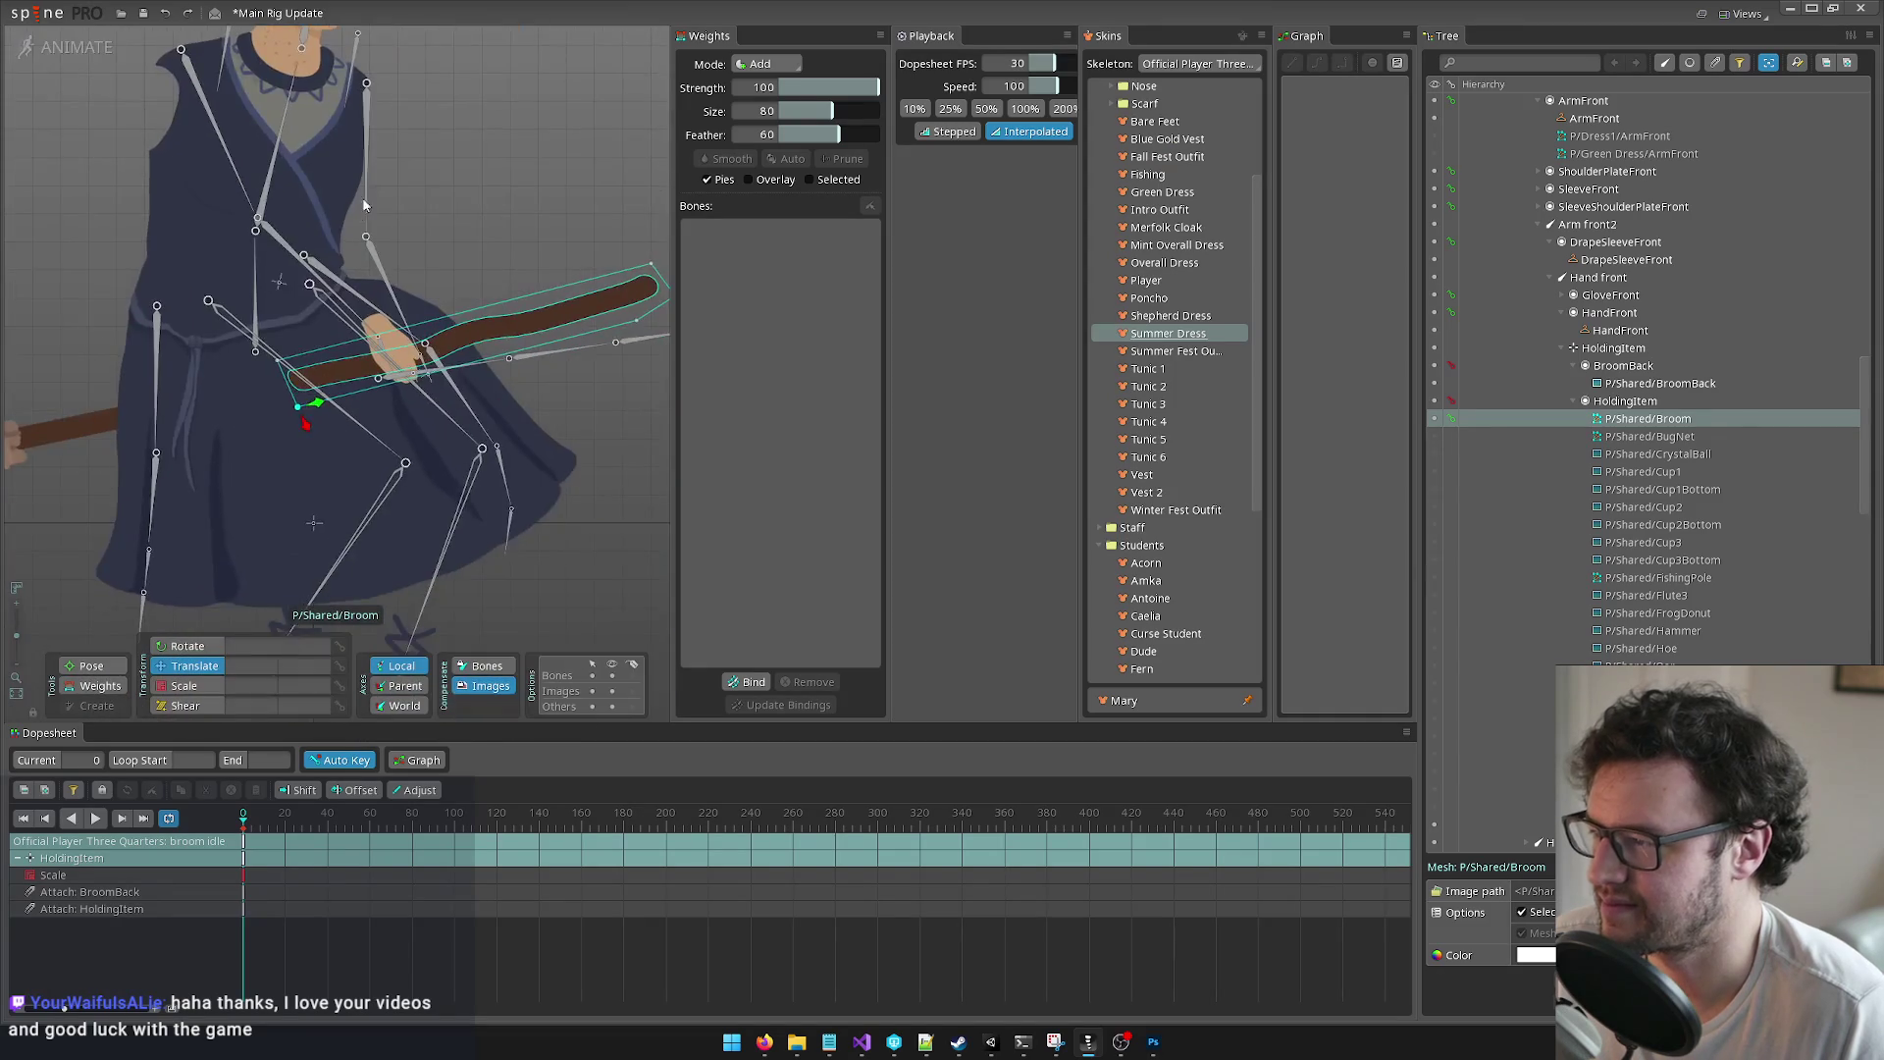
pyautogui.scroll(-3, 475, 191)
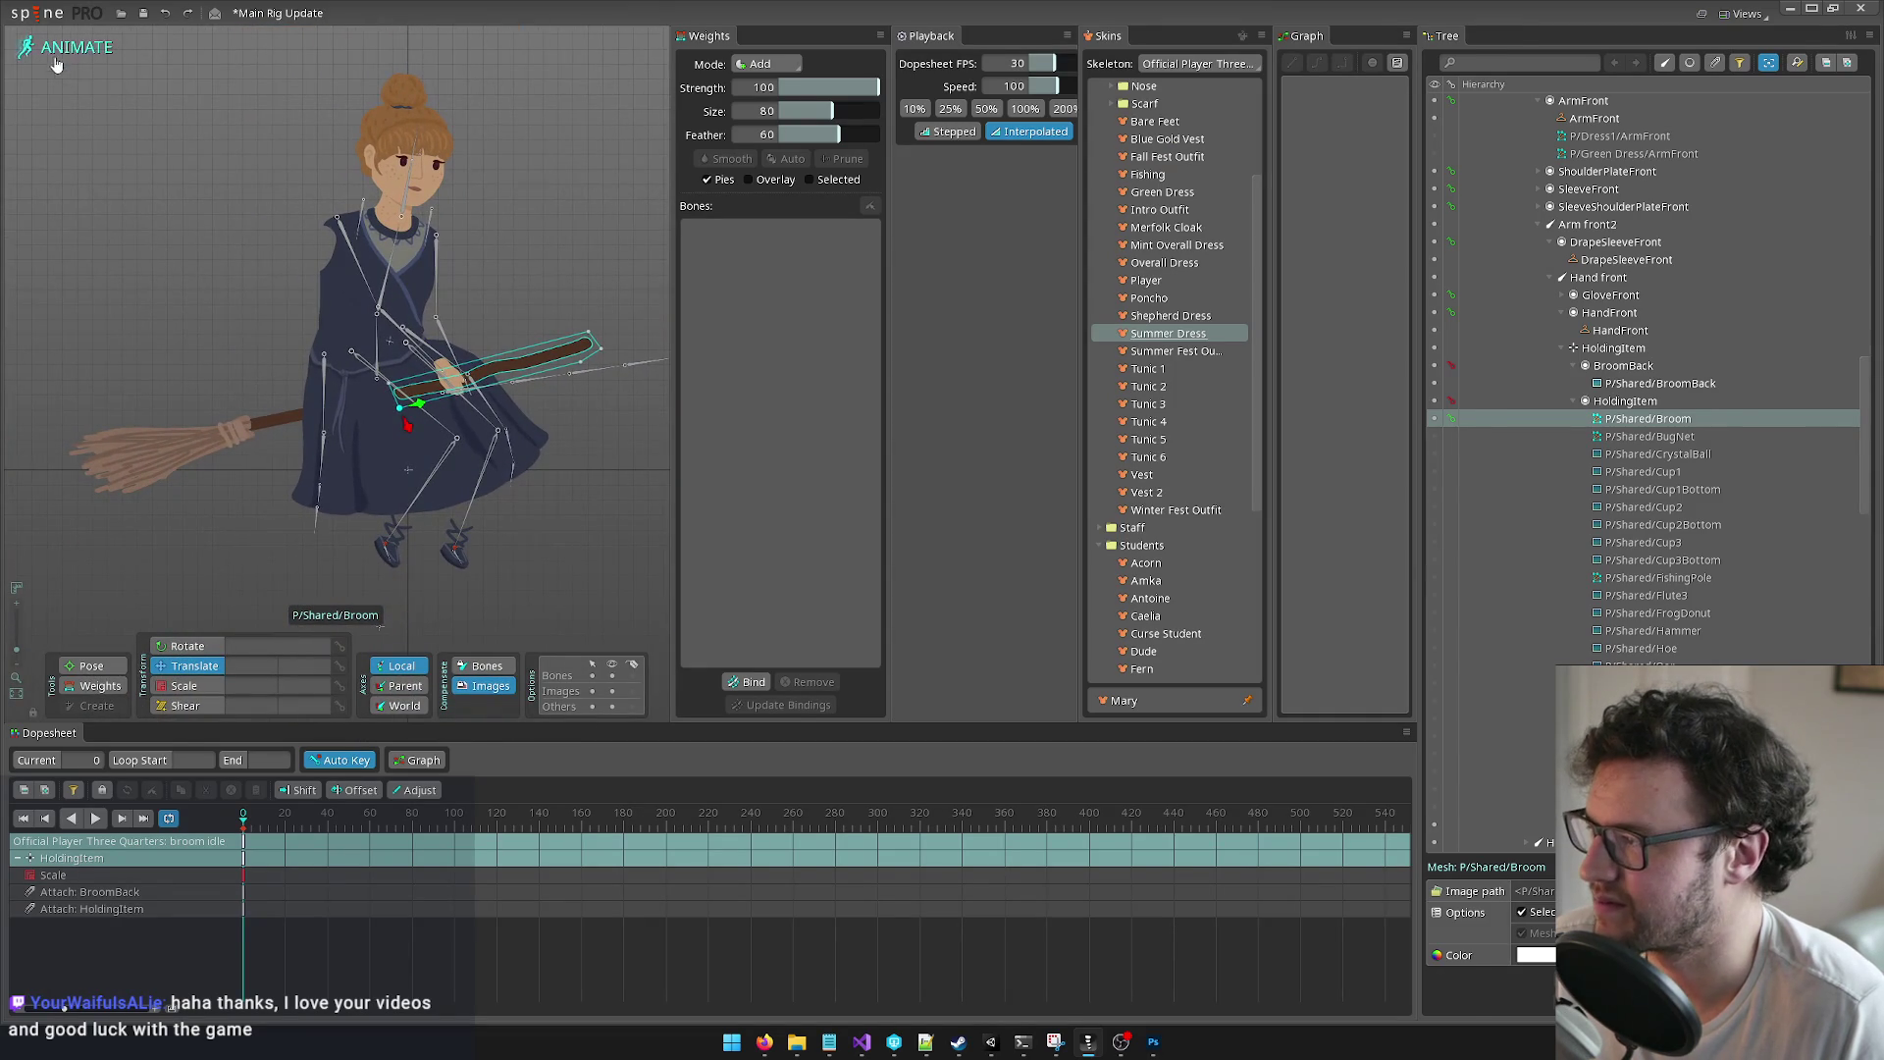
pyautogui.click(59, 47)
pyautogui.scroll(2, 673, 422)
pyautogui.click(1490, 418)
# Step: Show both the BroomBack and Broom attachments and select BroomBack in the Tree
pyautogui.click(1489, 383)
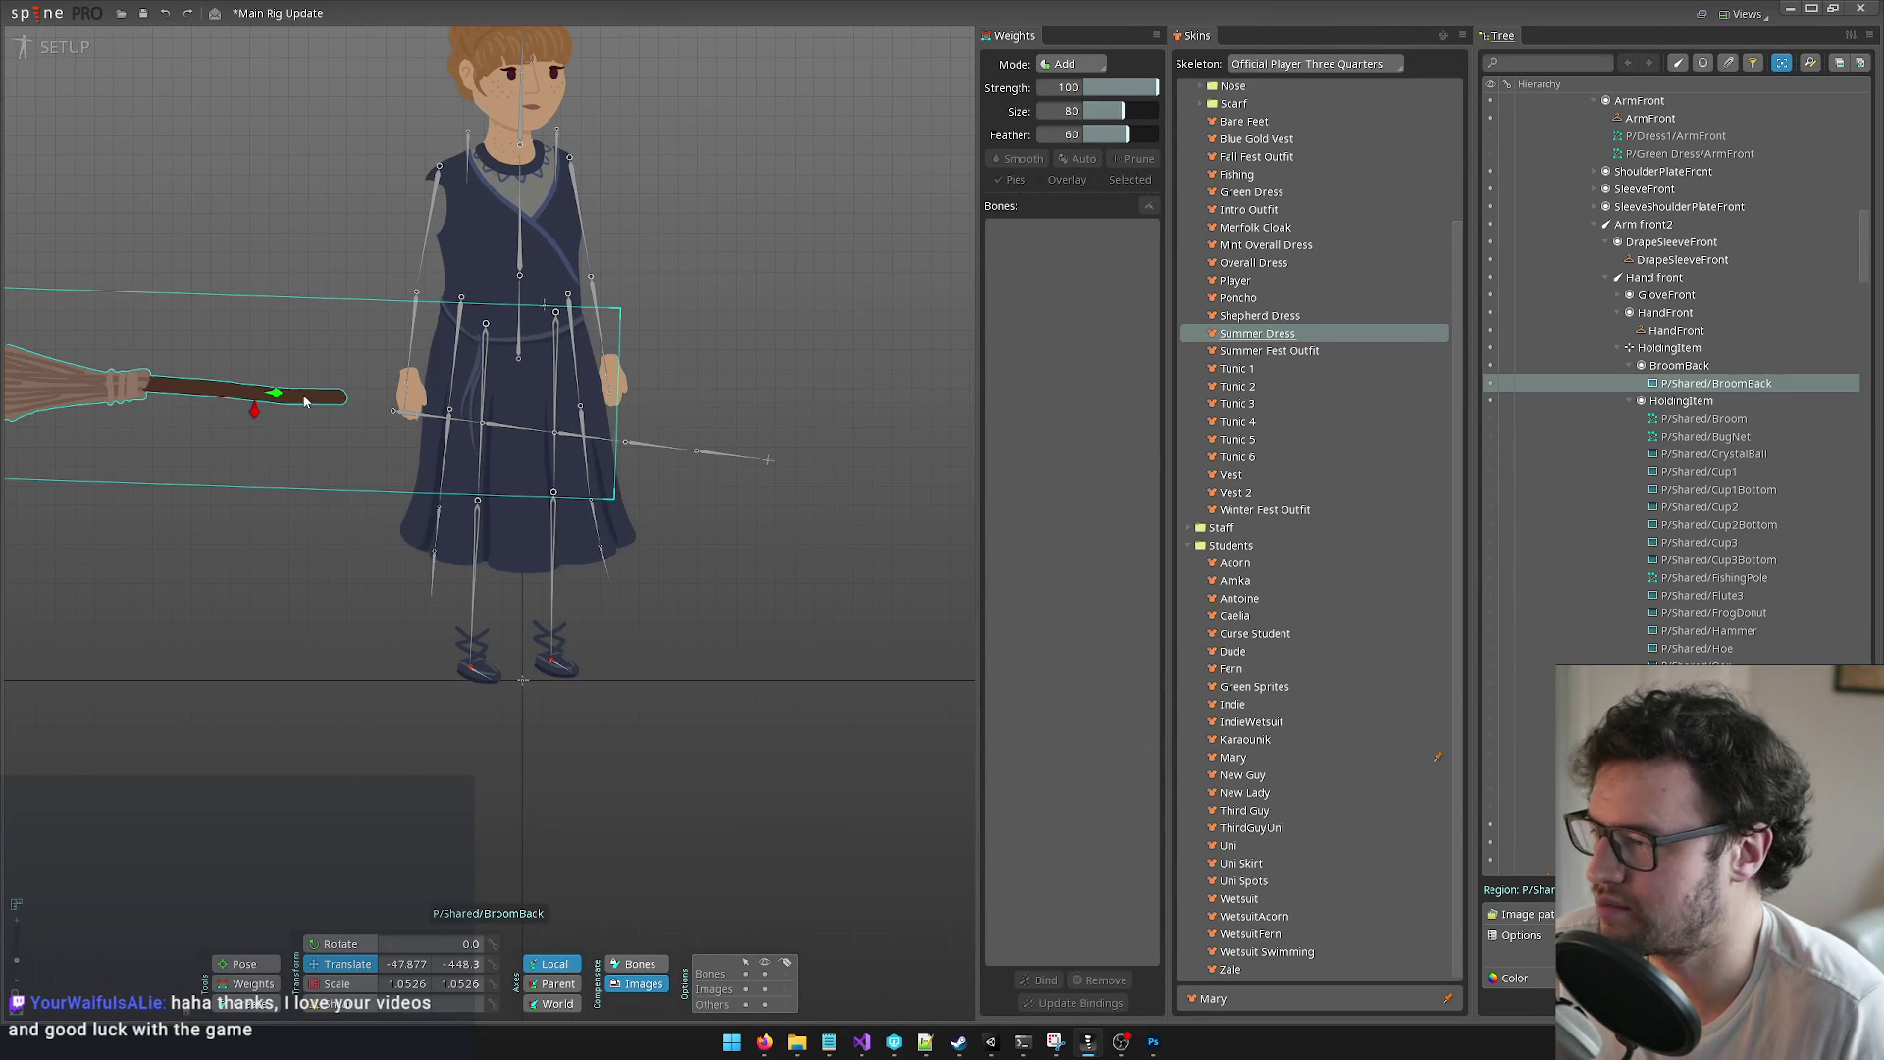
pyautogui.click(1490, 418)
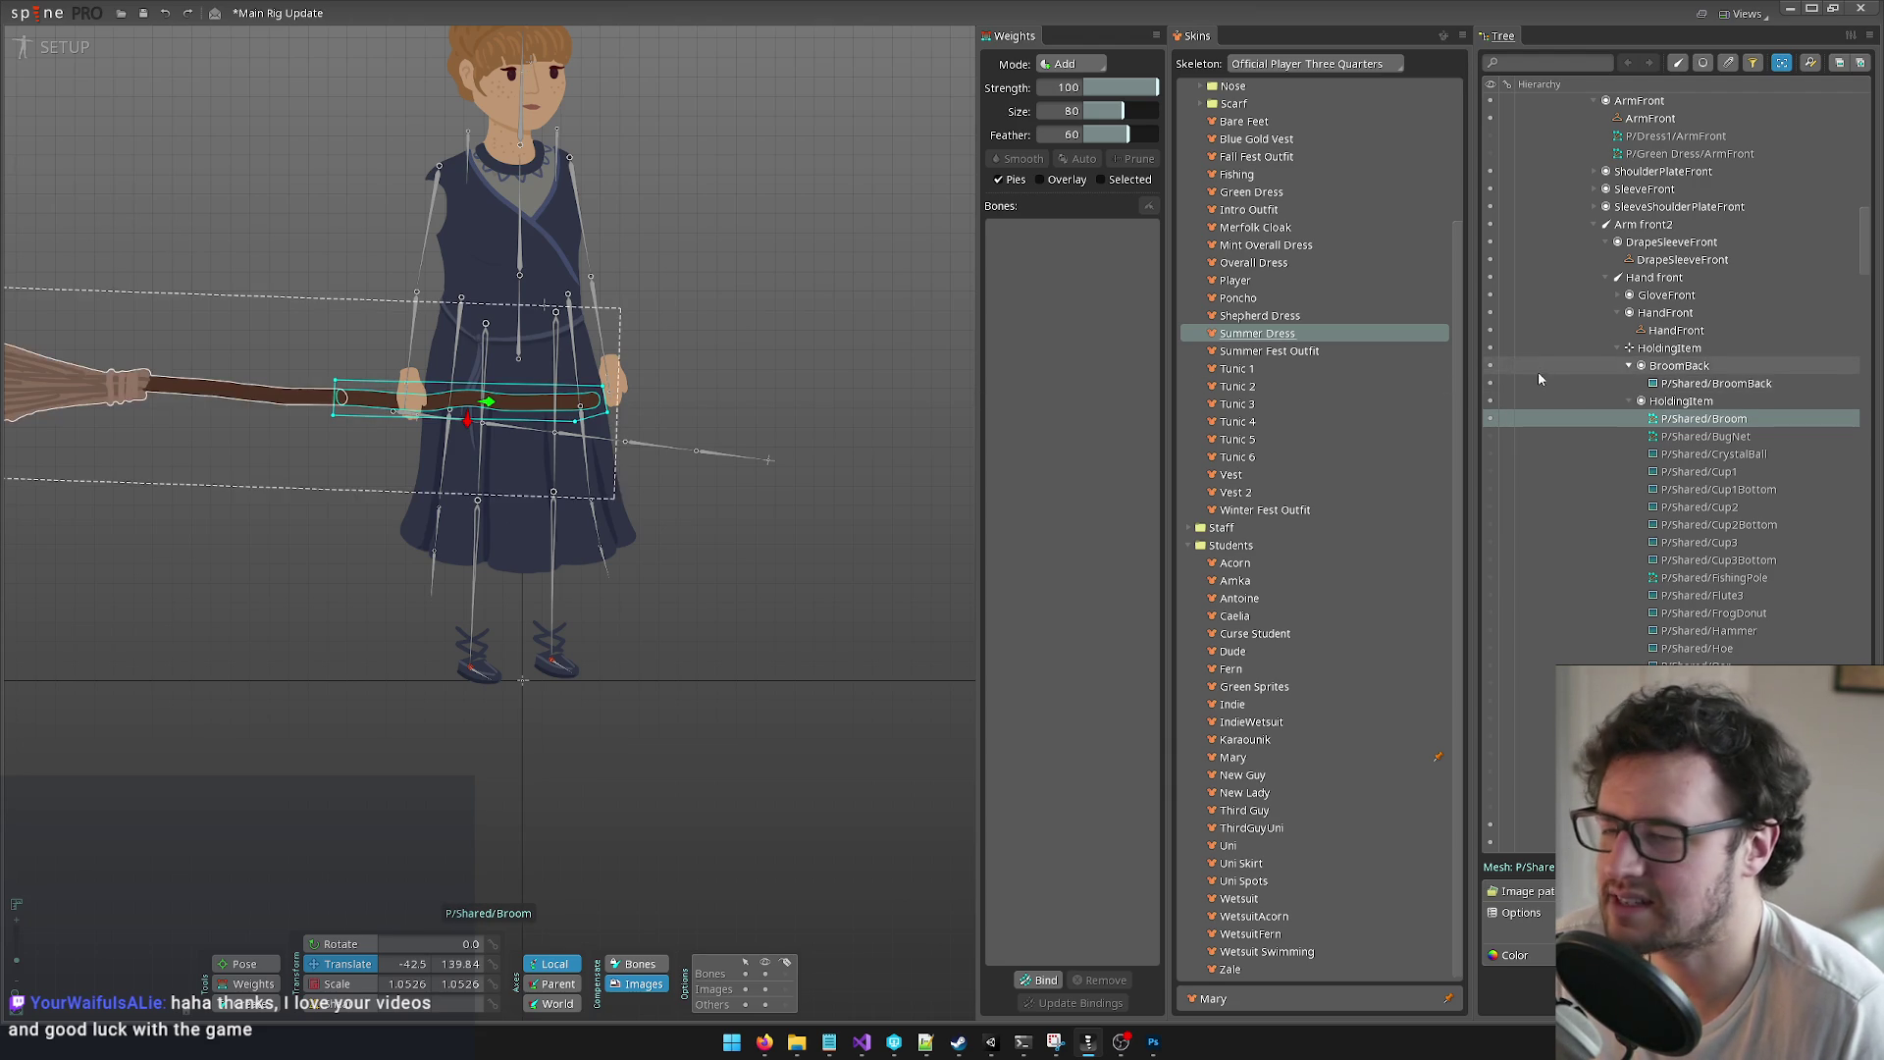
pyautogui.click(180, 393)
pyautogui.scroll(-2, 294, 333)
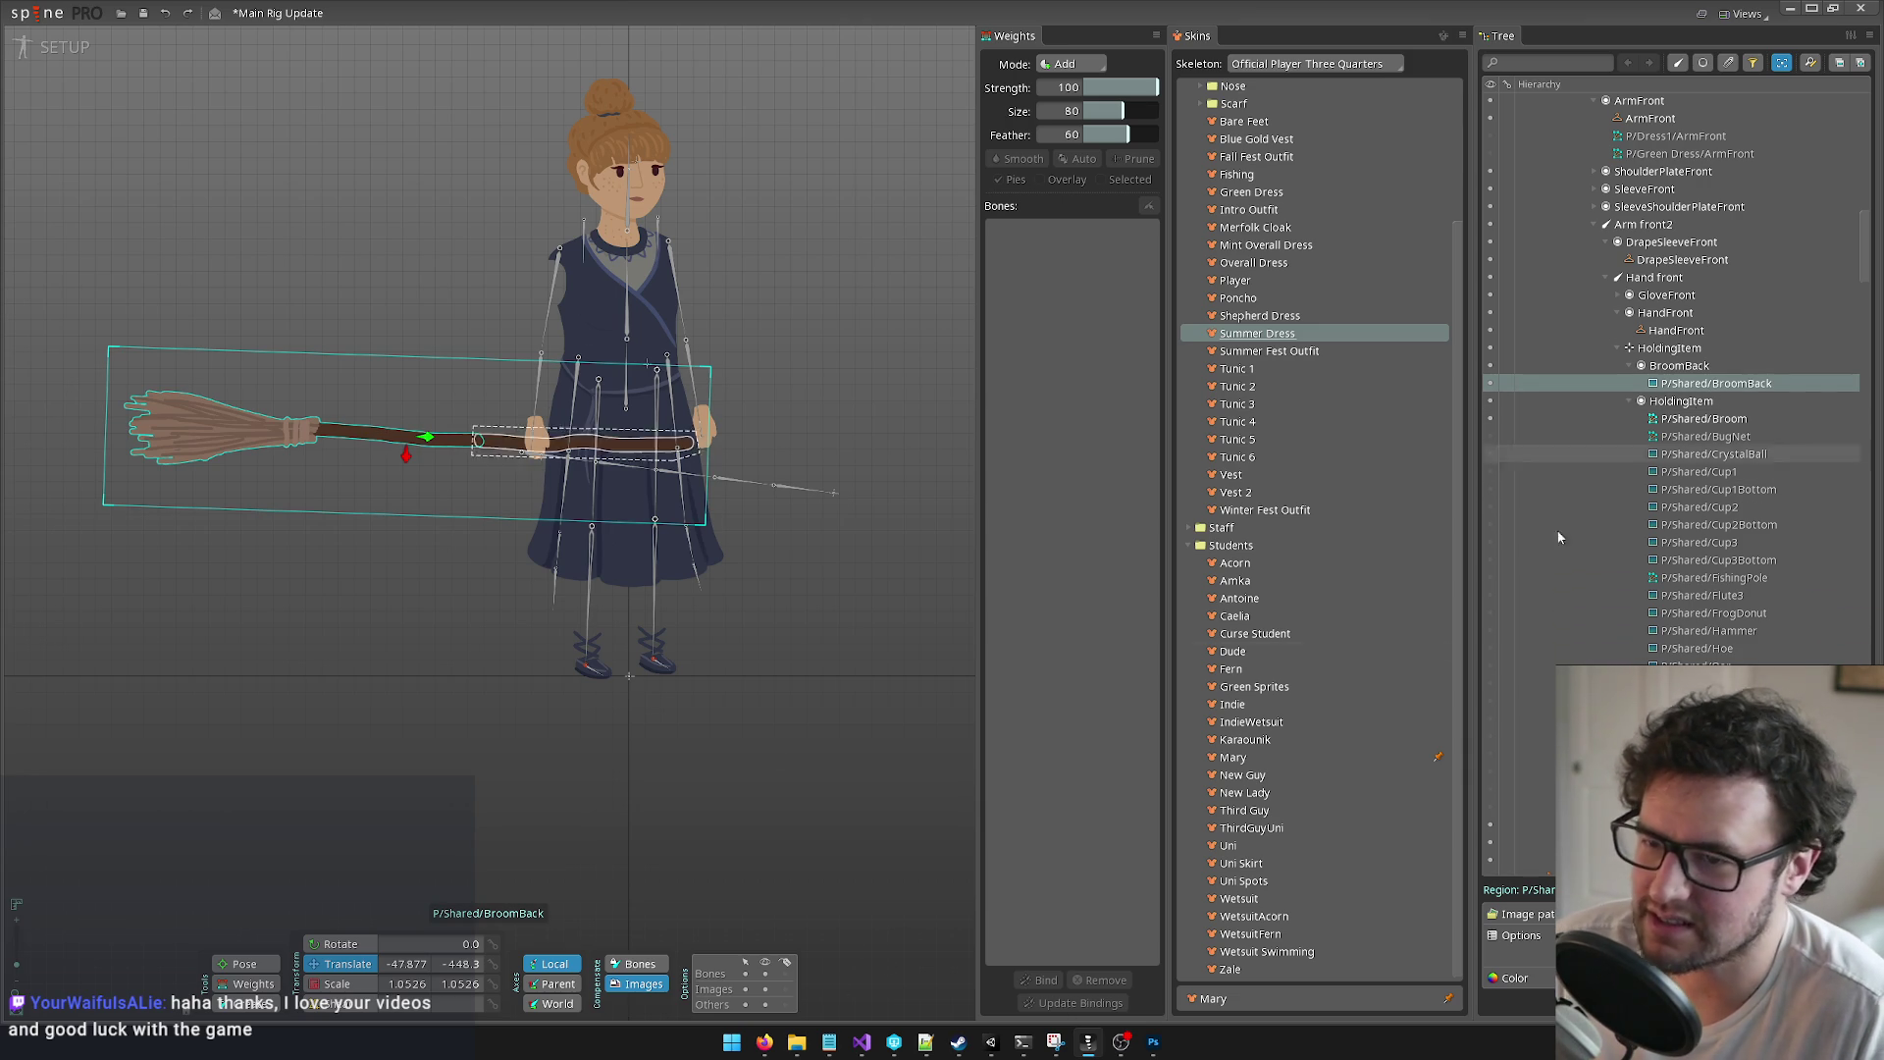
# Step: Restore the full bristled broom in Broom.psd with Ctrl+Z, then return to Spine
pyautogui.click(1156, 1050)
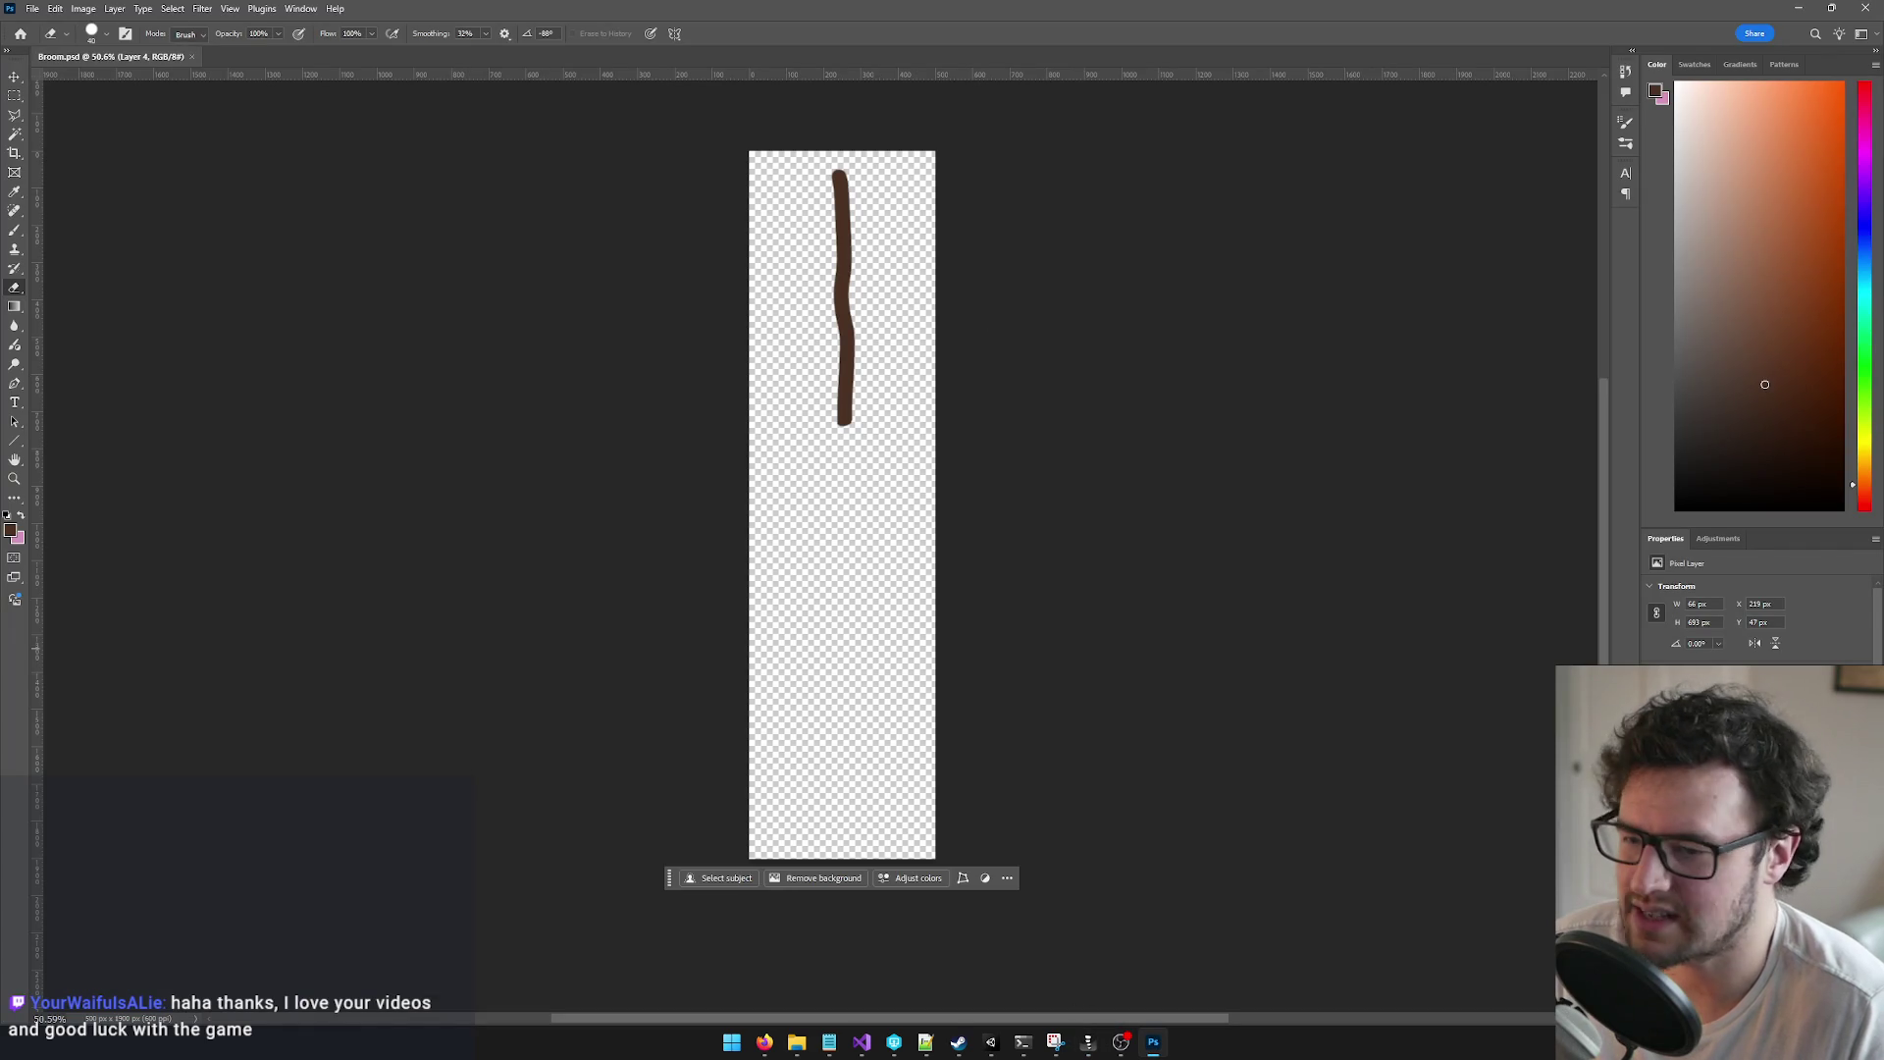
pyautogui.hotkey('ctrl', 'z')
pyautogui.hotkey('ctrl', 'z')
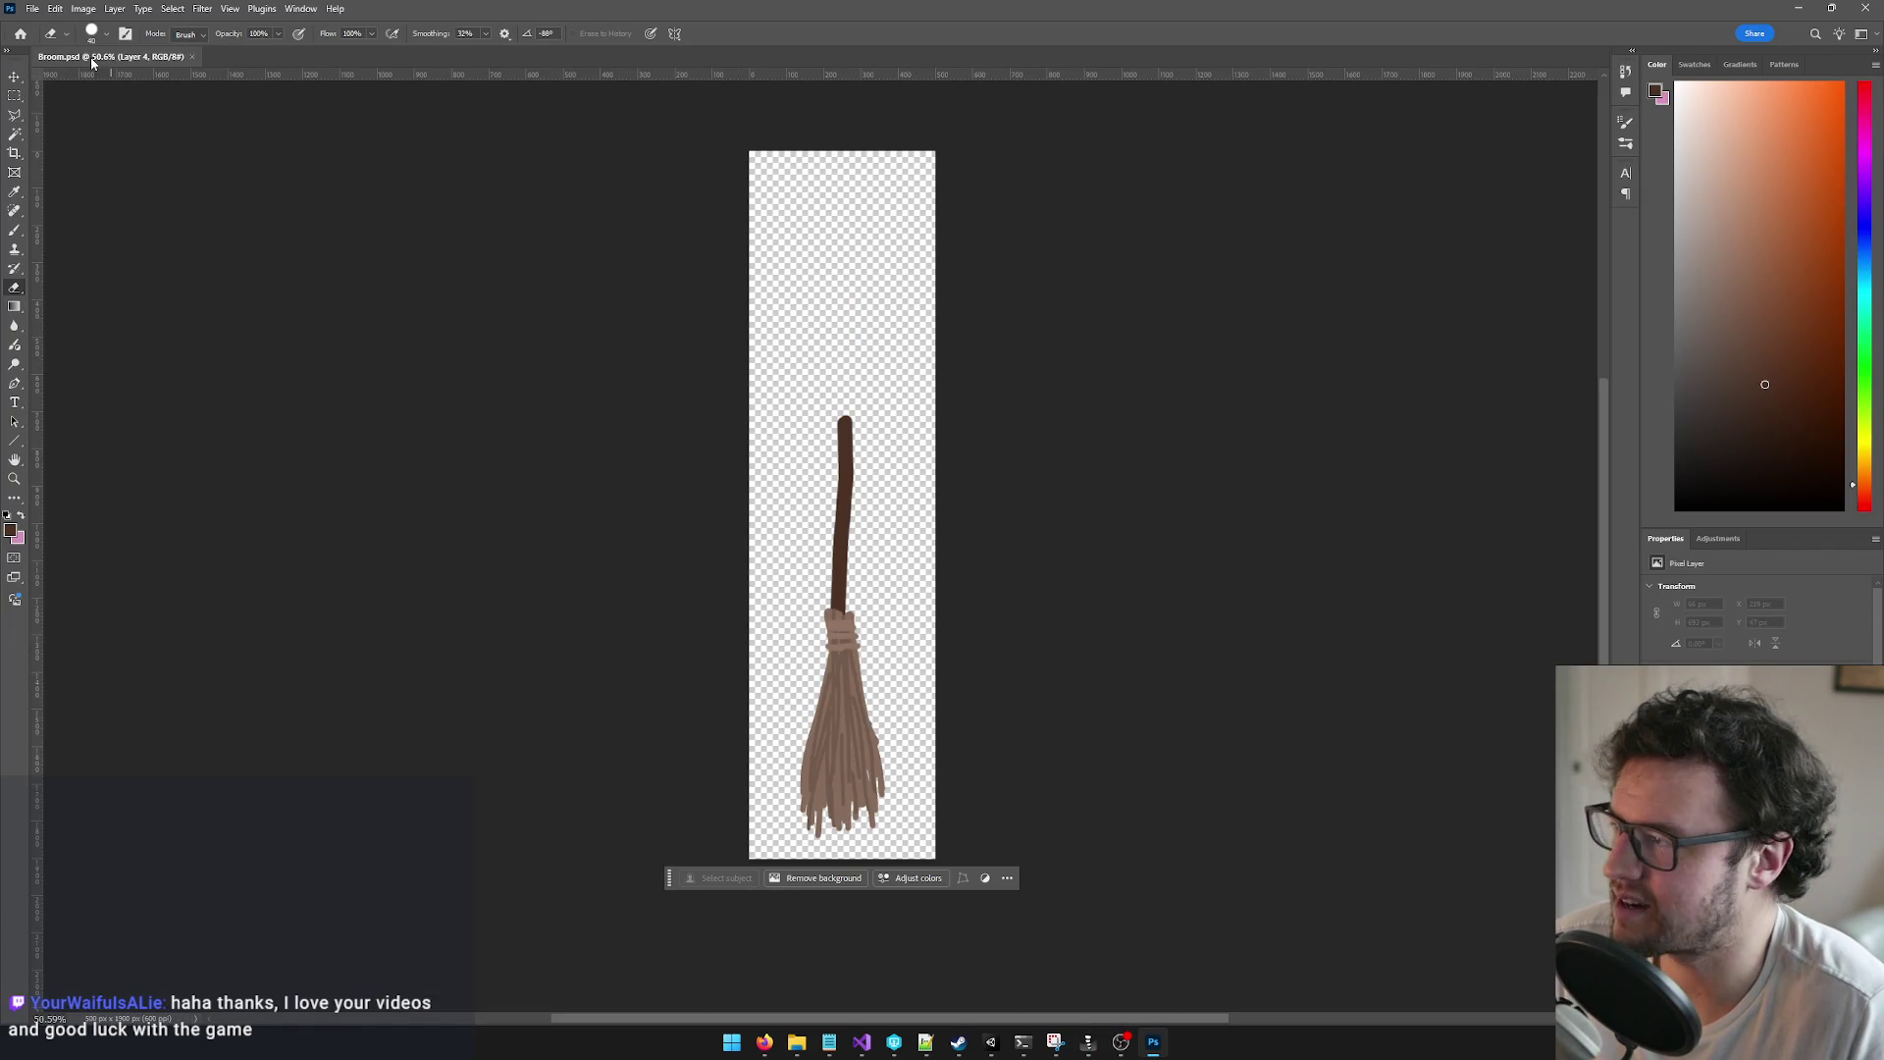
pyautogui.hotkey('alt', 'Tab')
pyautogui.hotkey('alt', 'Tab')
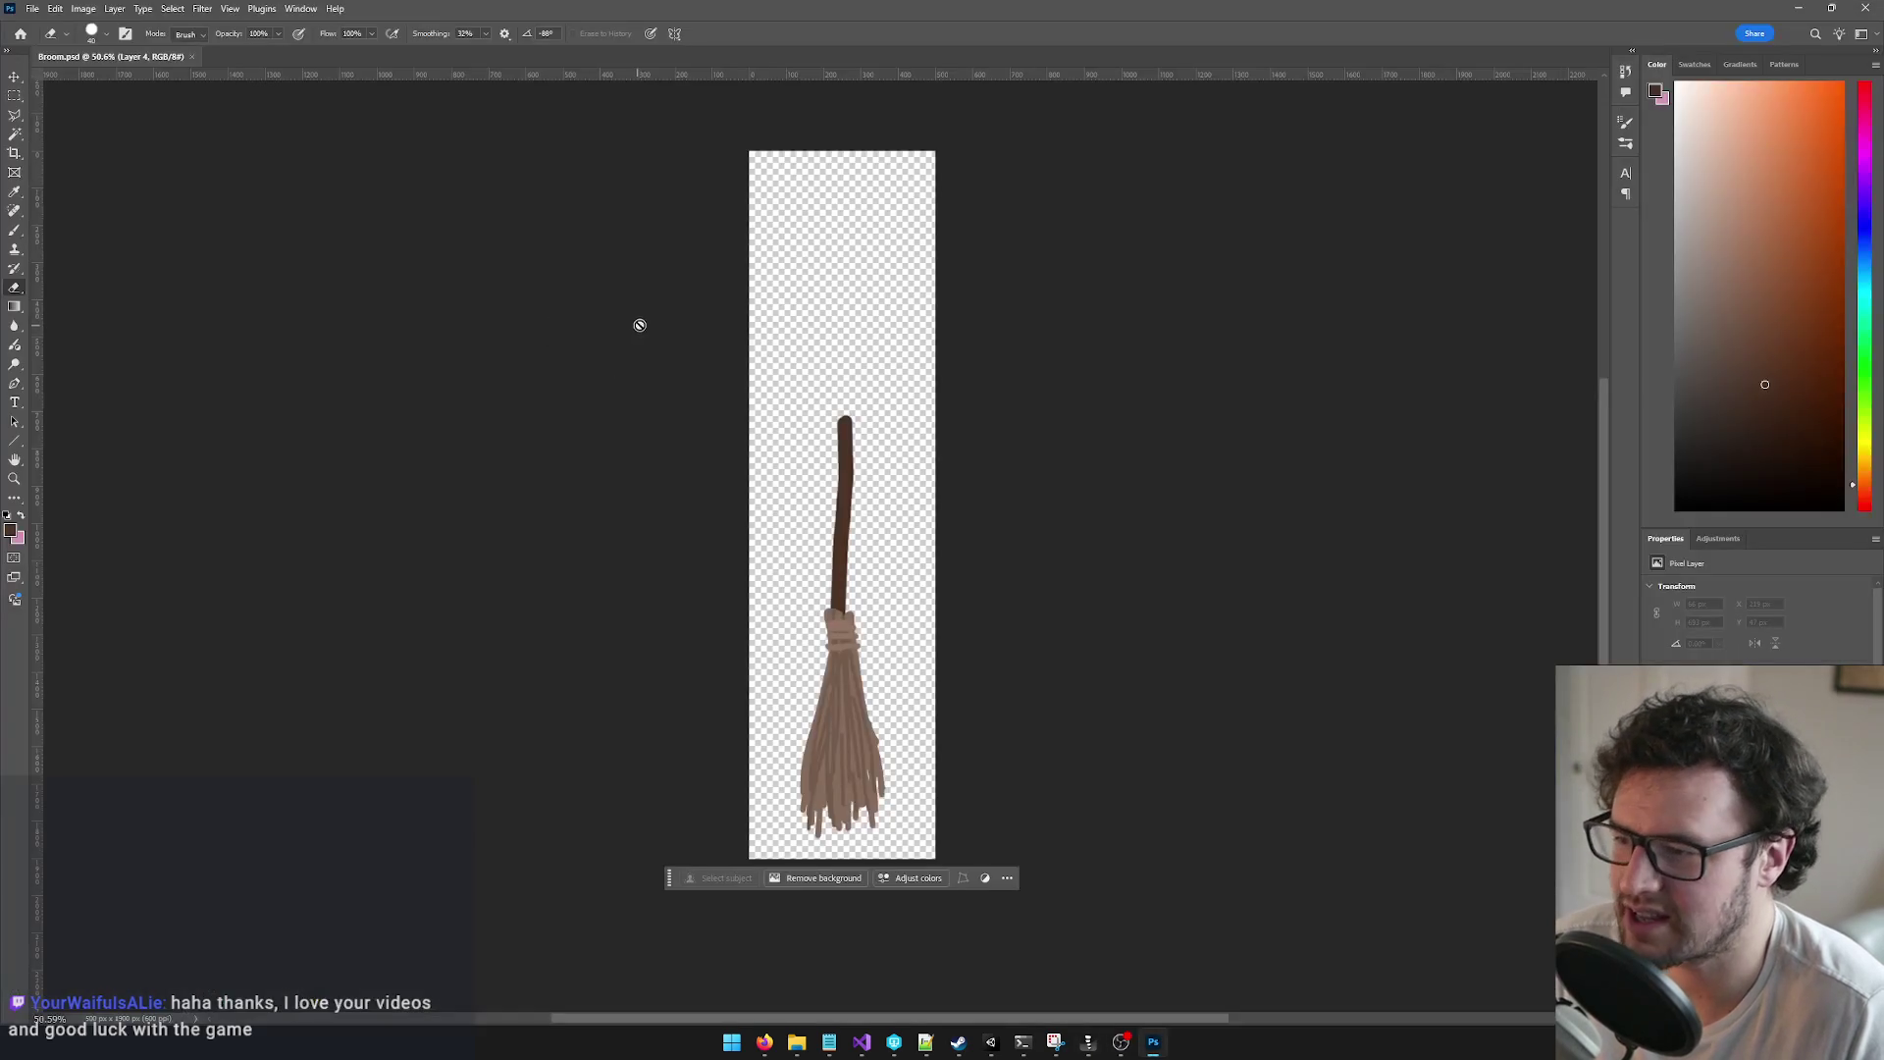
pyautogui.hotkey('alt', 'Tab')
pyautogui.scroll(3, 393, 451)
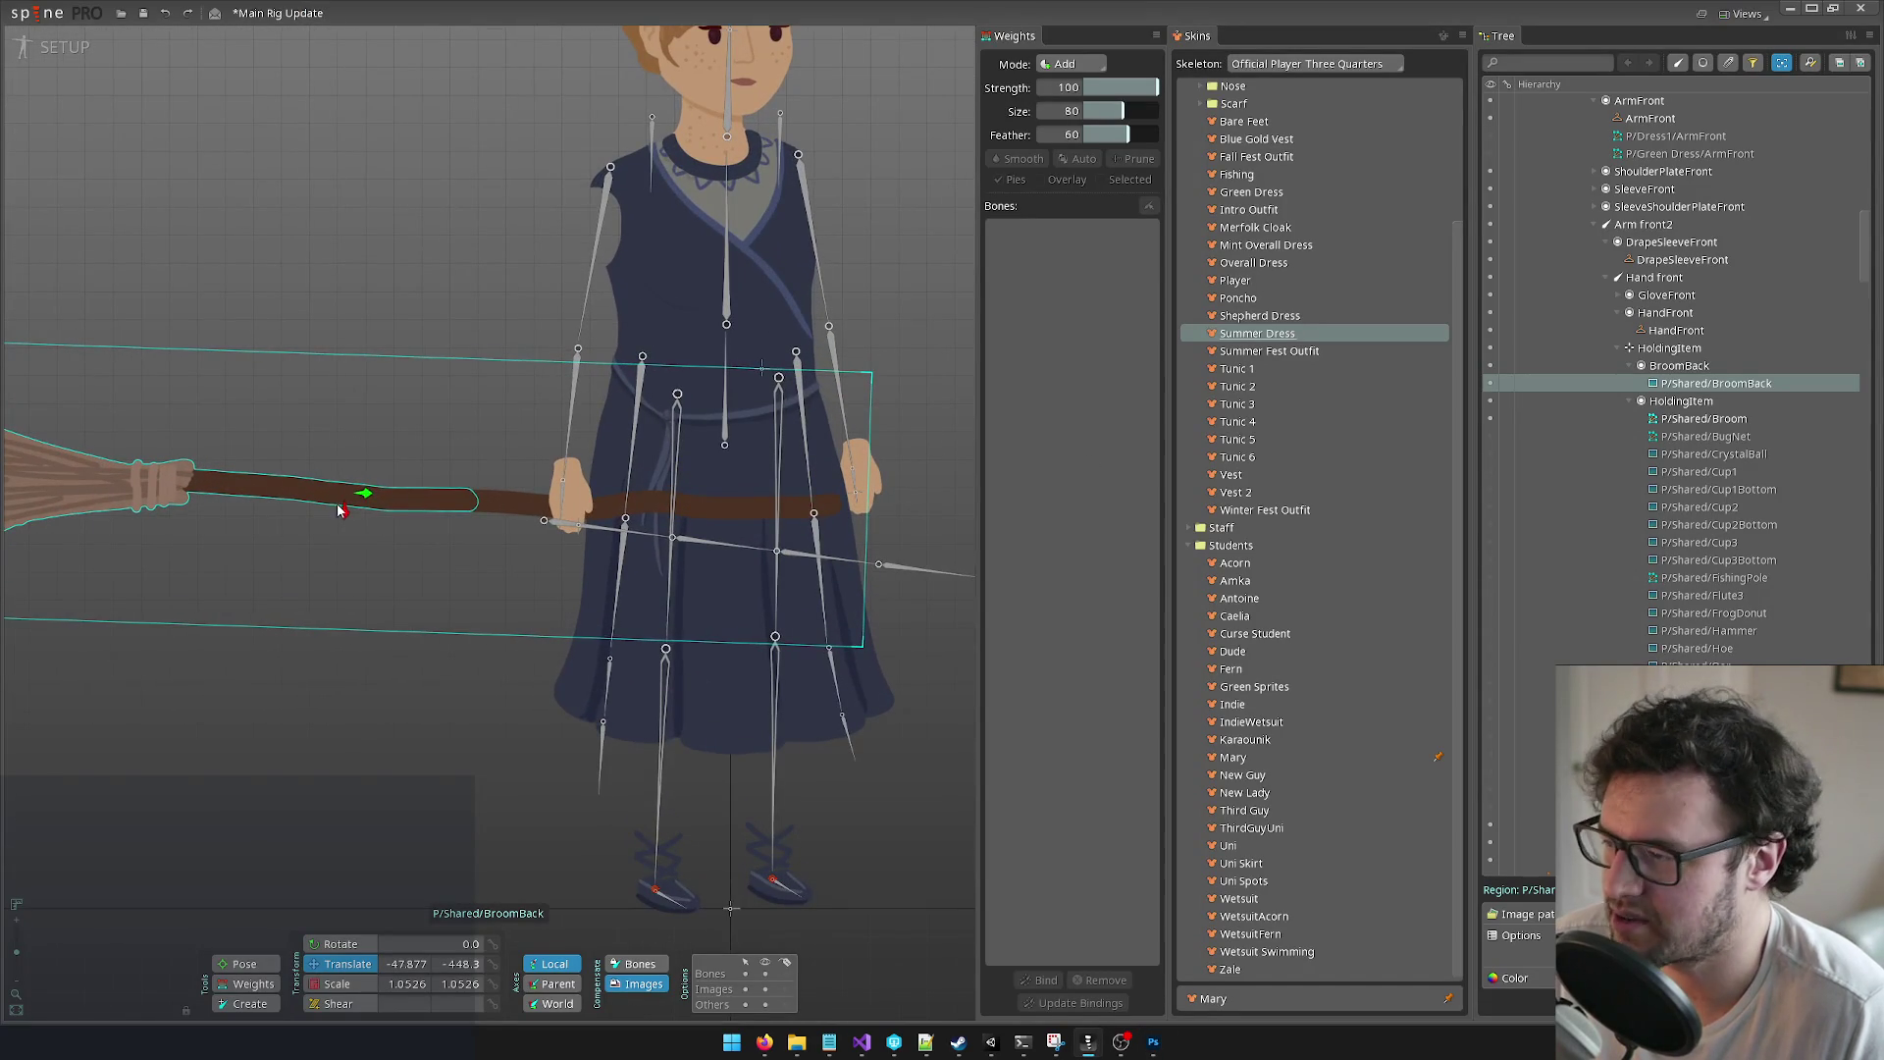
# Step: Slide the broom back image right, hide both broom attachments, and switch to animate mode
pyautogui.moveTo(369, 497); pyautogui.dragTo(482, 500)
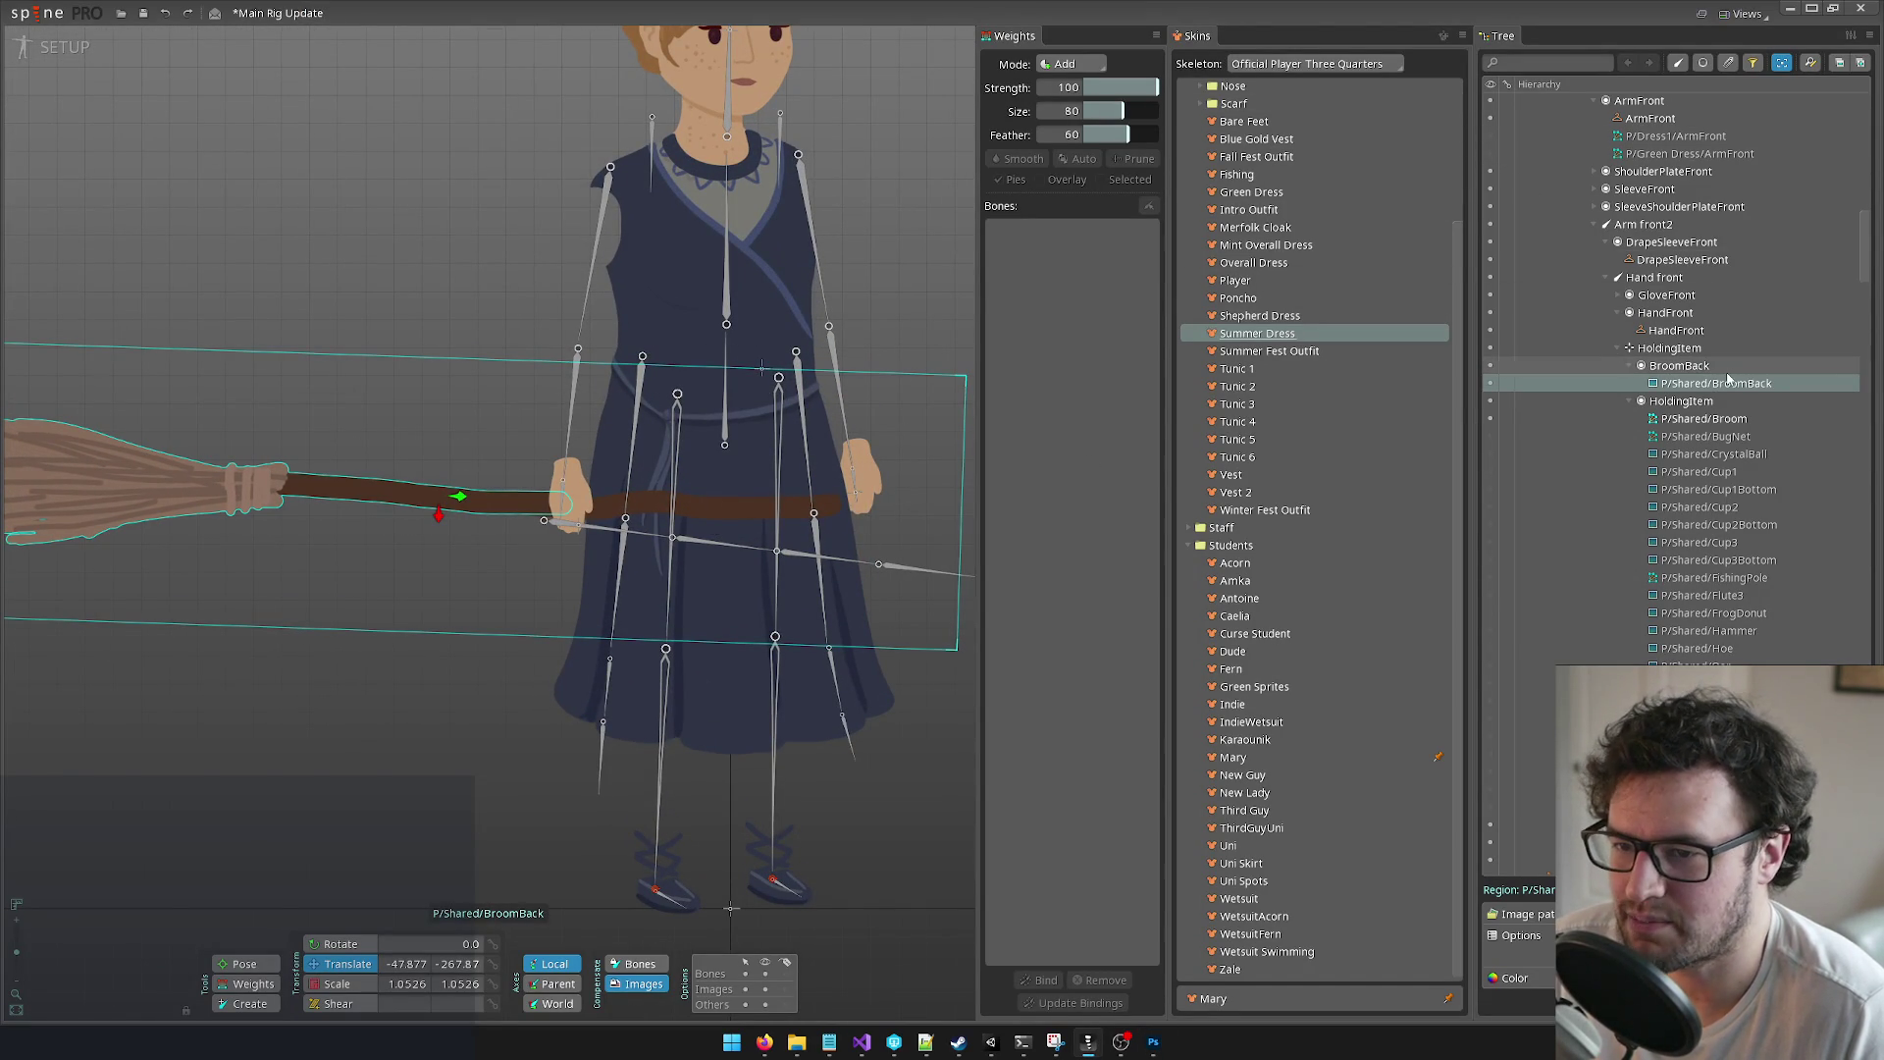
pyautogui.click(1491, 383)
pyautogui.click(1490, 418)
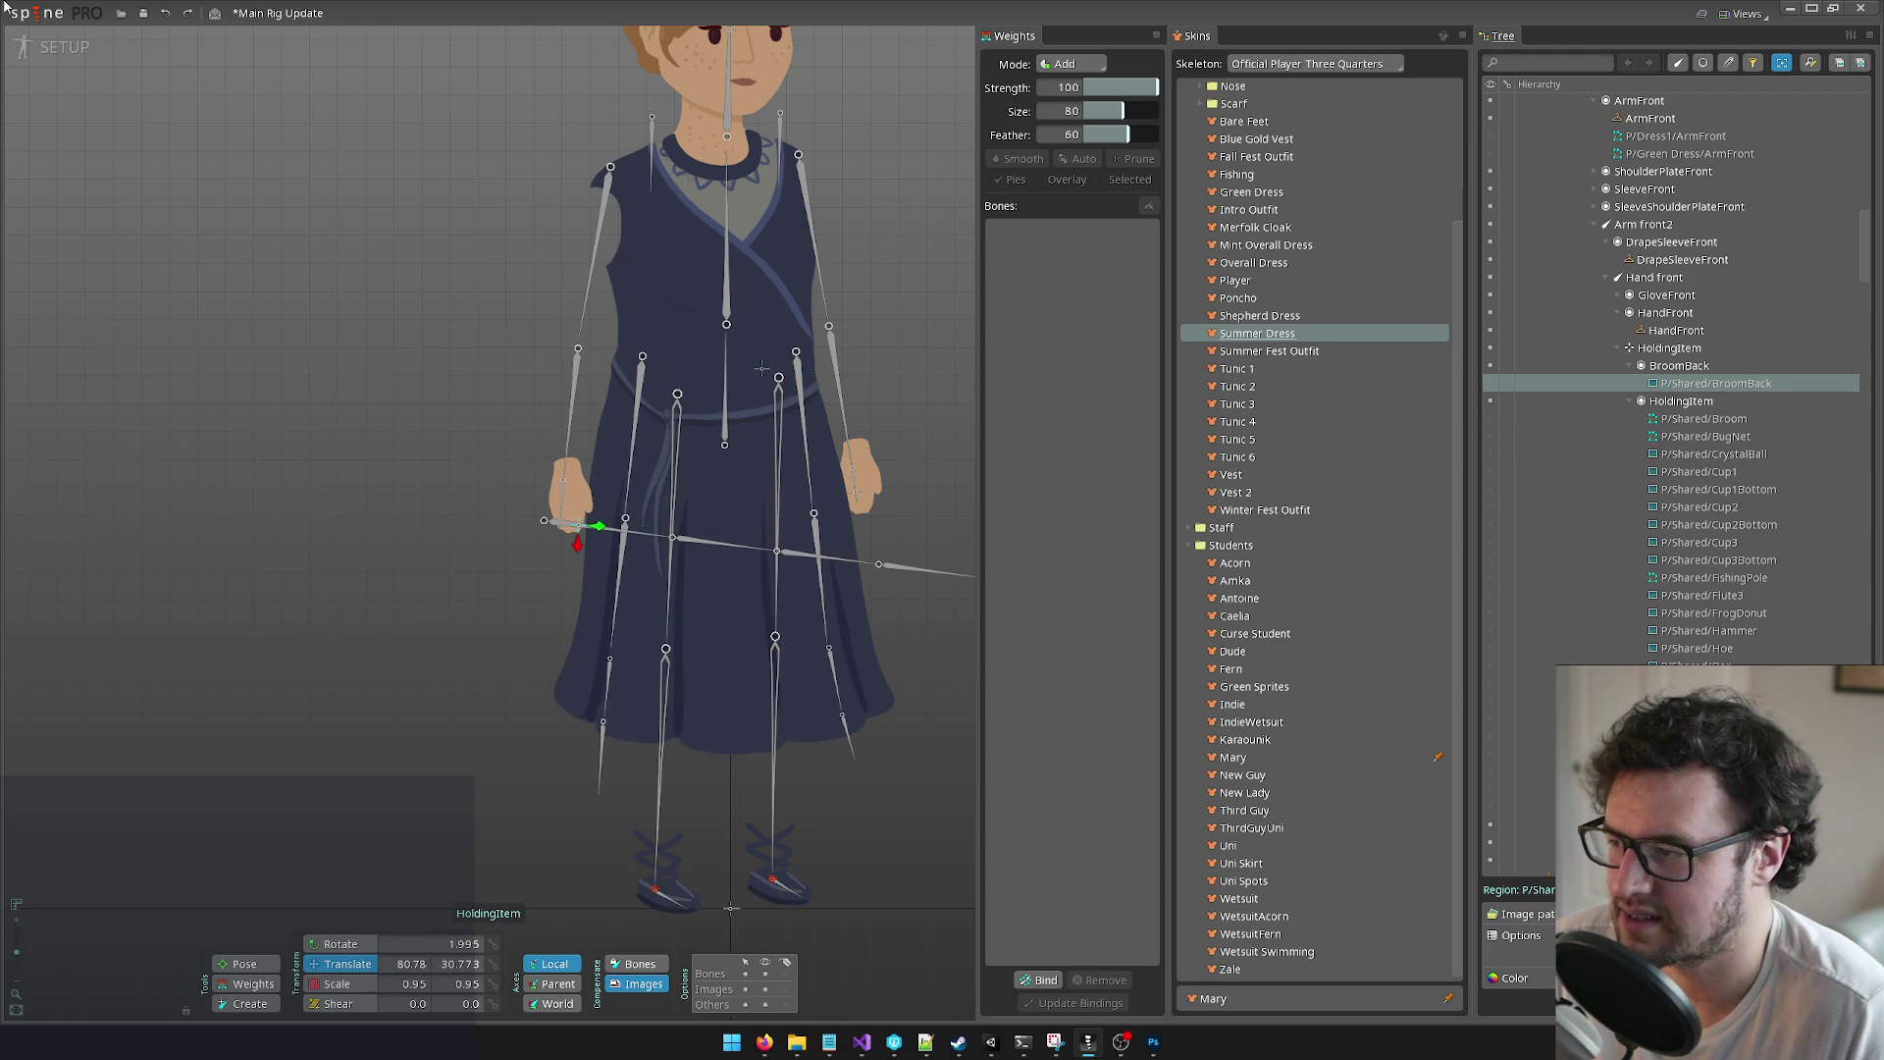
pyautogui.click(59, 46)
pyautogui.scroll(-10, 244, 243)
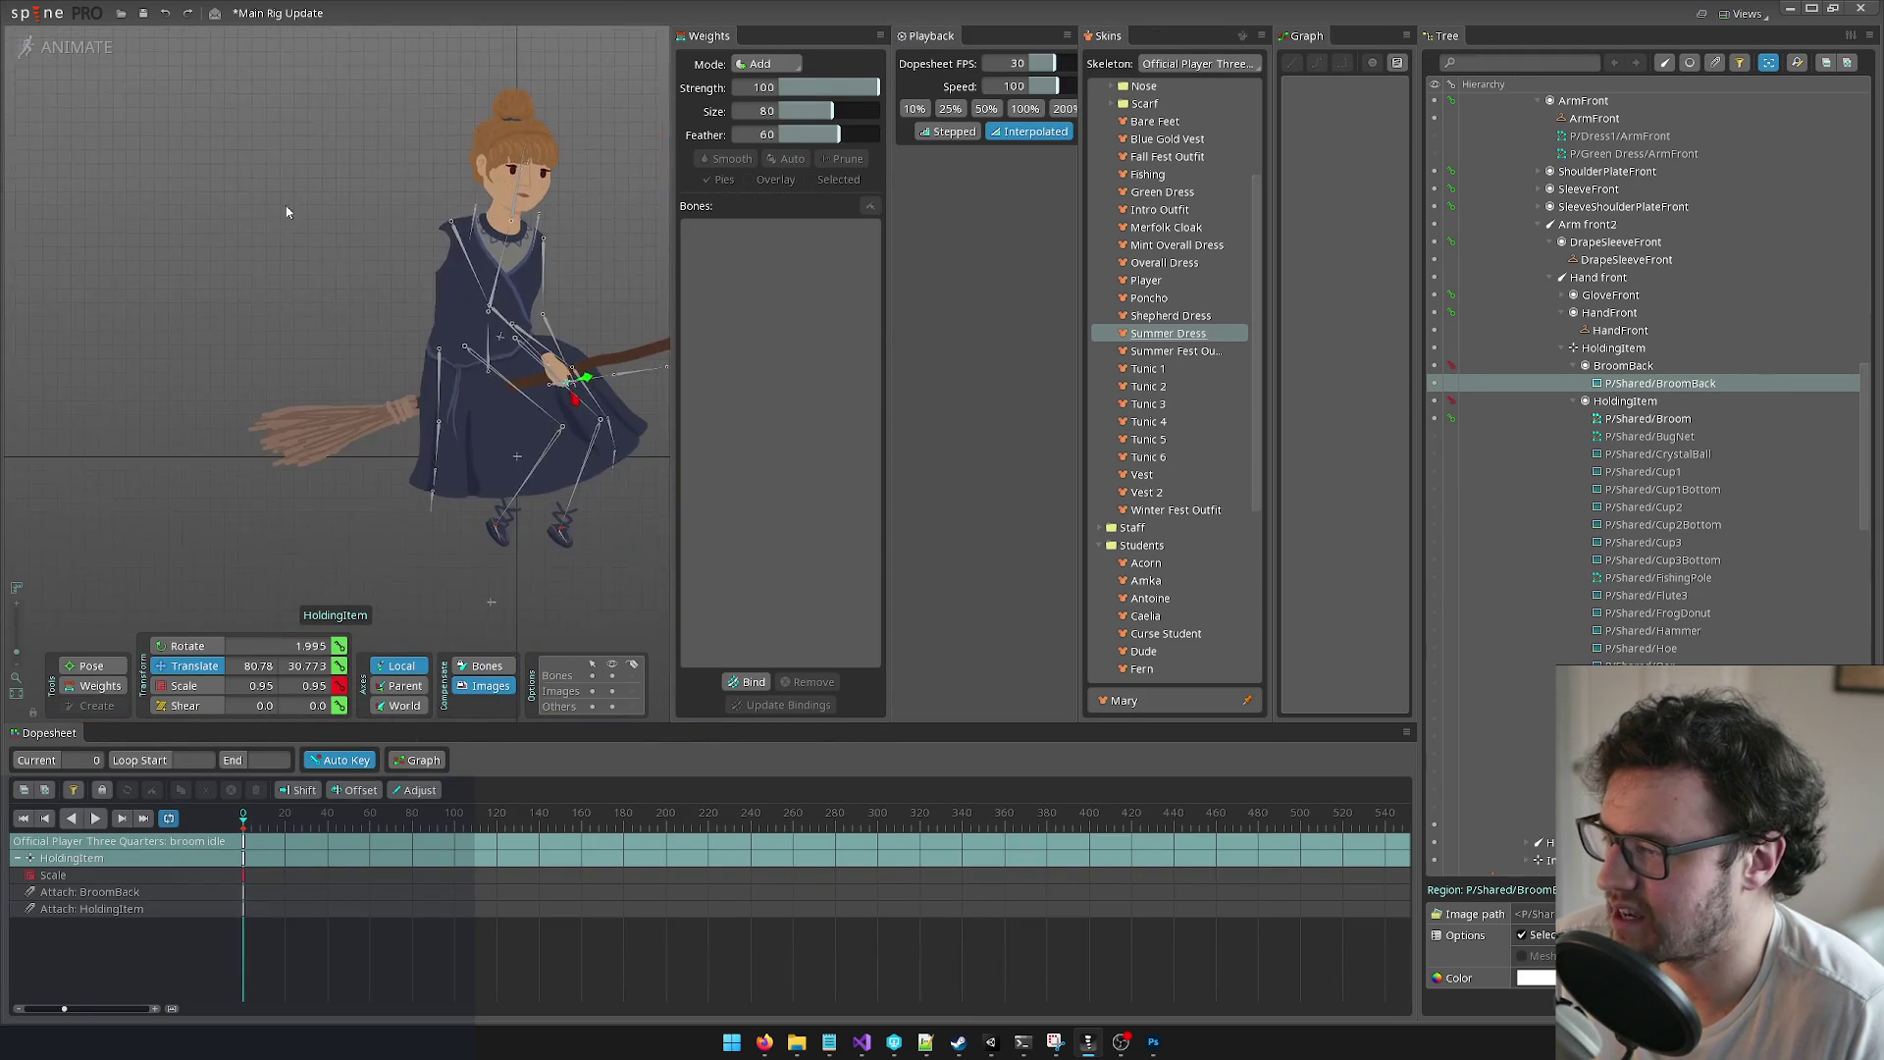
pyautogui.scroll(5, 512, 284)
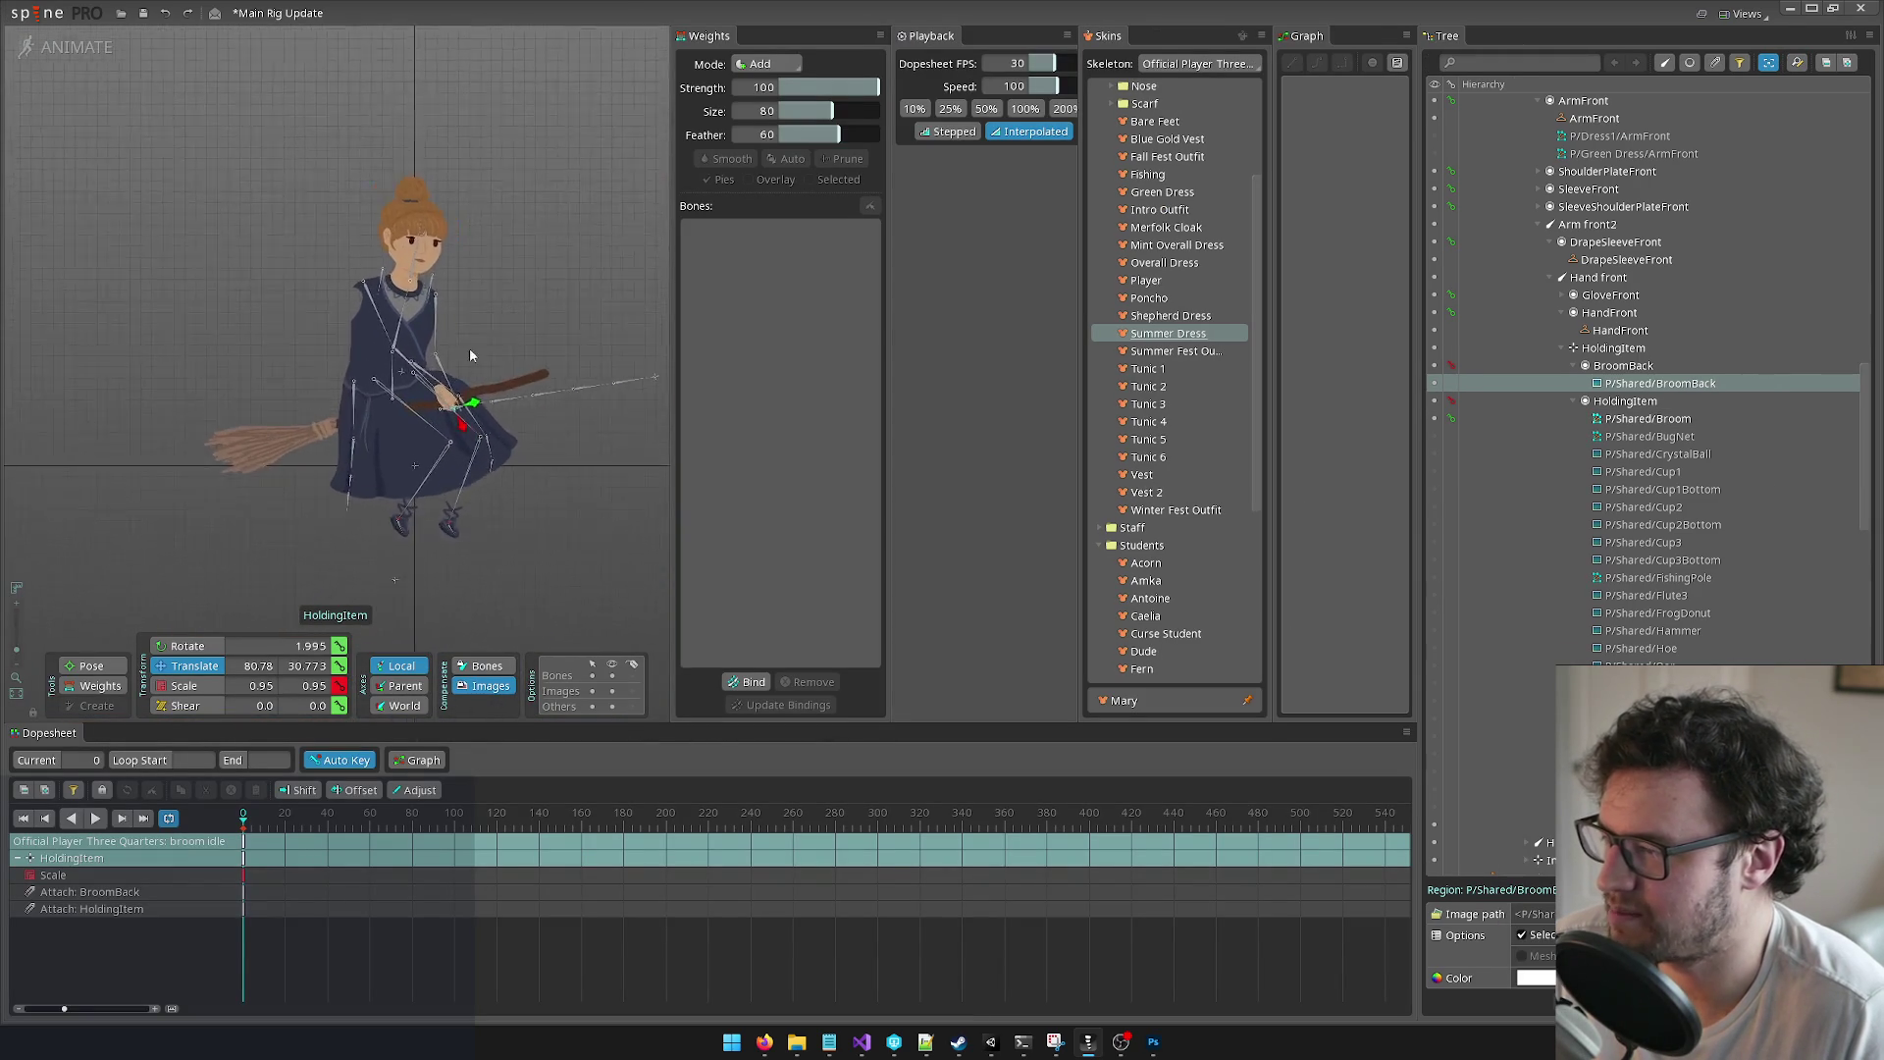
# Step: In setup mode, move the broom further along the hands, hide it, and return to animate
pyautogui.click(499, 392)
pyautogui.click(51, 51)
pyautogui.scroll(6, 638, 424)
pyautogui.click(1489, 418)
pyautogui.moveTo(450, 492); pyautogui.dragTo(494, 491)
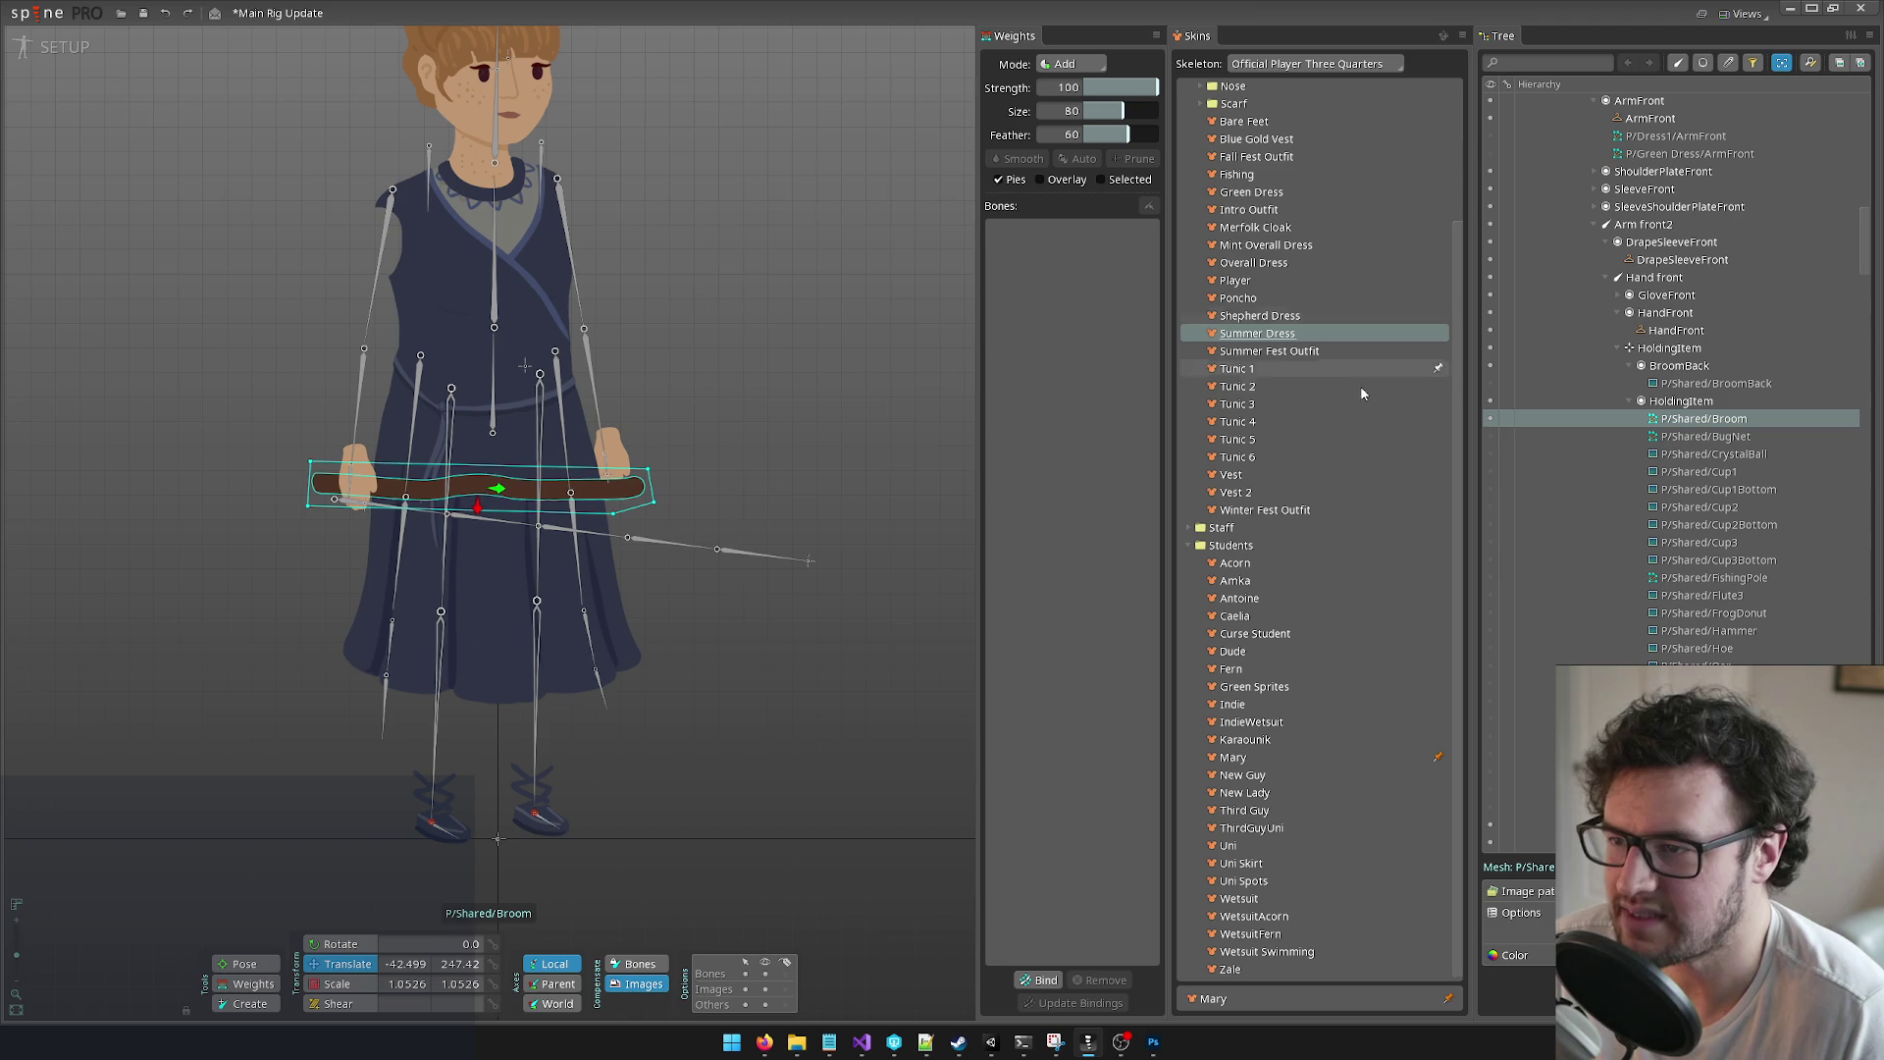
pyautogui.click(1490, 418)
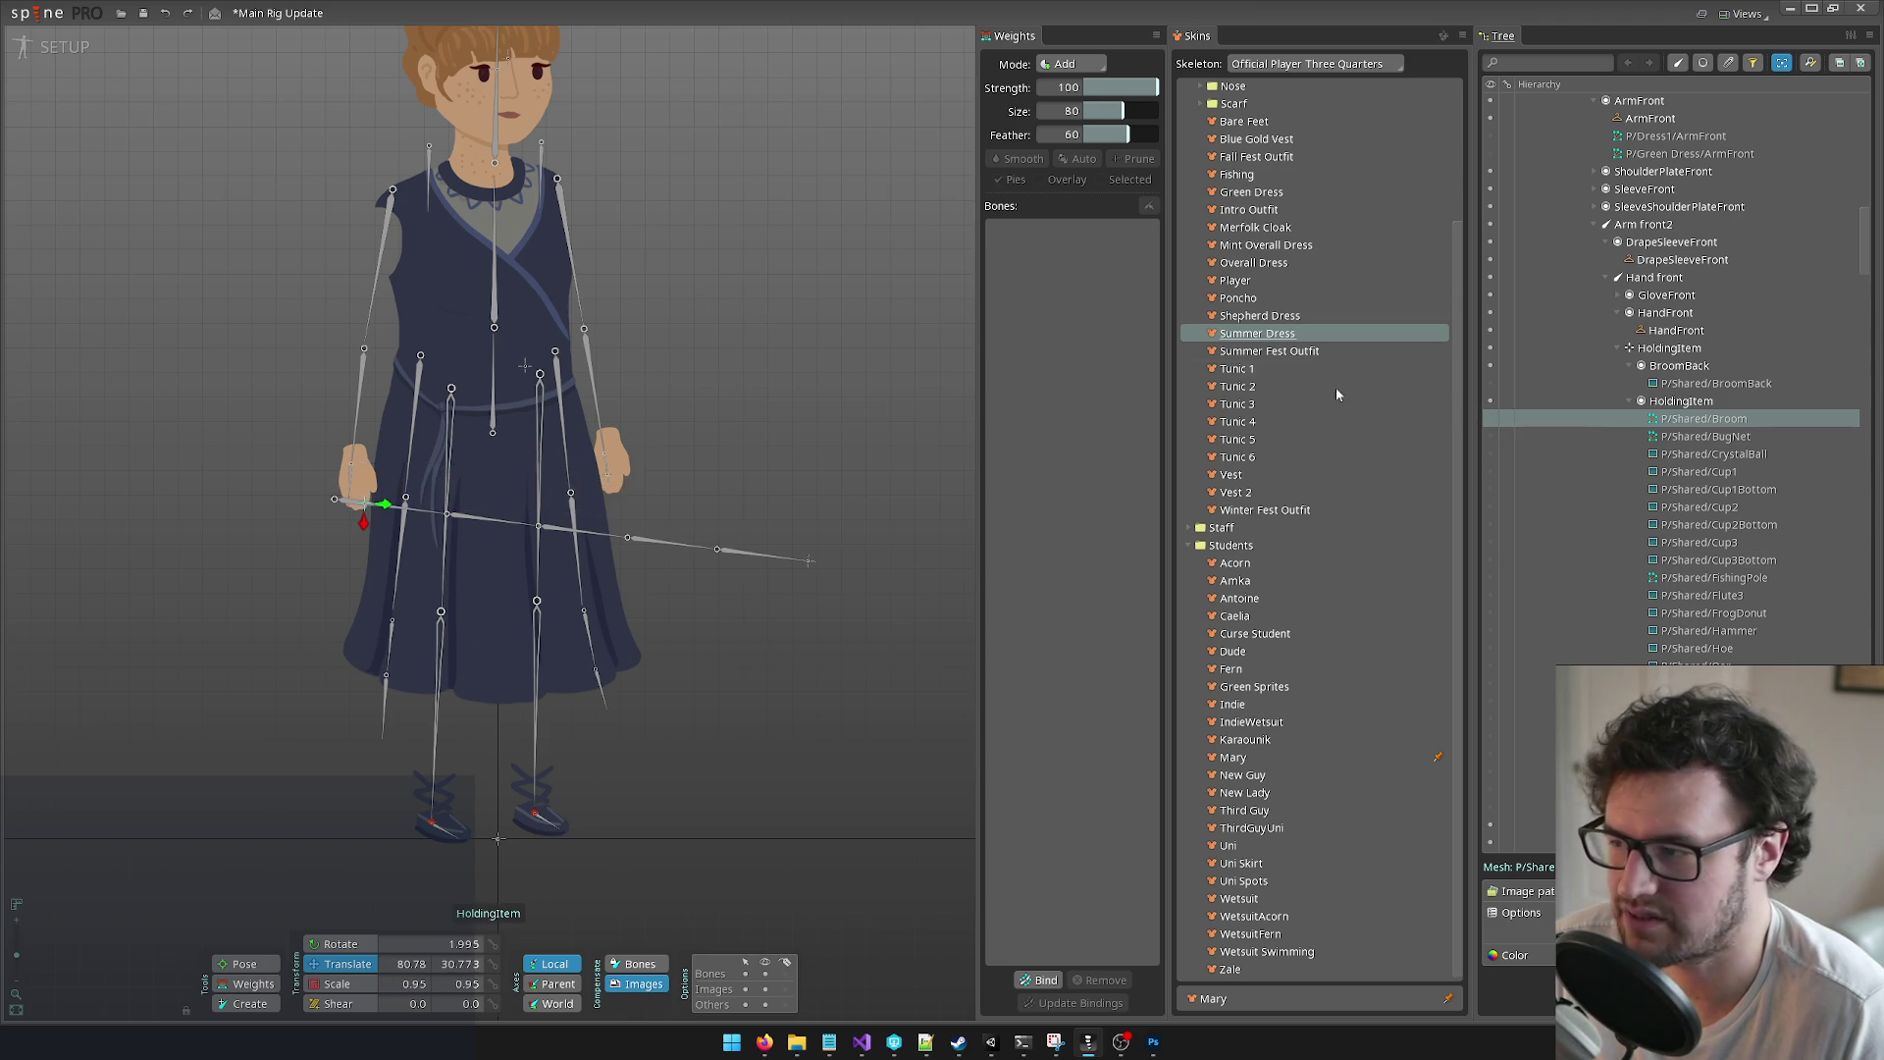
pyautogui.click(85, 51)
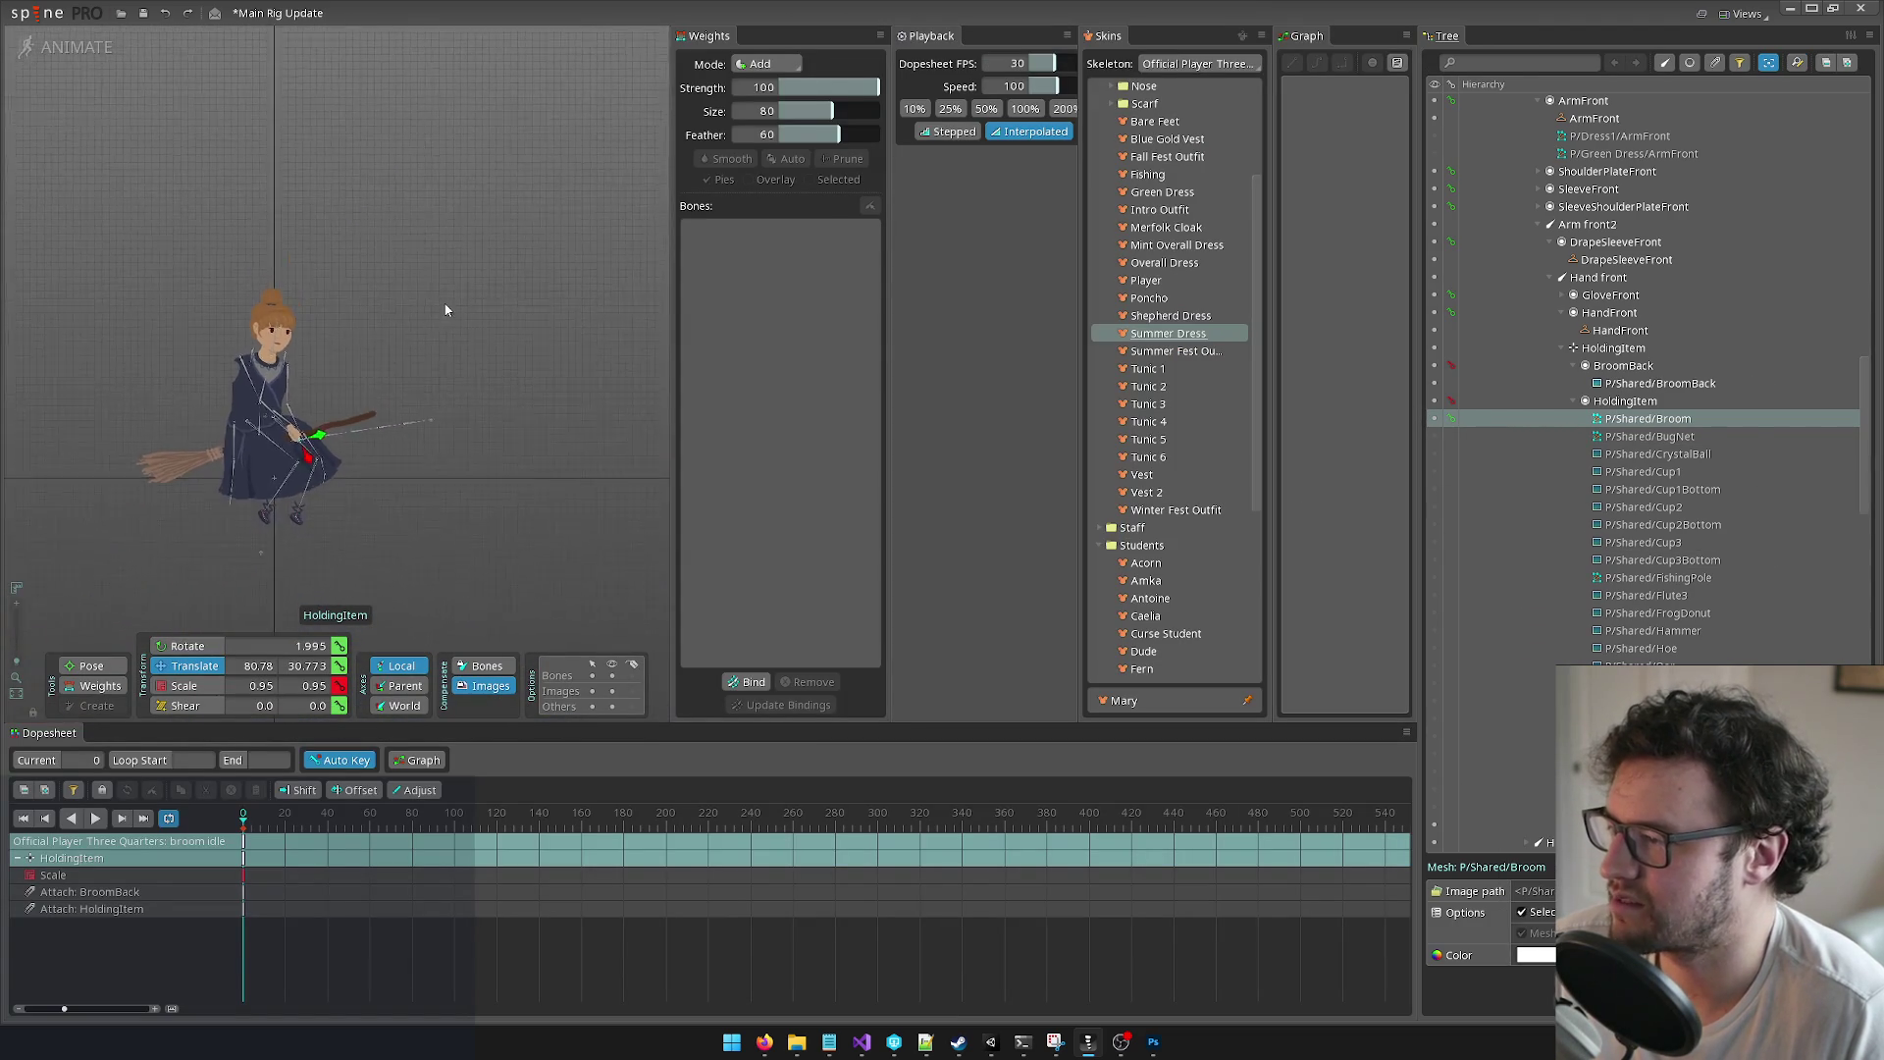
pyautogui.moveTo(435, 282)
pyautogui.mouseDown()
pyautogui.moveTo(650, 114)
pyautogui.moveTo(621, 111)
pyautogui.mouseUp()
pyautogui.scroll(5, 532, 125)
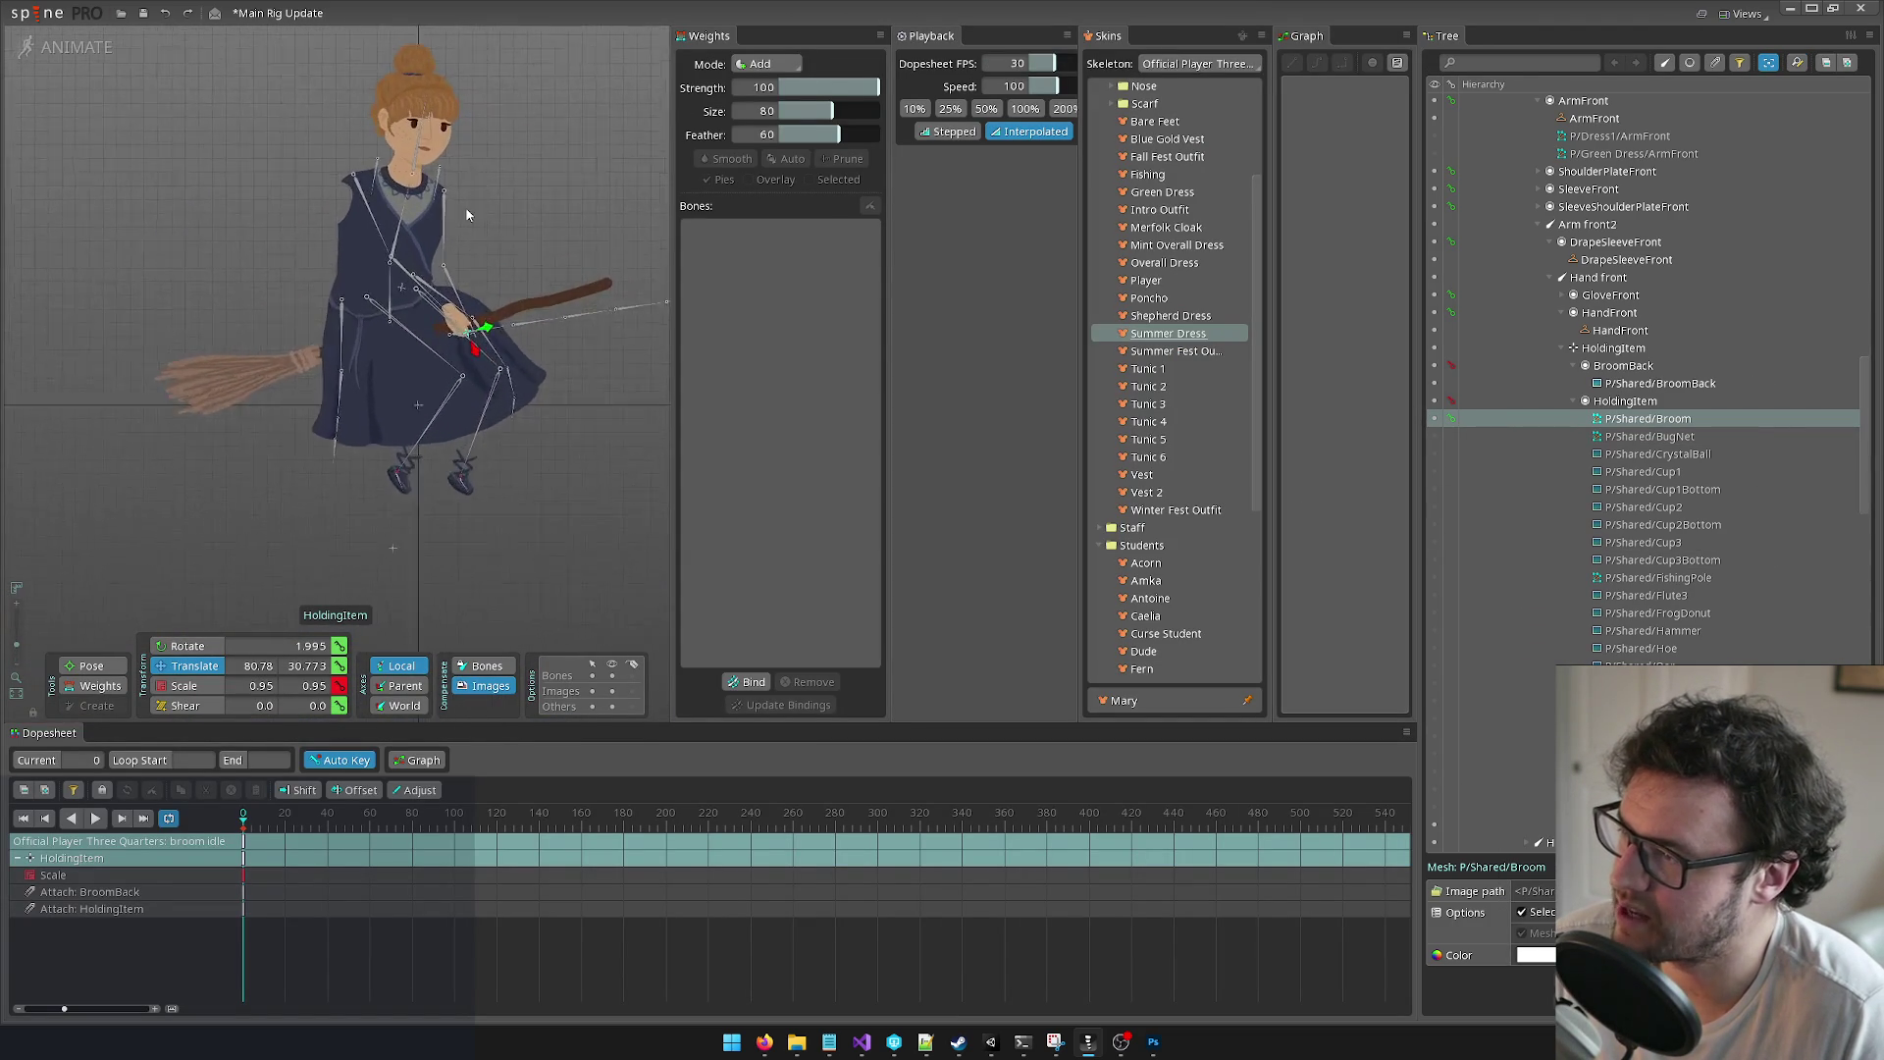
pyautogui.scroll(-5, 538, 237)
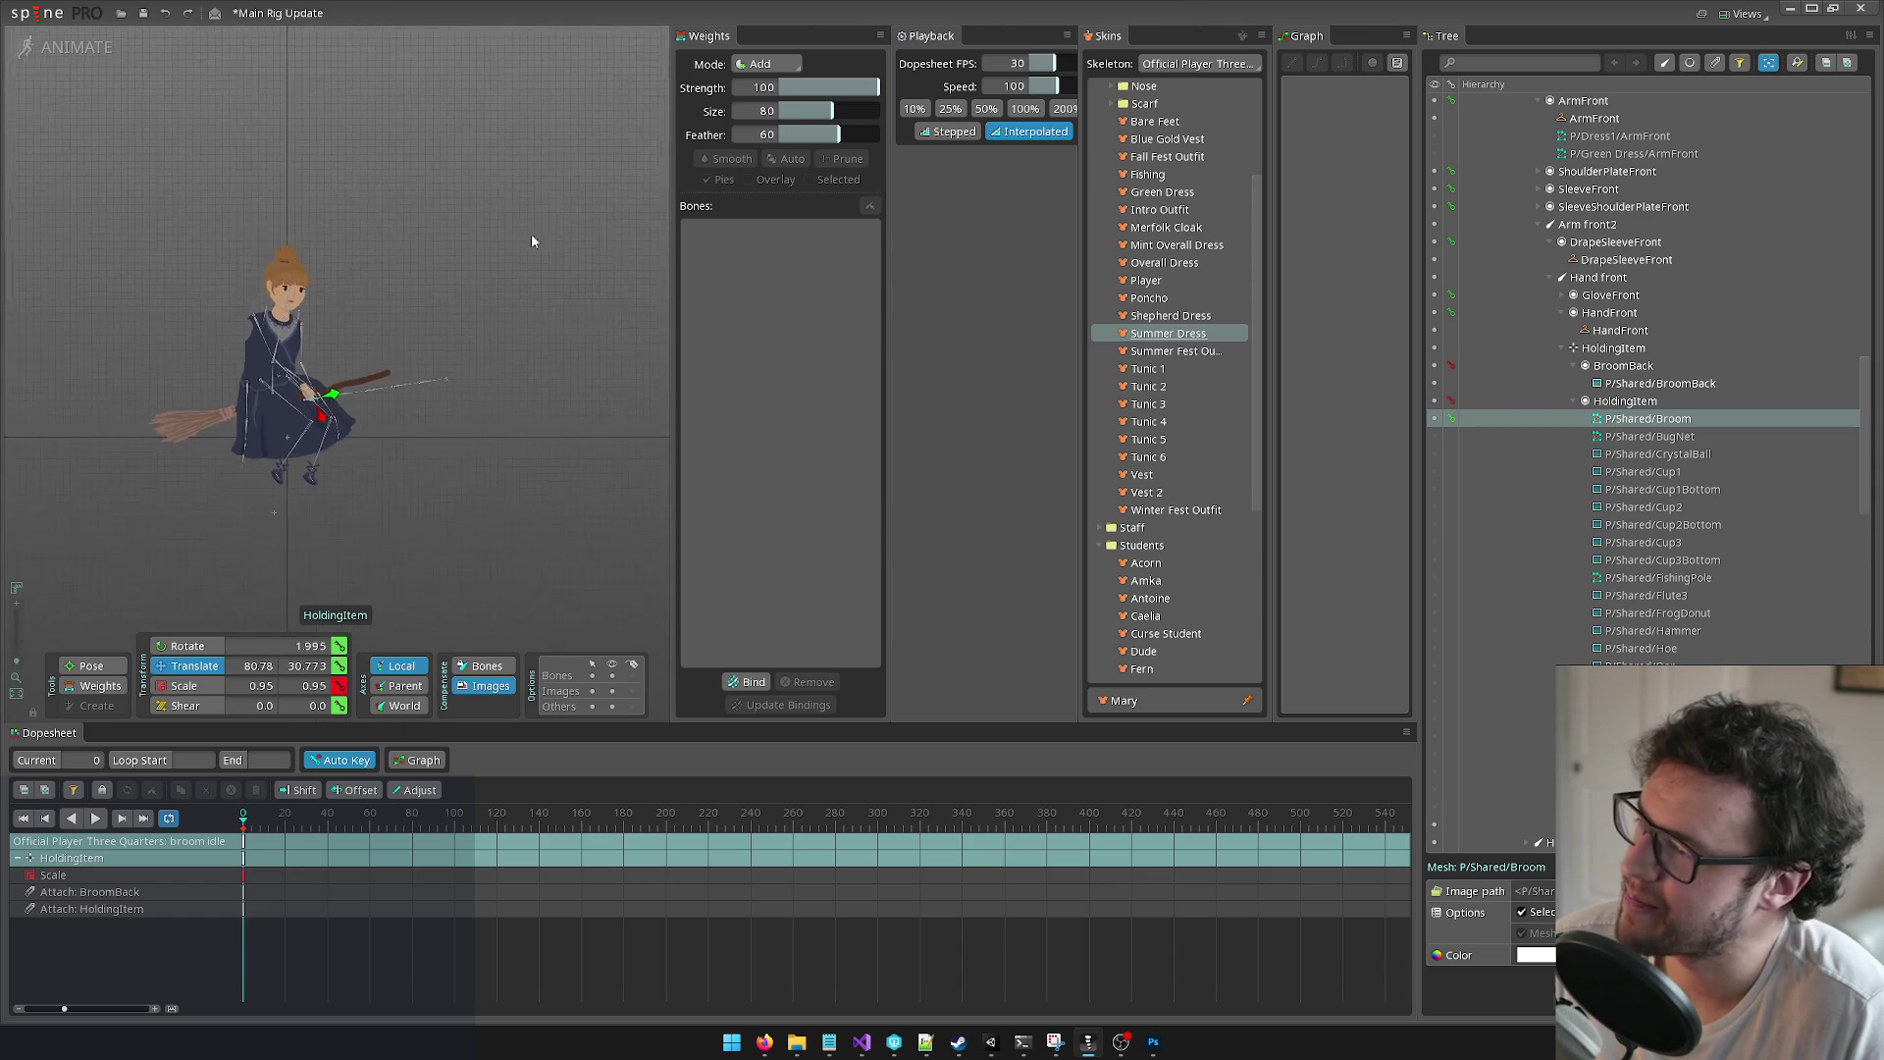
pyautogui.scroll(3, 491, 218)
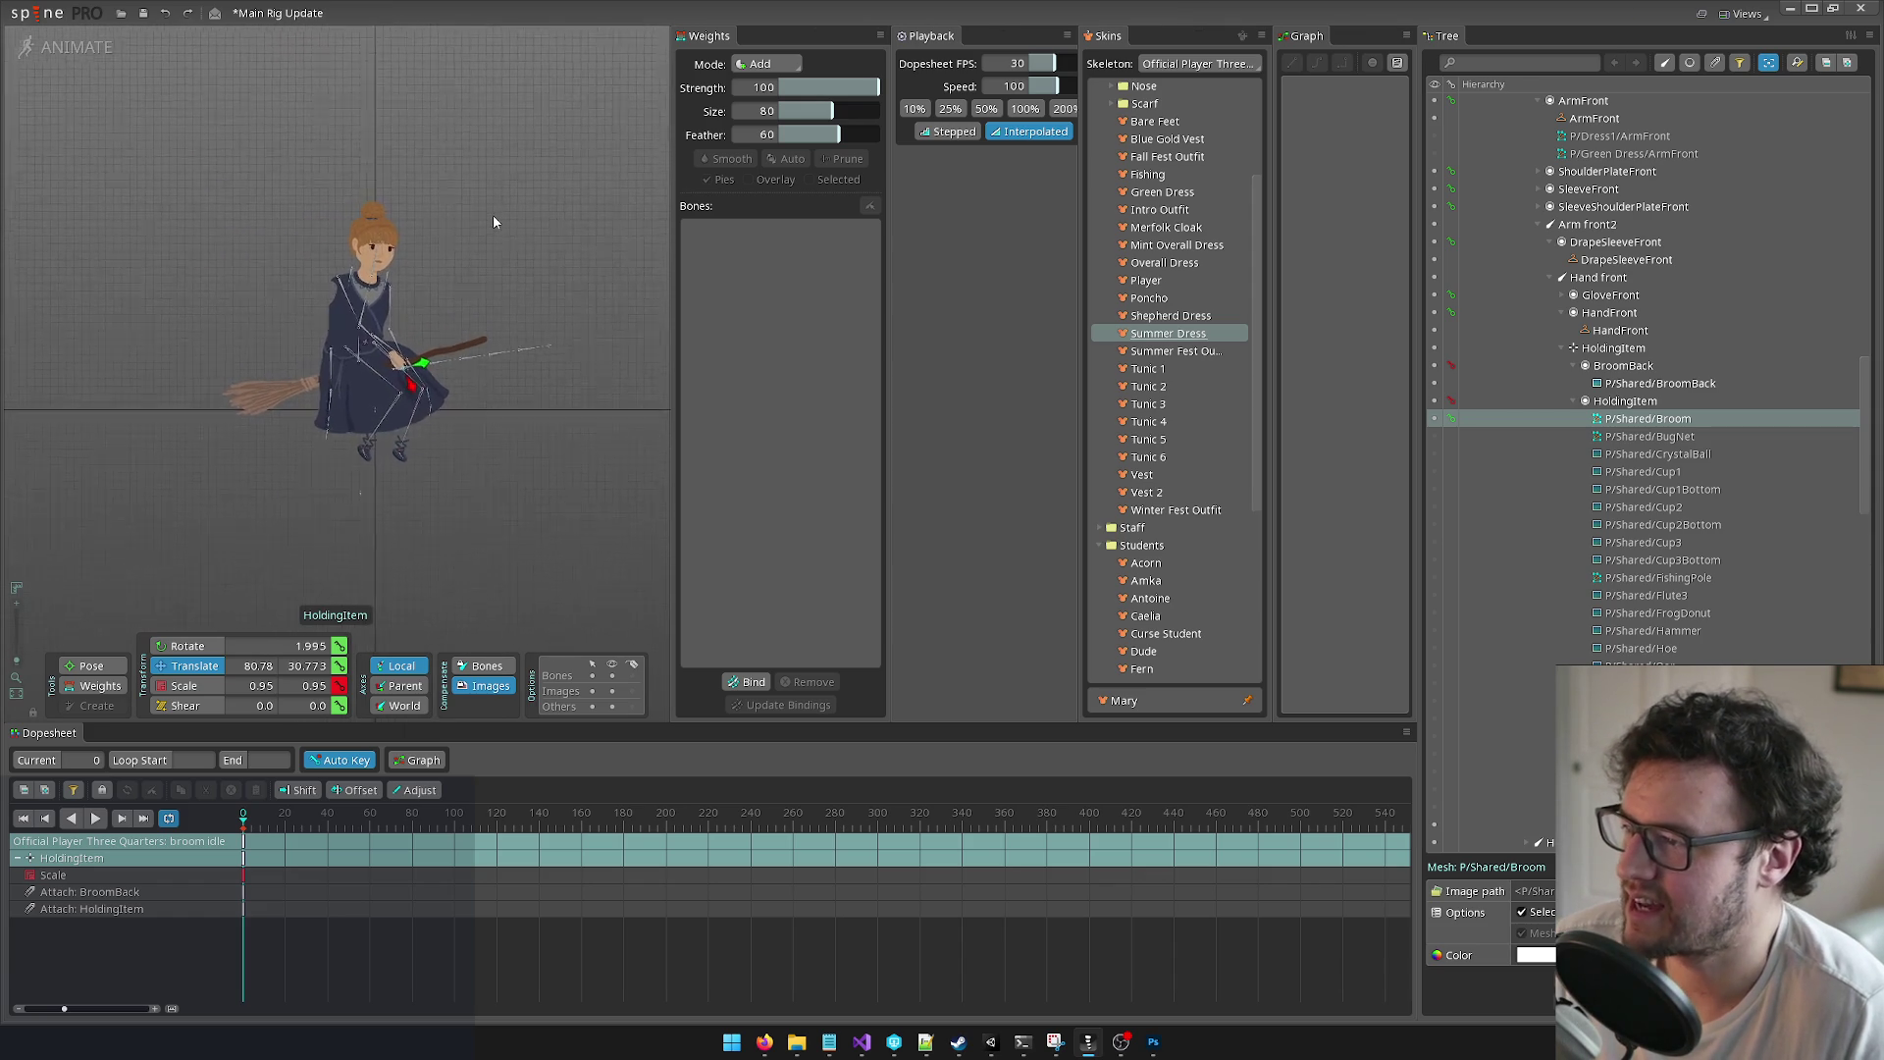
pyautogui.scroll(3, 488, 226)
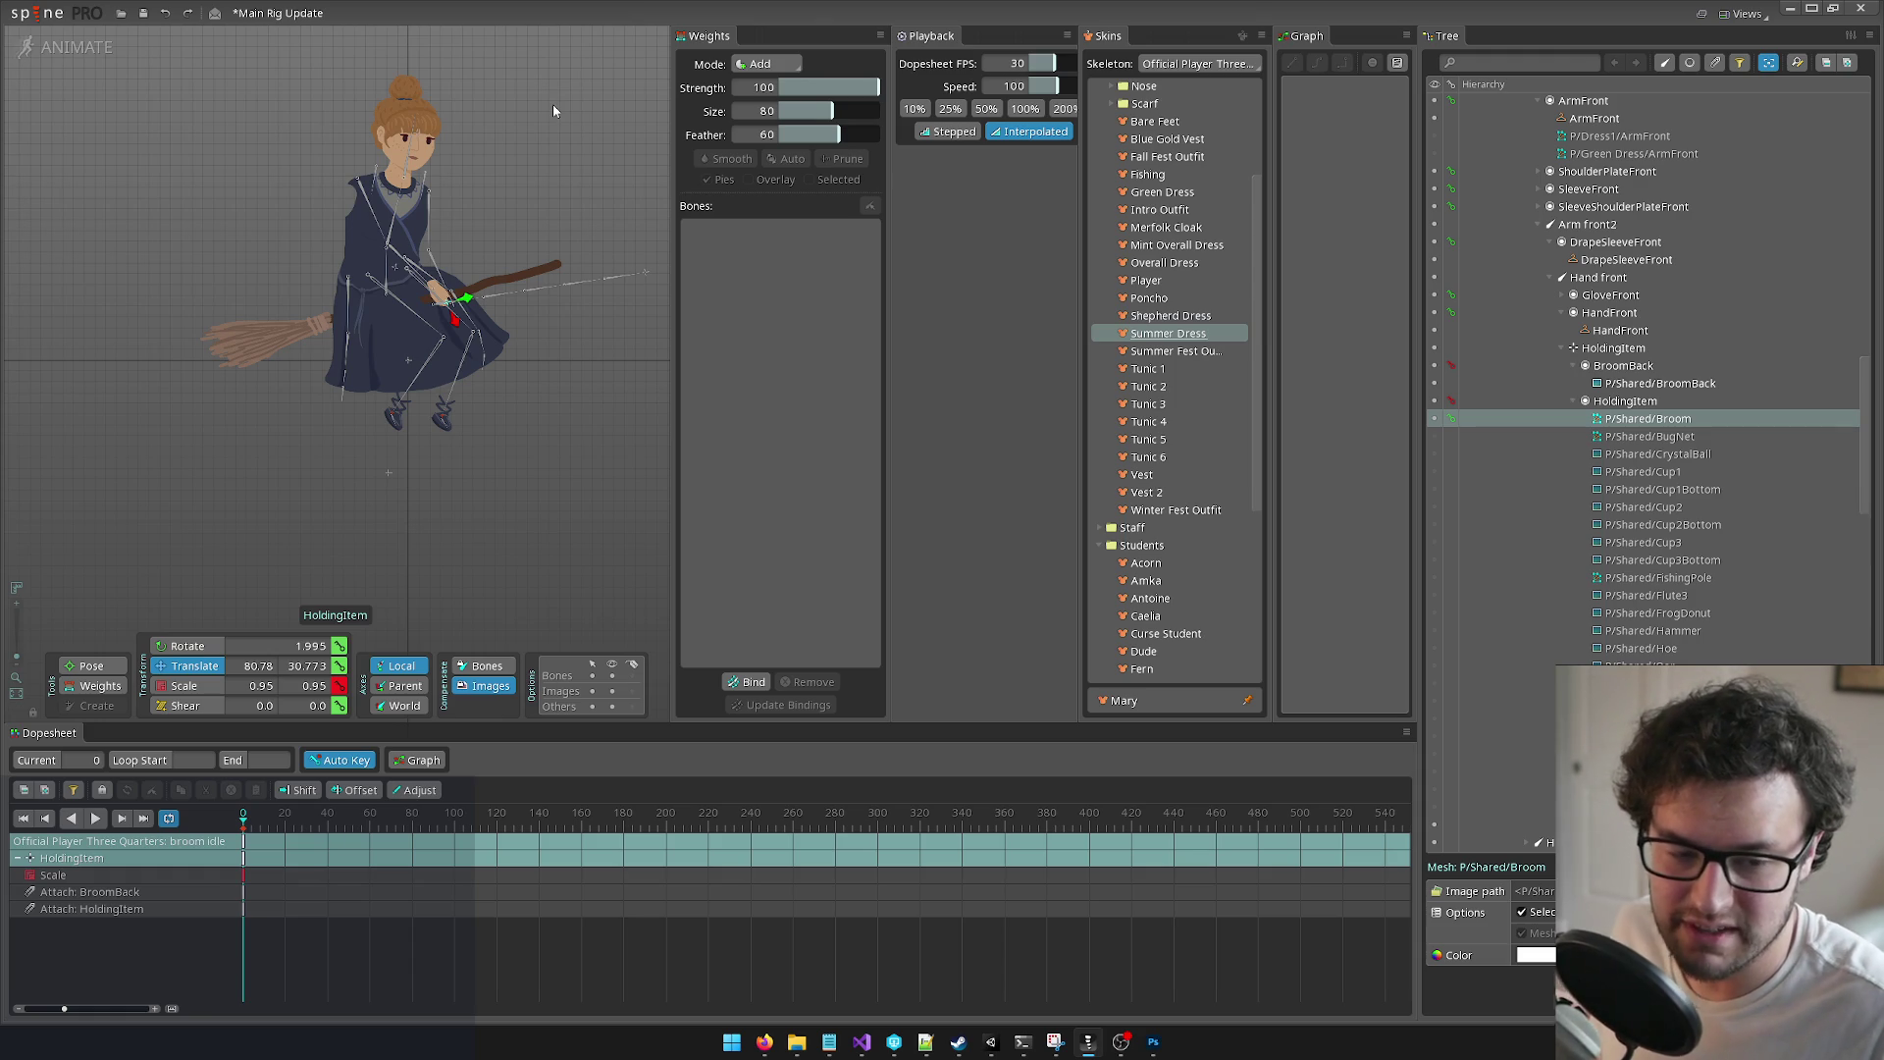
pyautogui.click(507, 277)
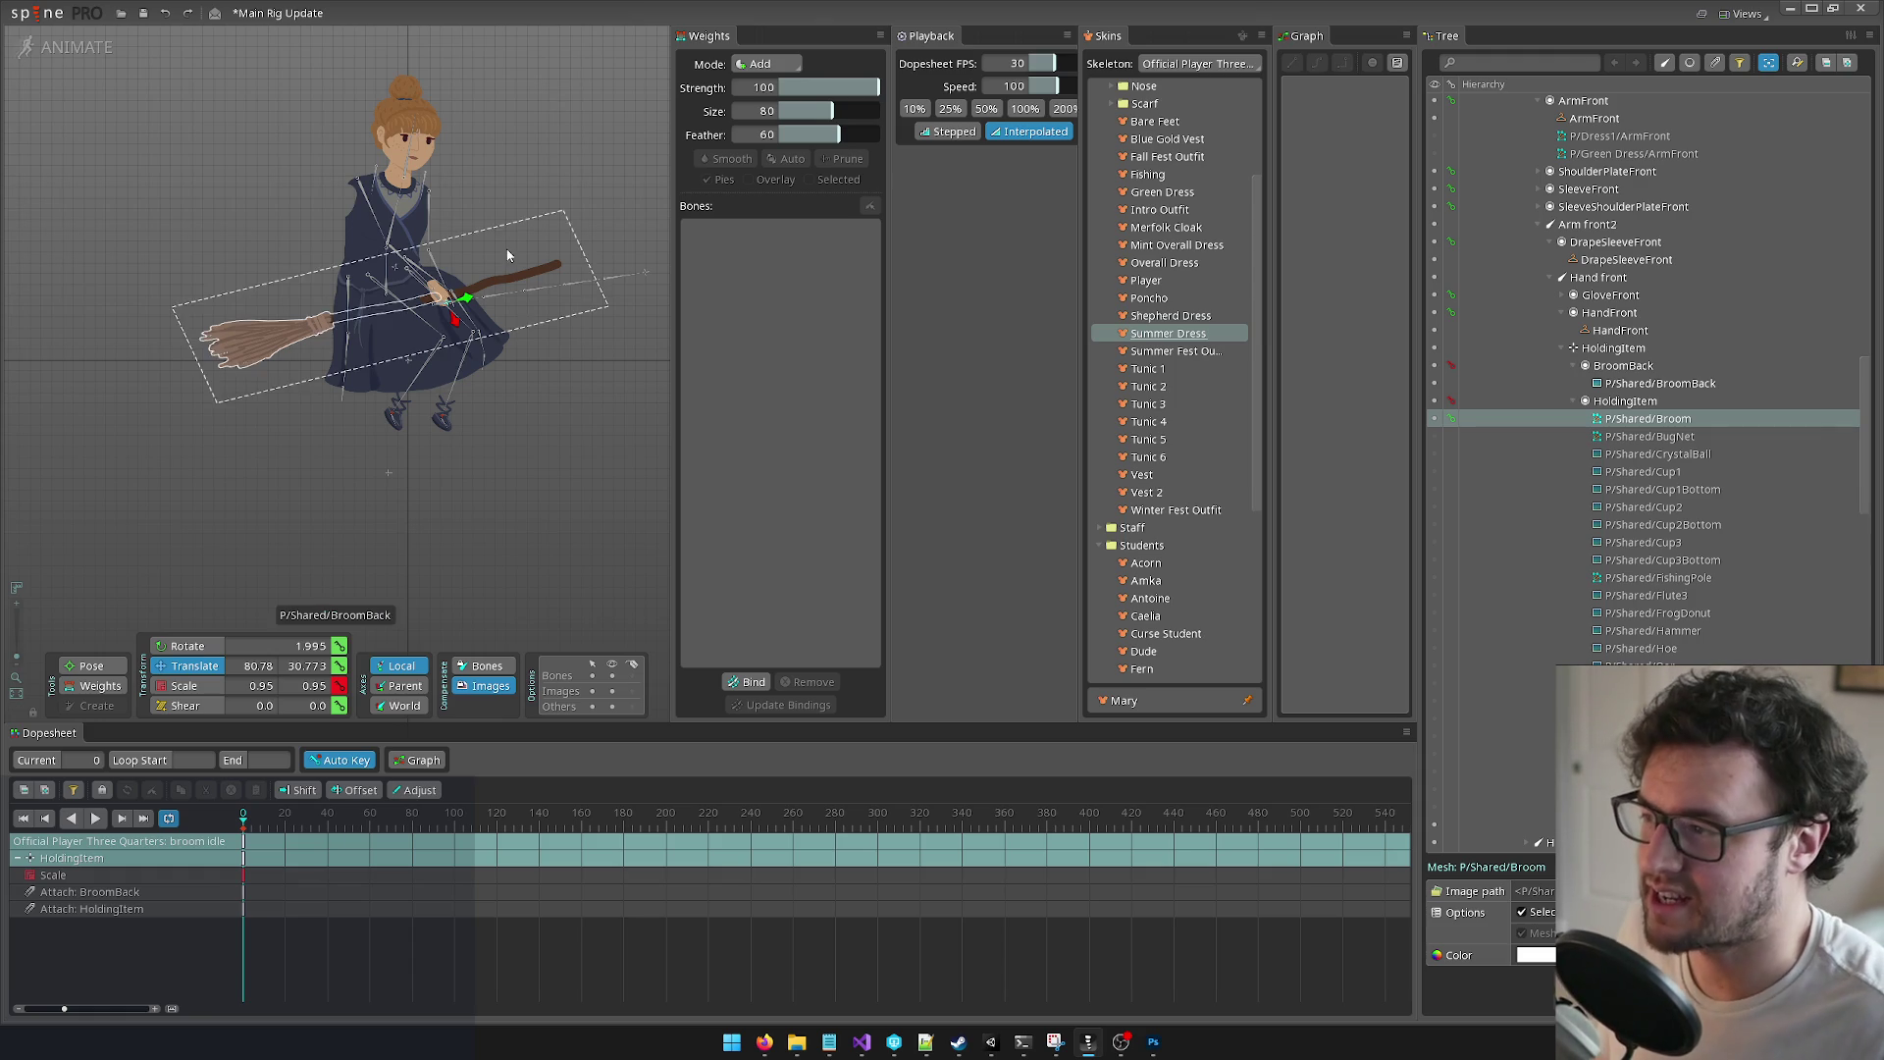
pyautogui.scroll(3, 506, 277)
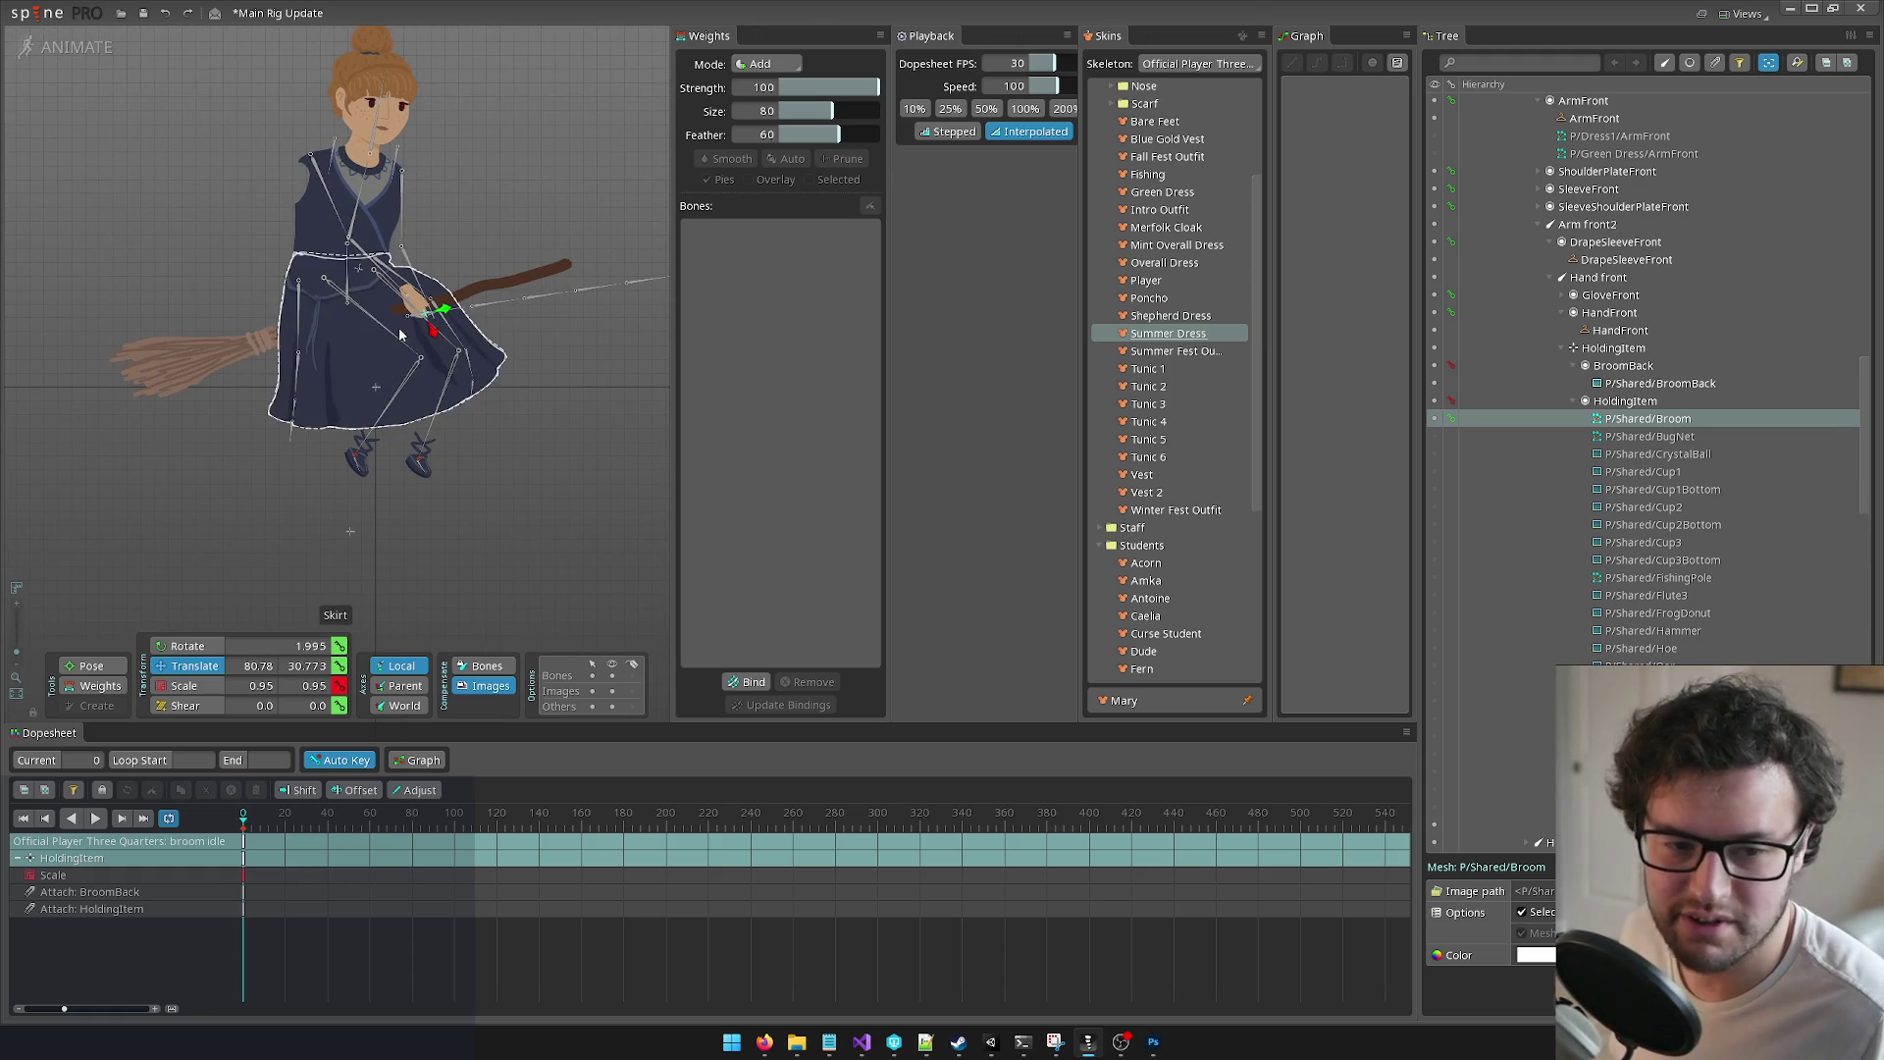
pyautogui.scroll(-2, 562, 463)
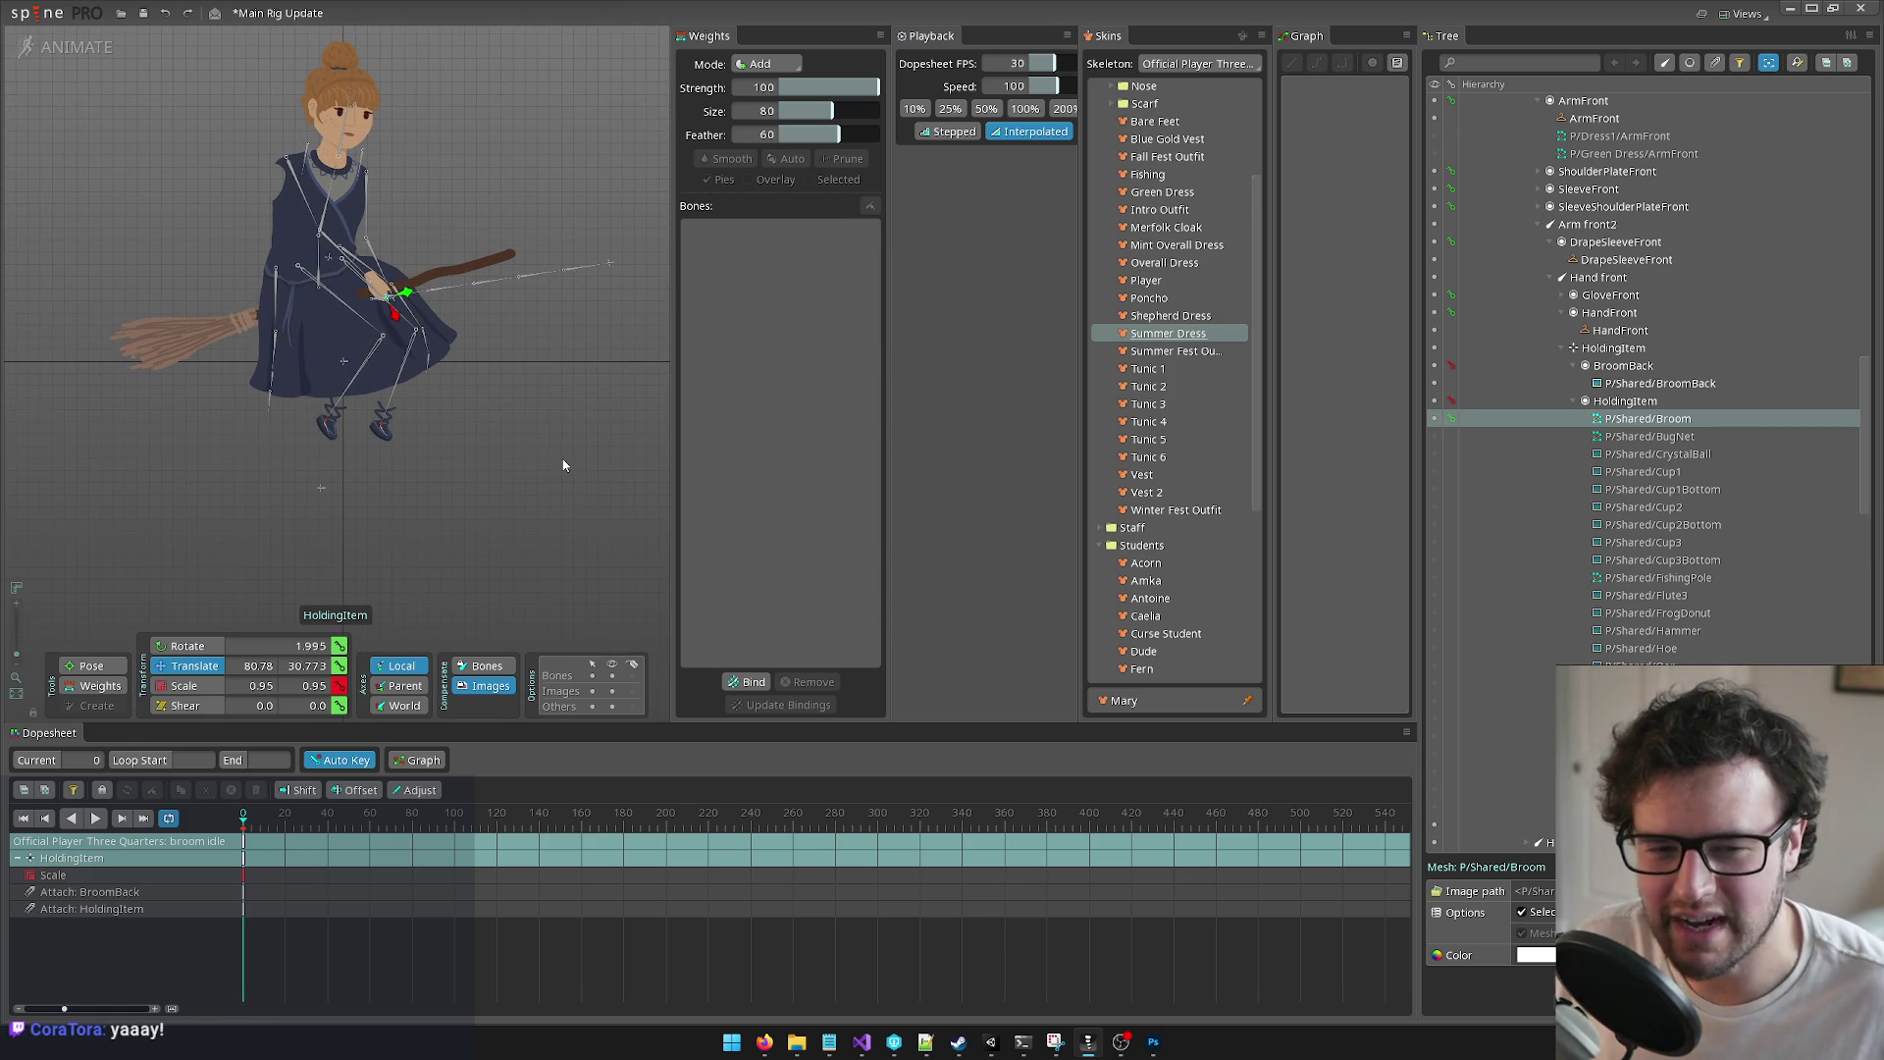
pyautogui.scroll(-3, 412, 392)
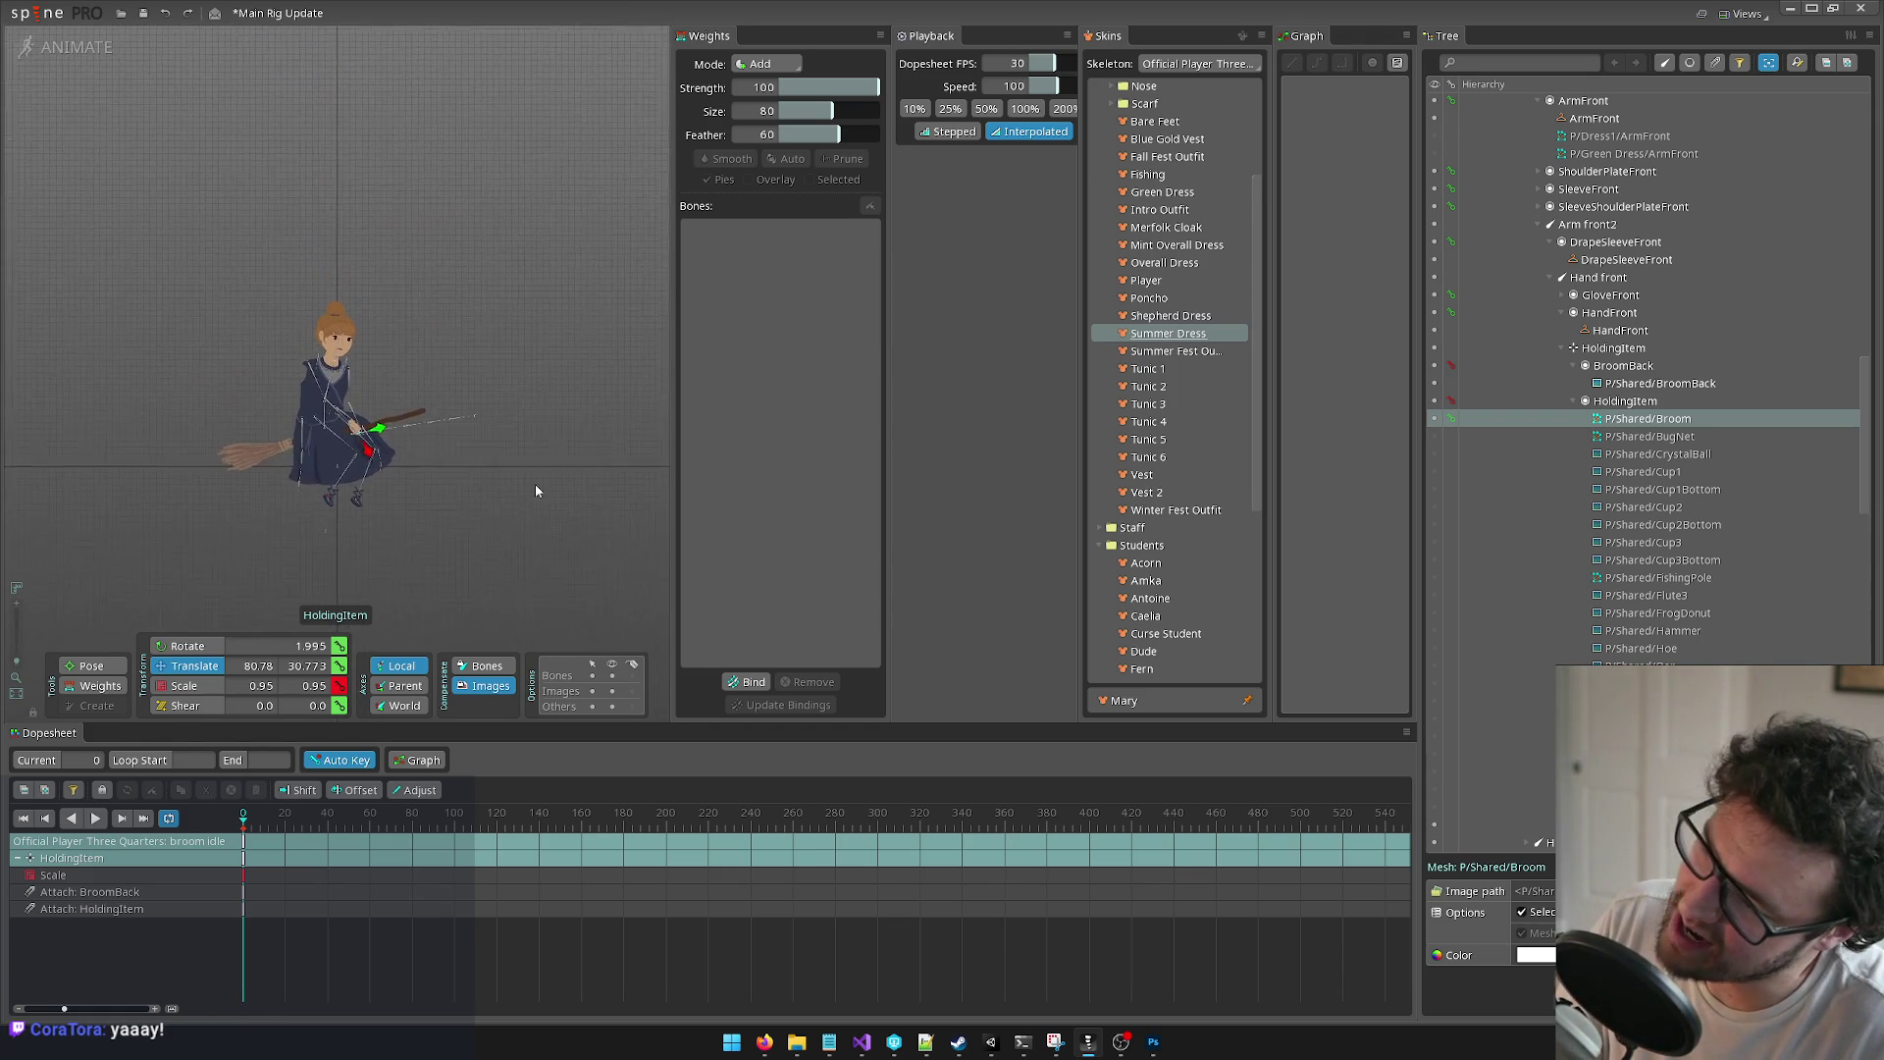
pyautogui.scroll(-1, 559, 500)
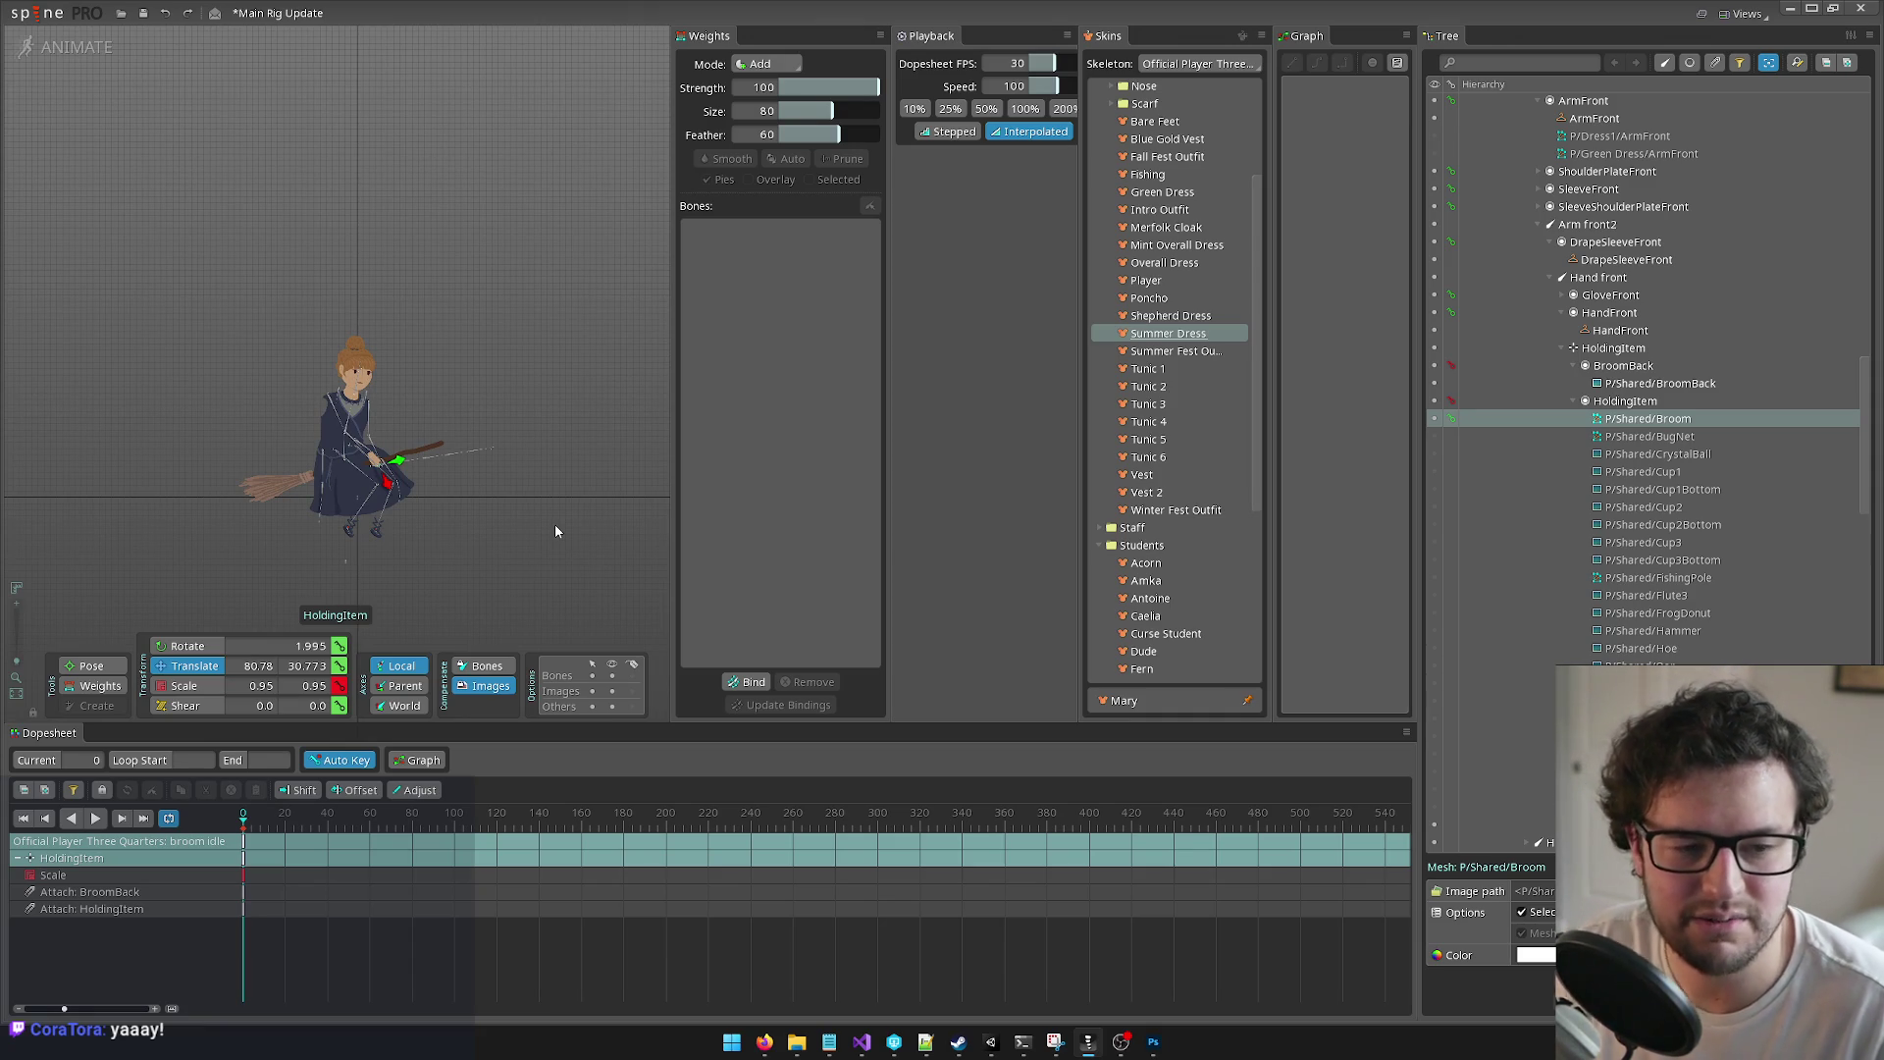
# Step: Preview the rider in the Tunic 1 and Tunic 2 skins, zooming in to check the hands
pyautogui.scroll(2, 559, 530)
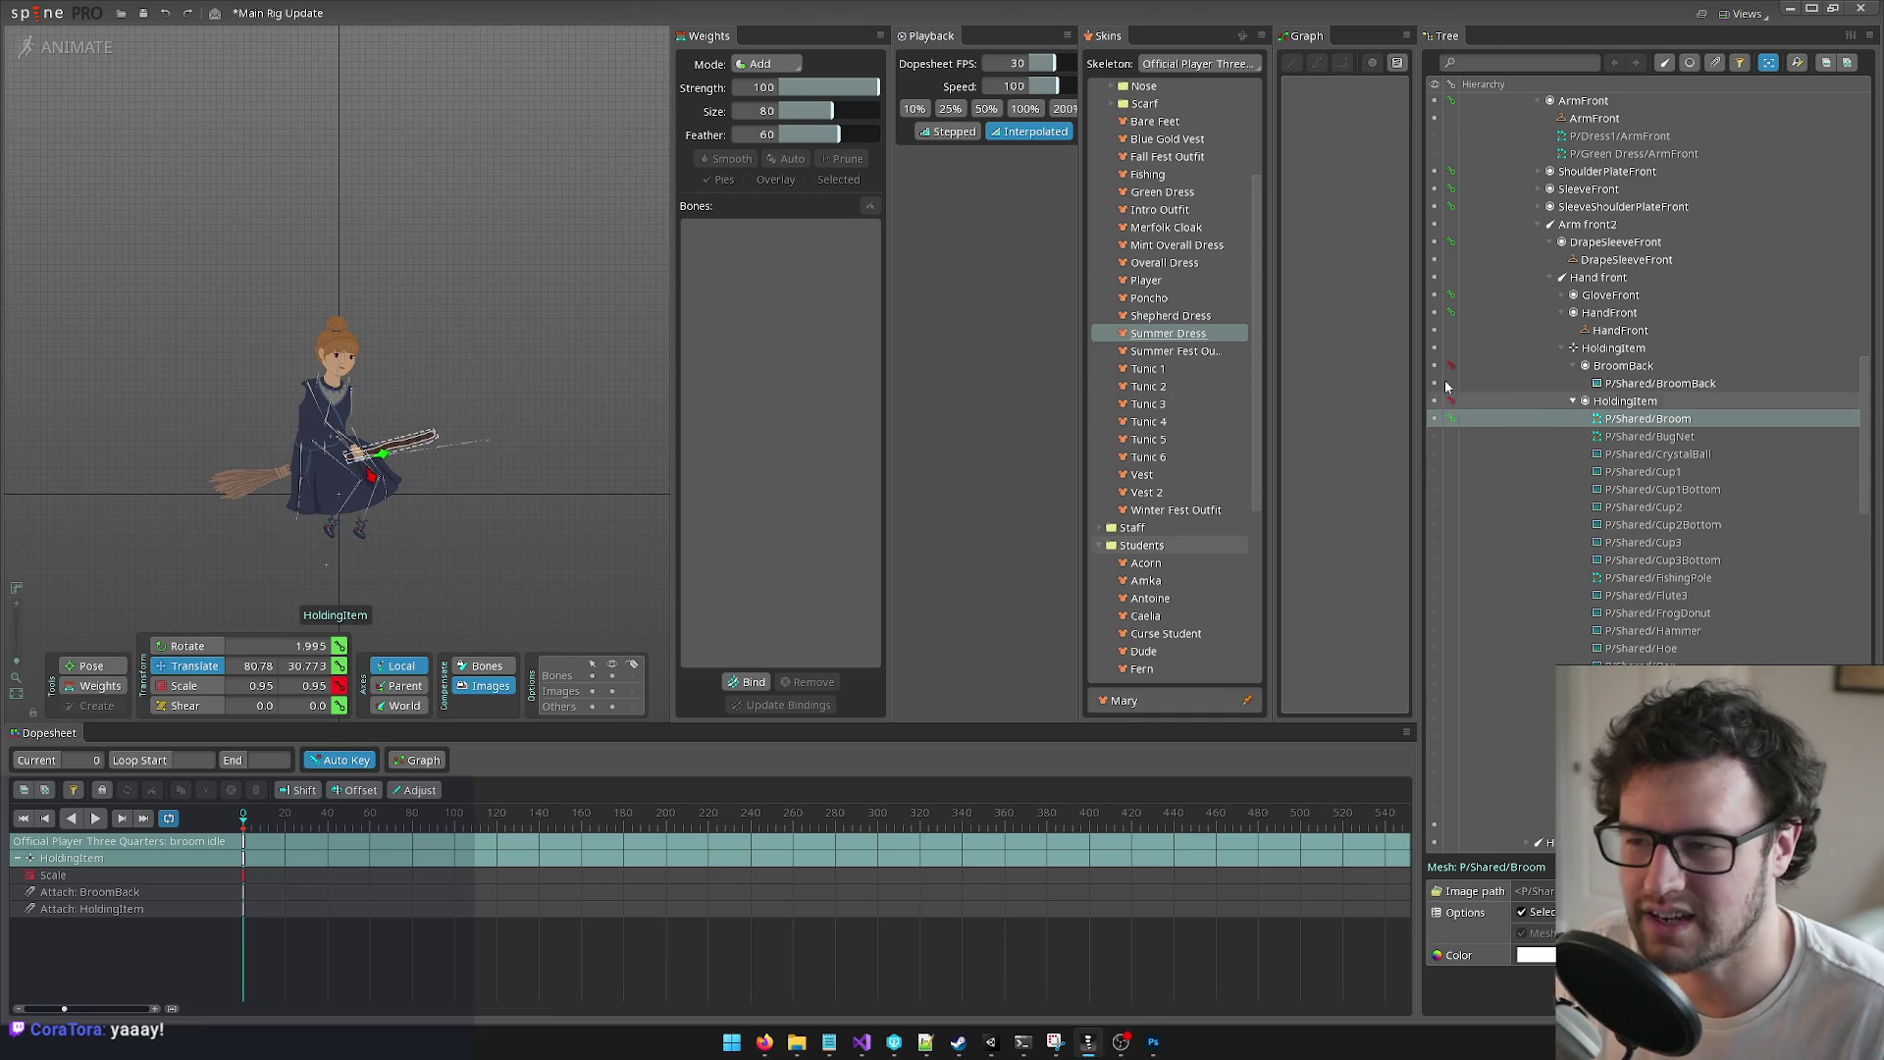
pyautogui.click(1156, 372)
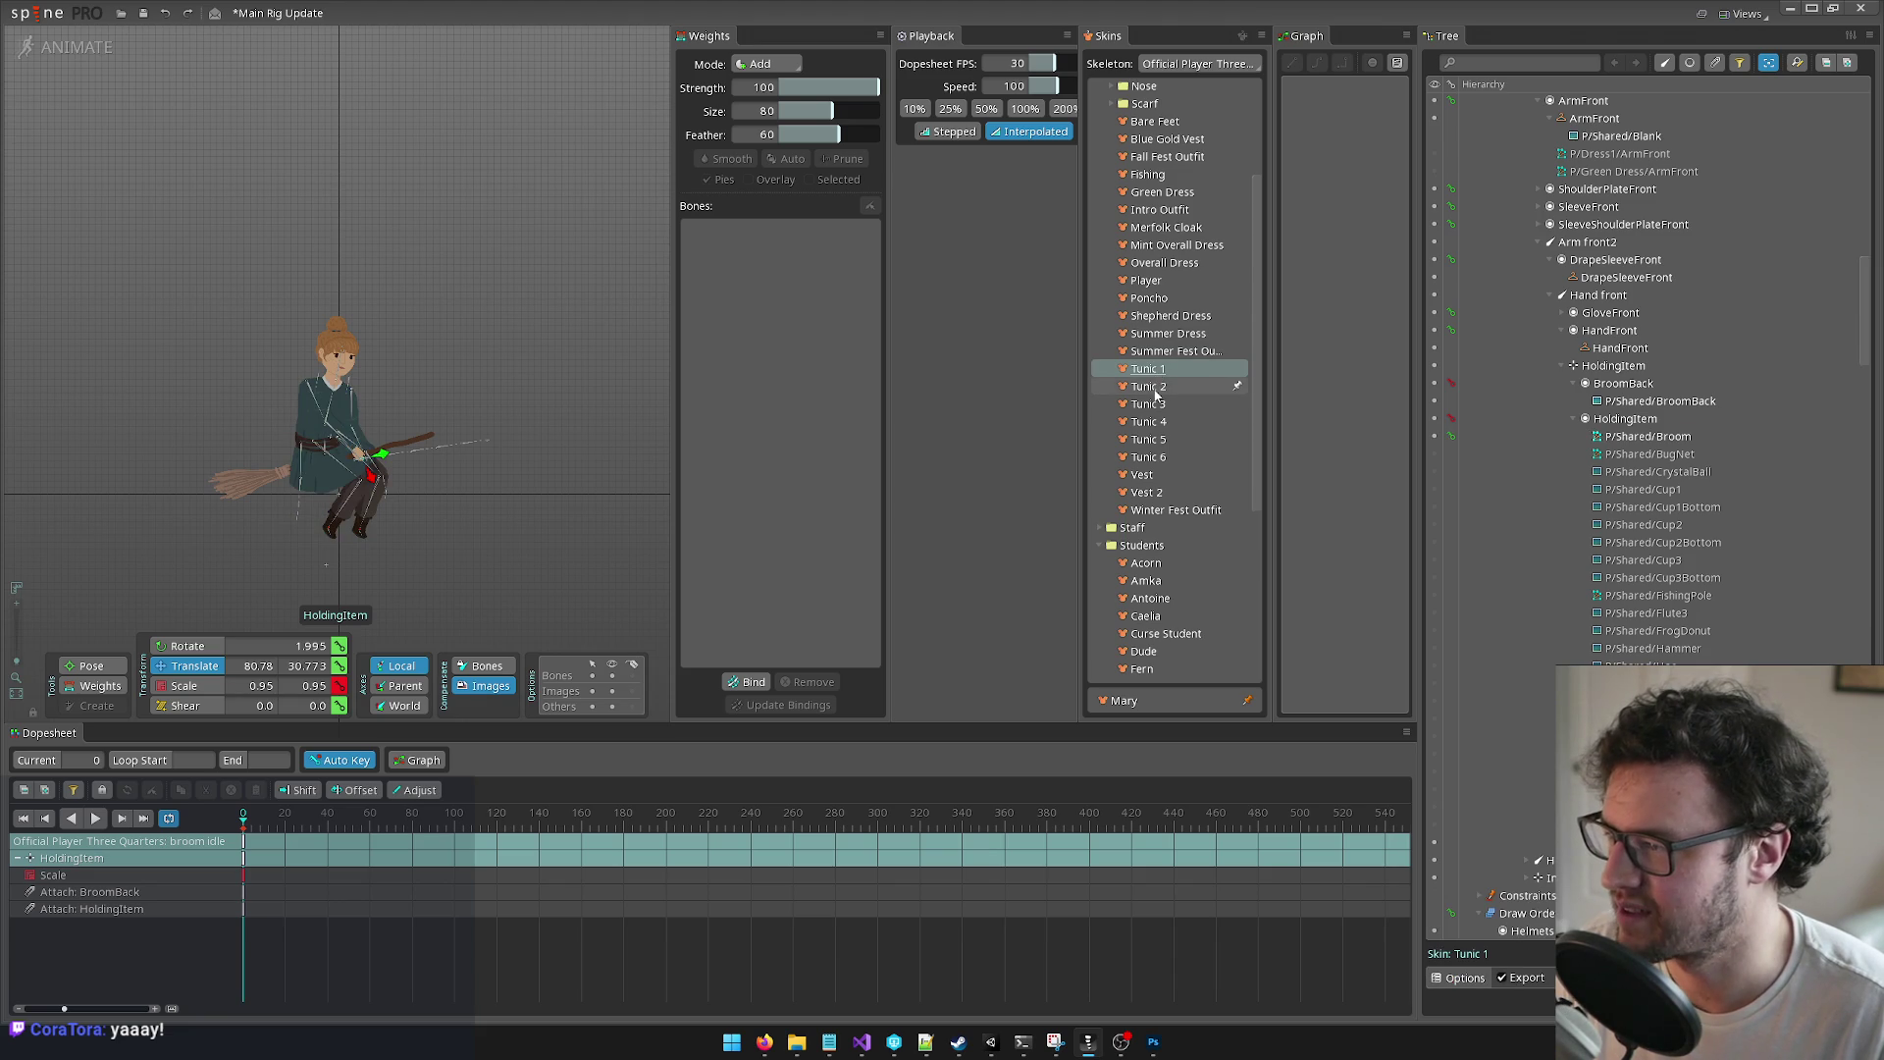
pyautogui.click(1156, 391)
pyautogui.scroll(5, 450, 429)
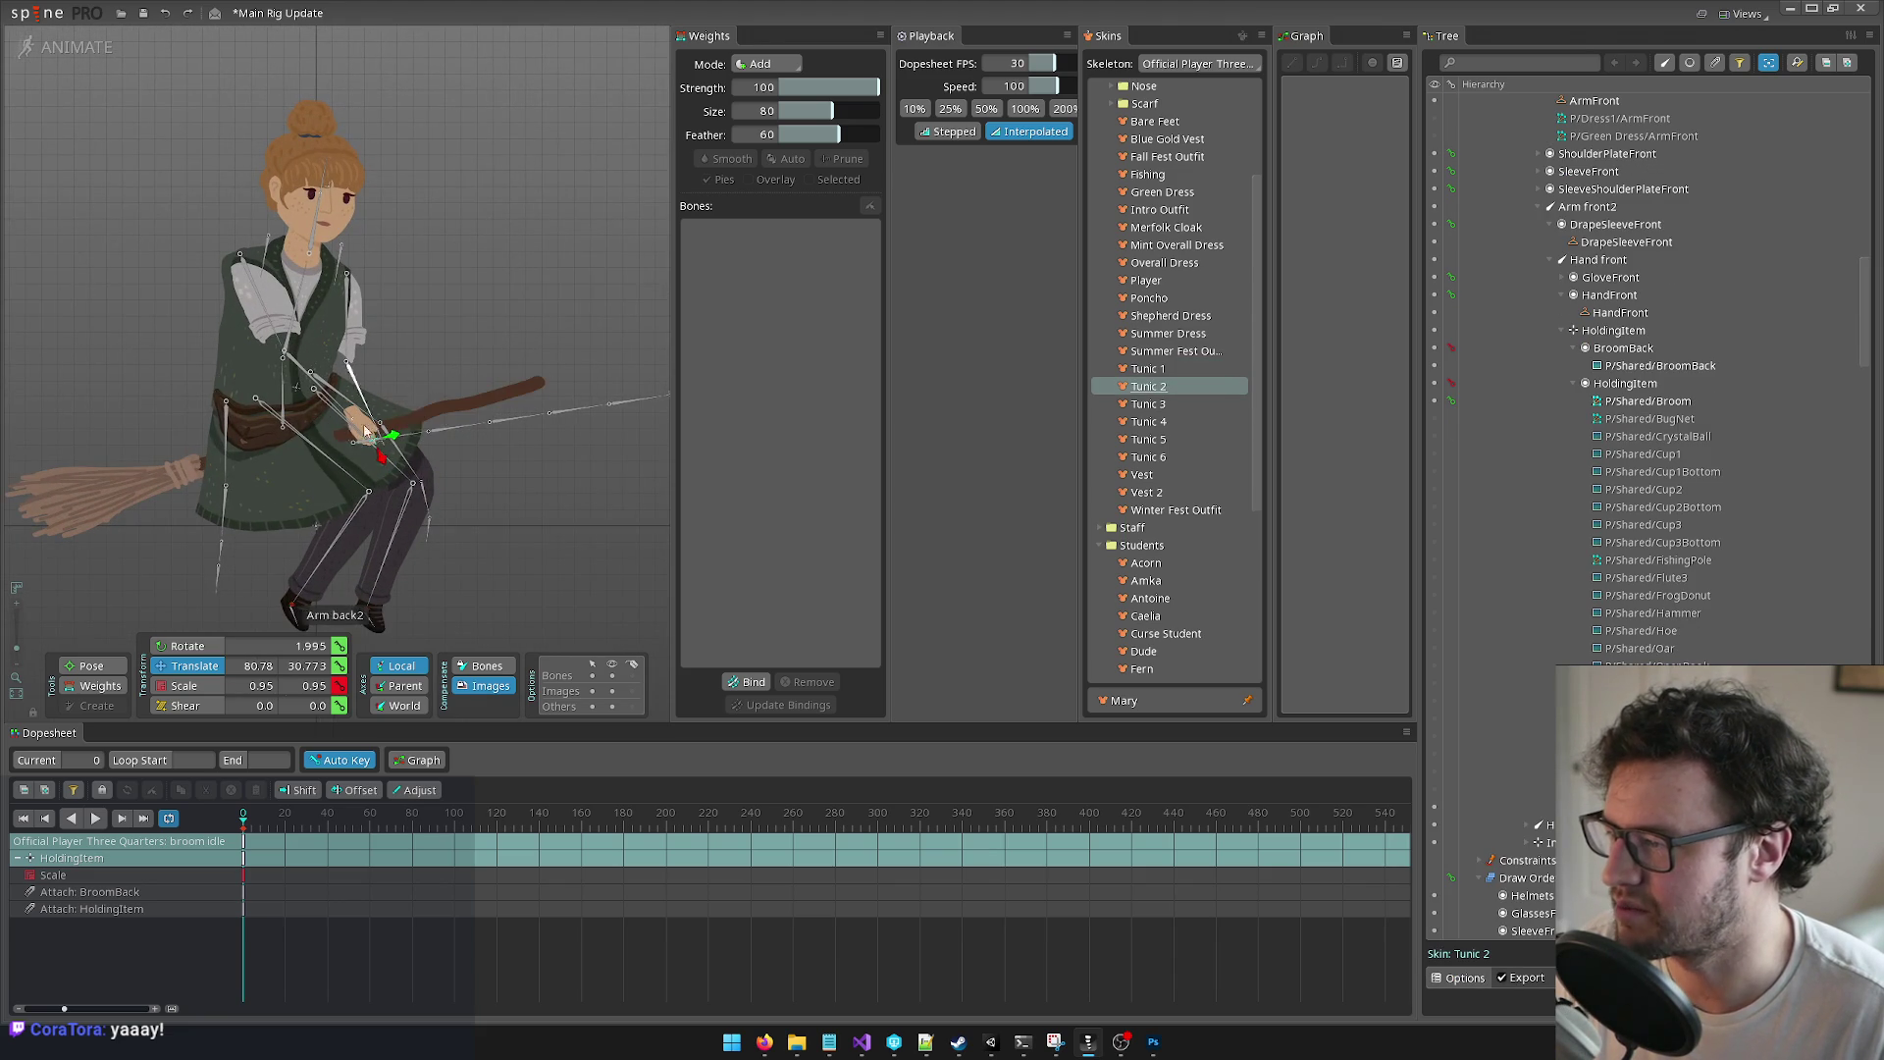
pyautogui.scroll(3, 379, 426)
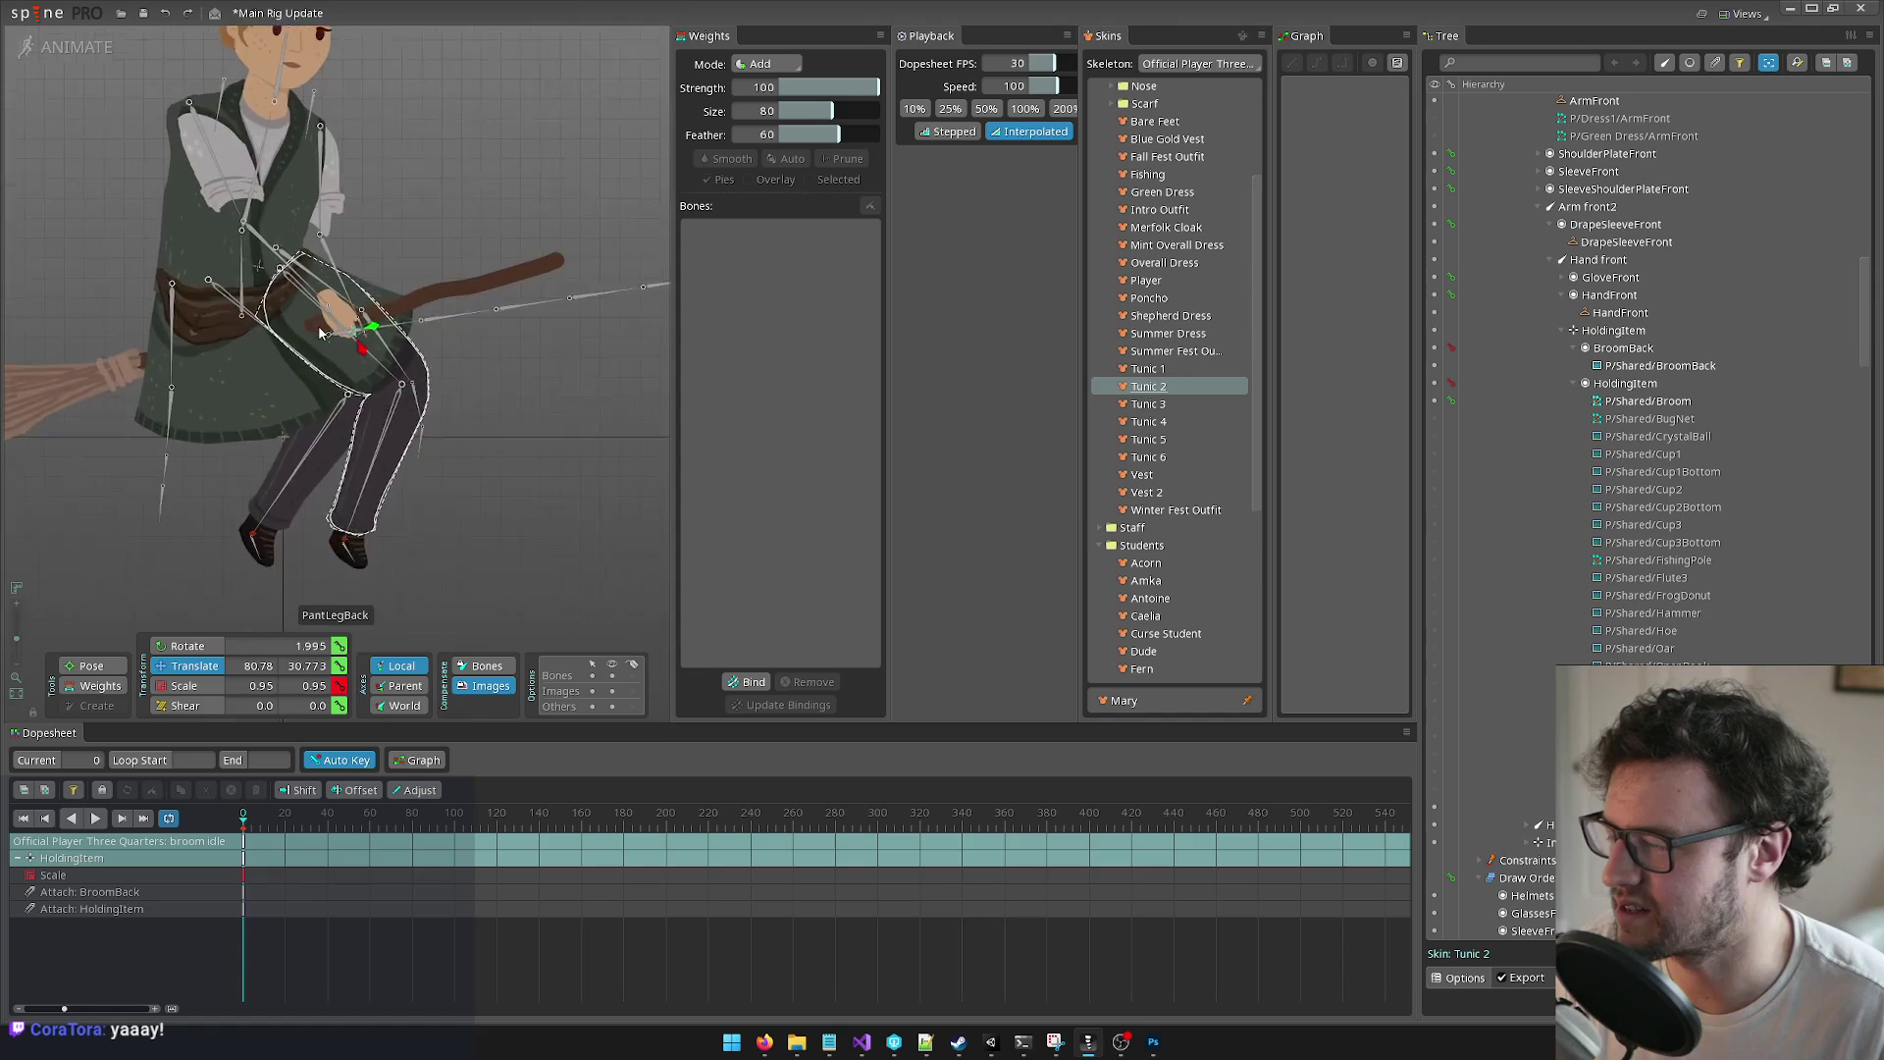
pyautogui.scroll(4, 316, 324)
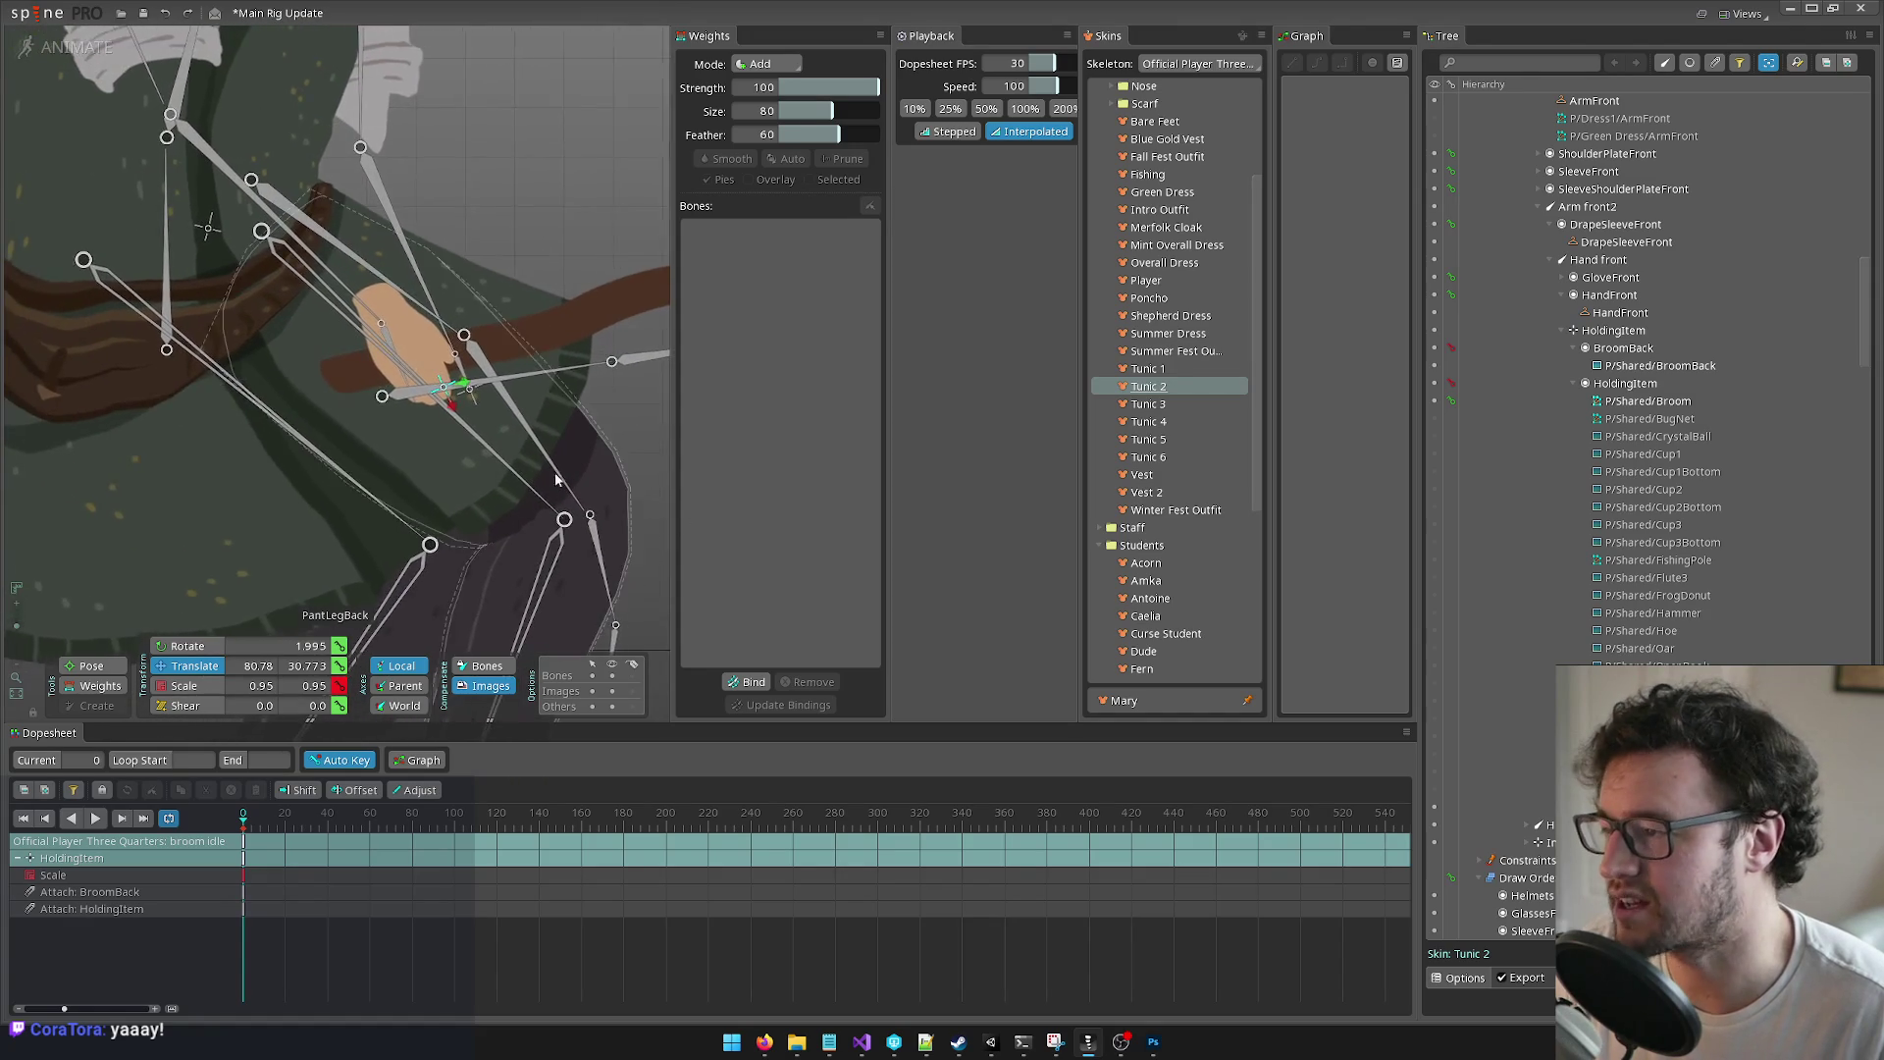
pyautogui.scroll(-8, 621, 512)
pyautogui.scroll(6, 434, 496)
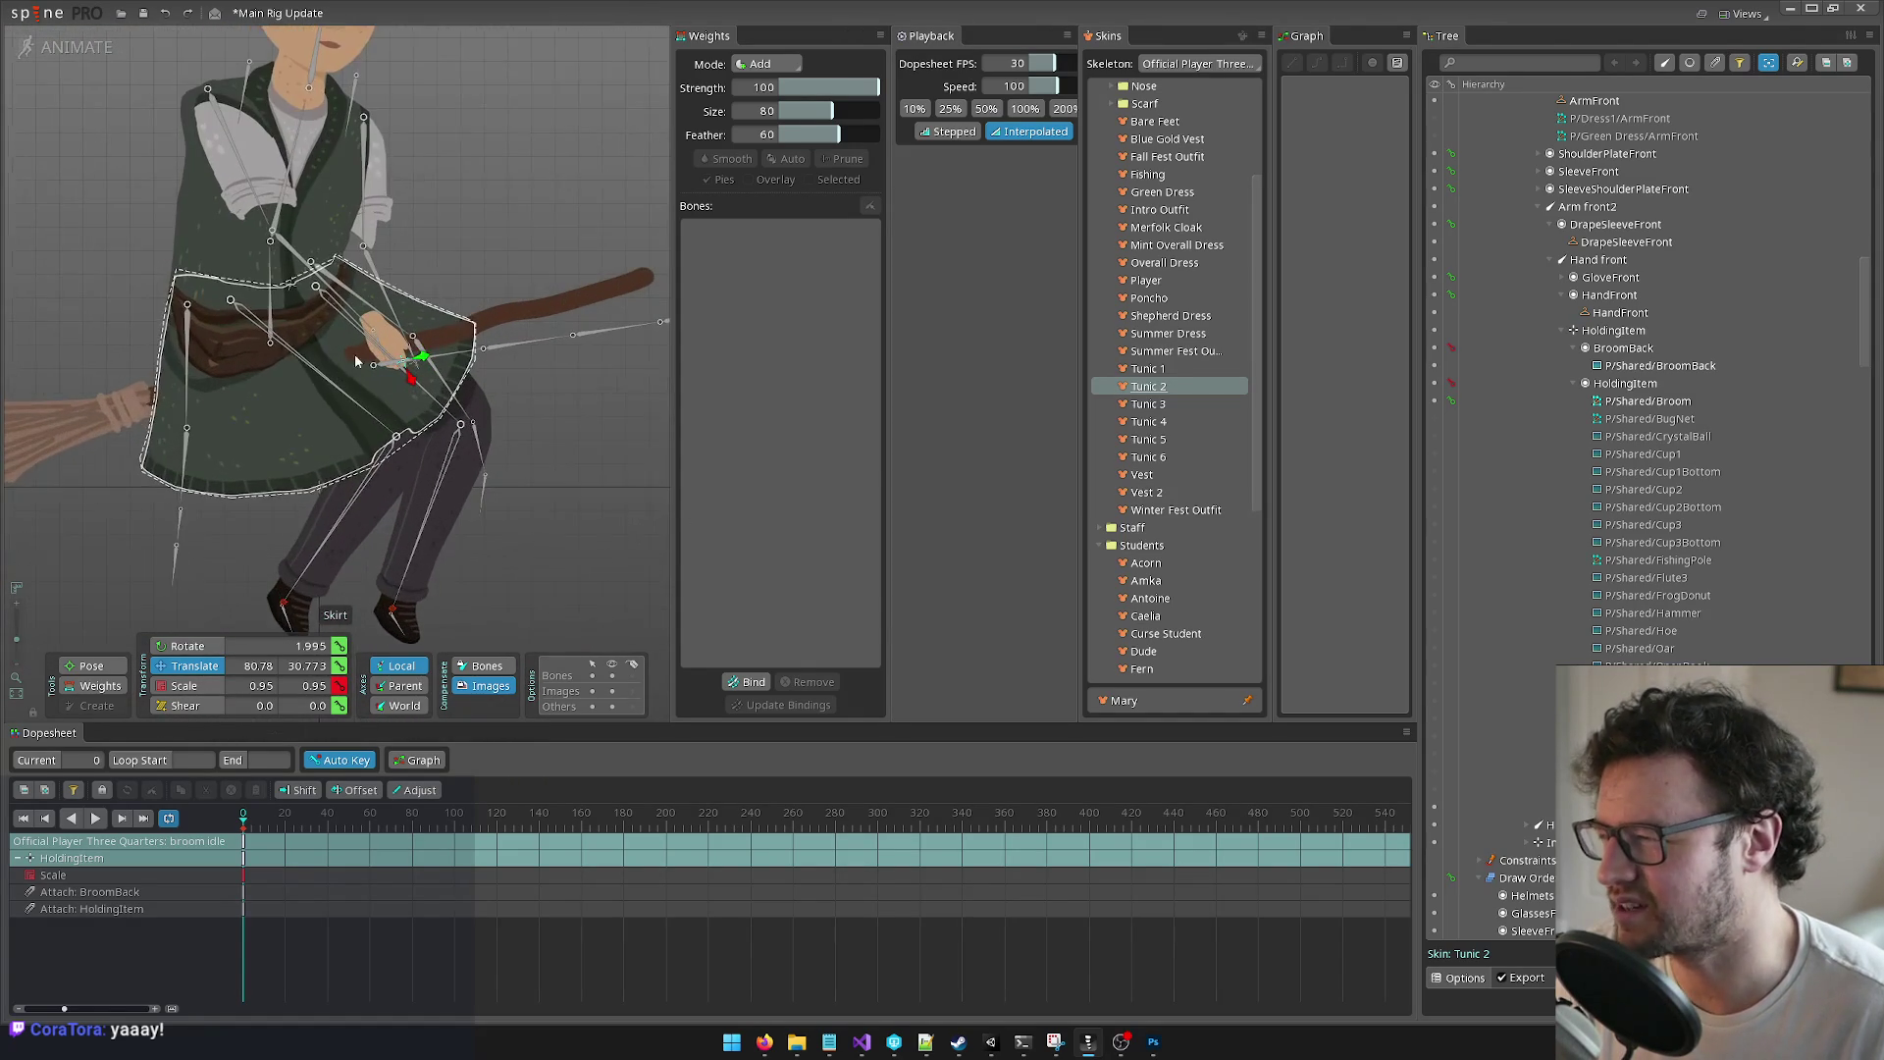
# Step: Try the red Tunic 4 skin, then settle on the green Tunic 5 skin
pyautogui.click(1149, 424)
pyautogui.scroll(-5, 491, 414)
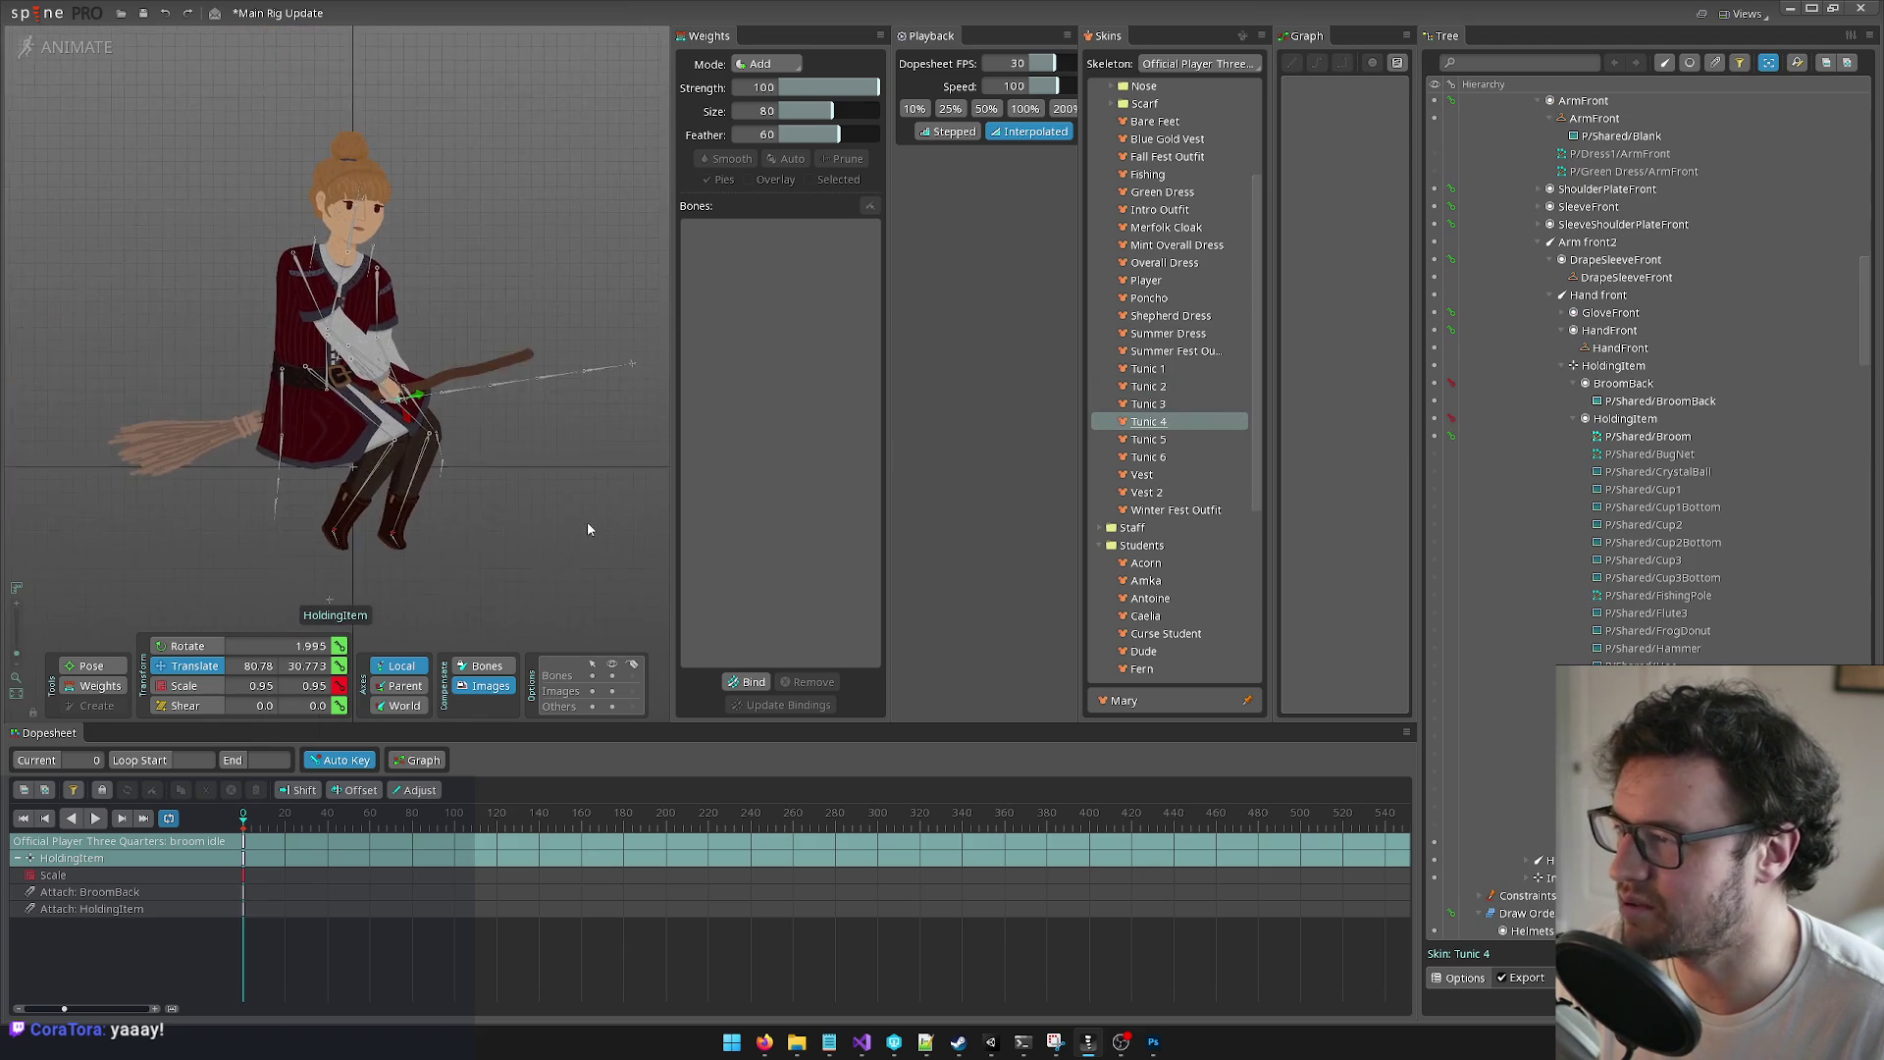
pyautogui.scroll(8, 300, 370)
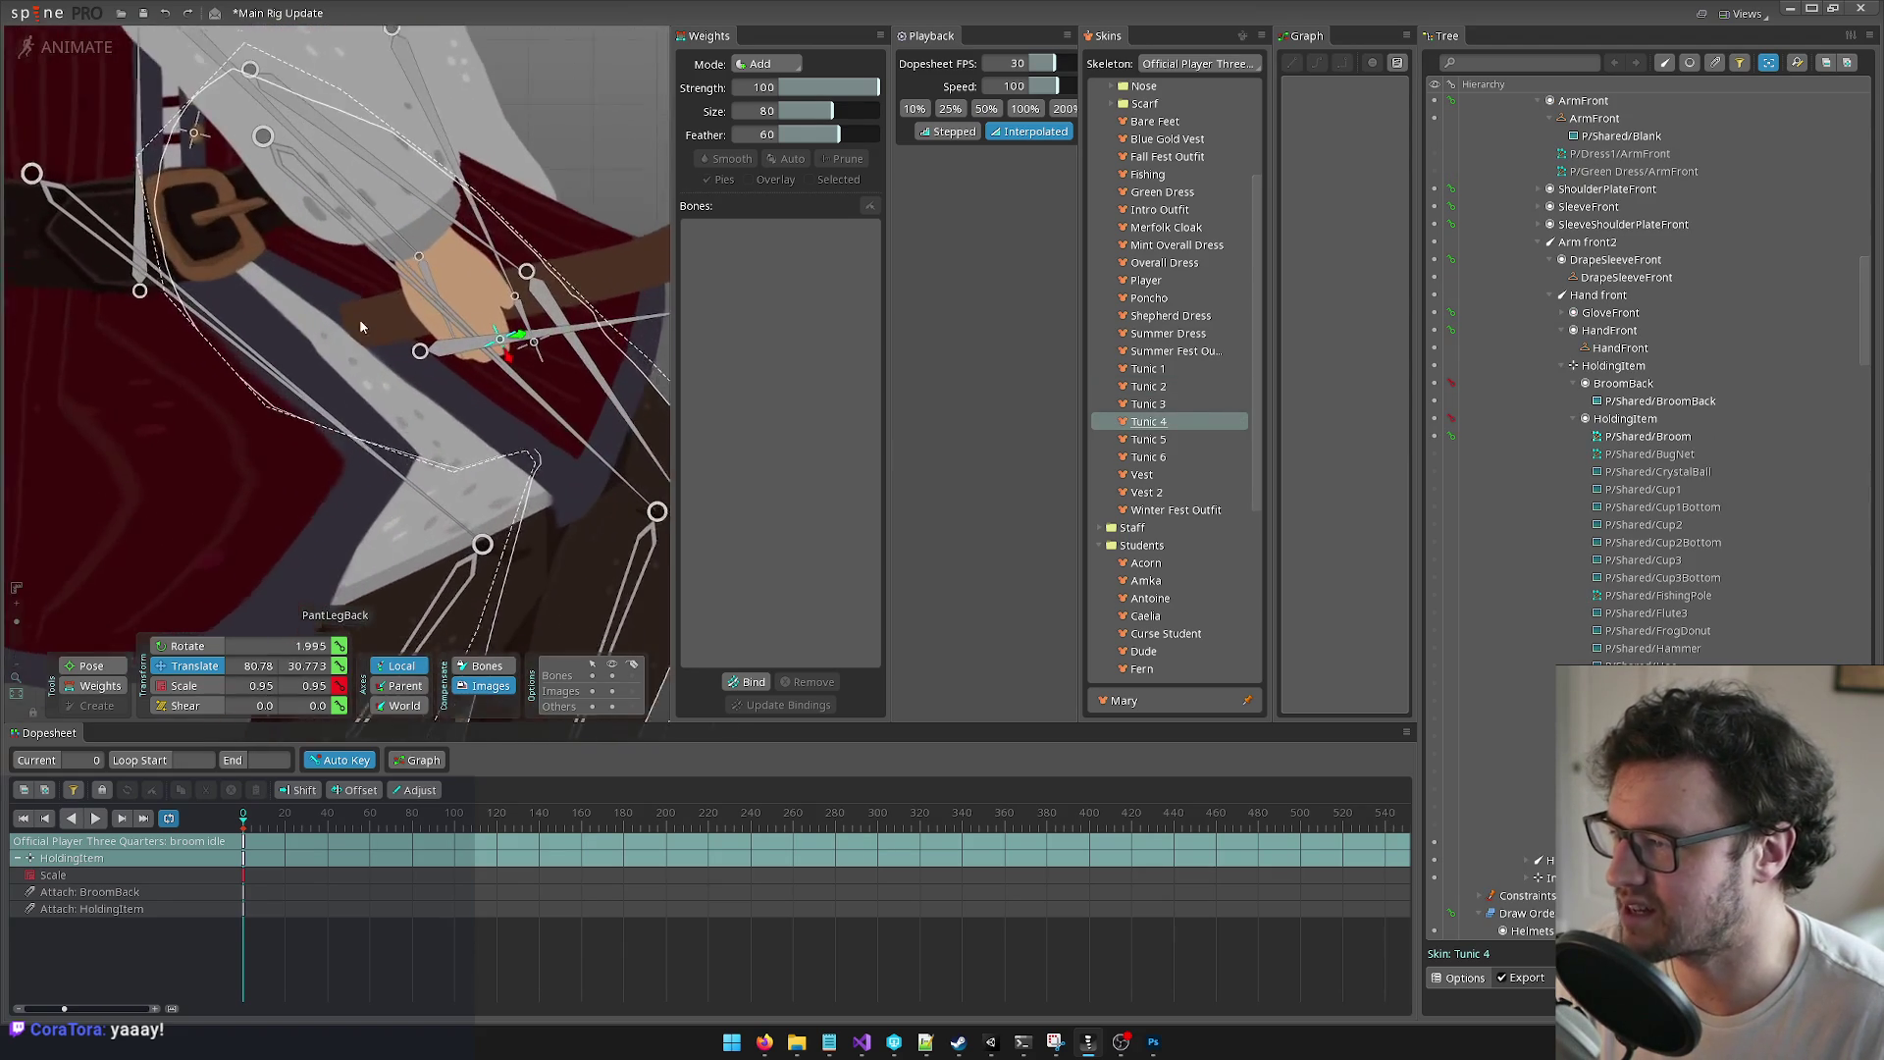
pyautogui.scroll(-6, 398, 413)
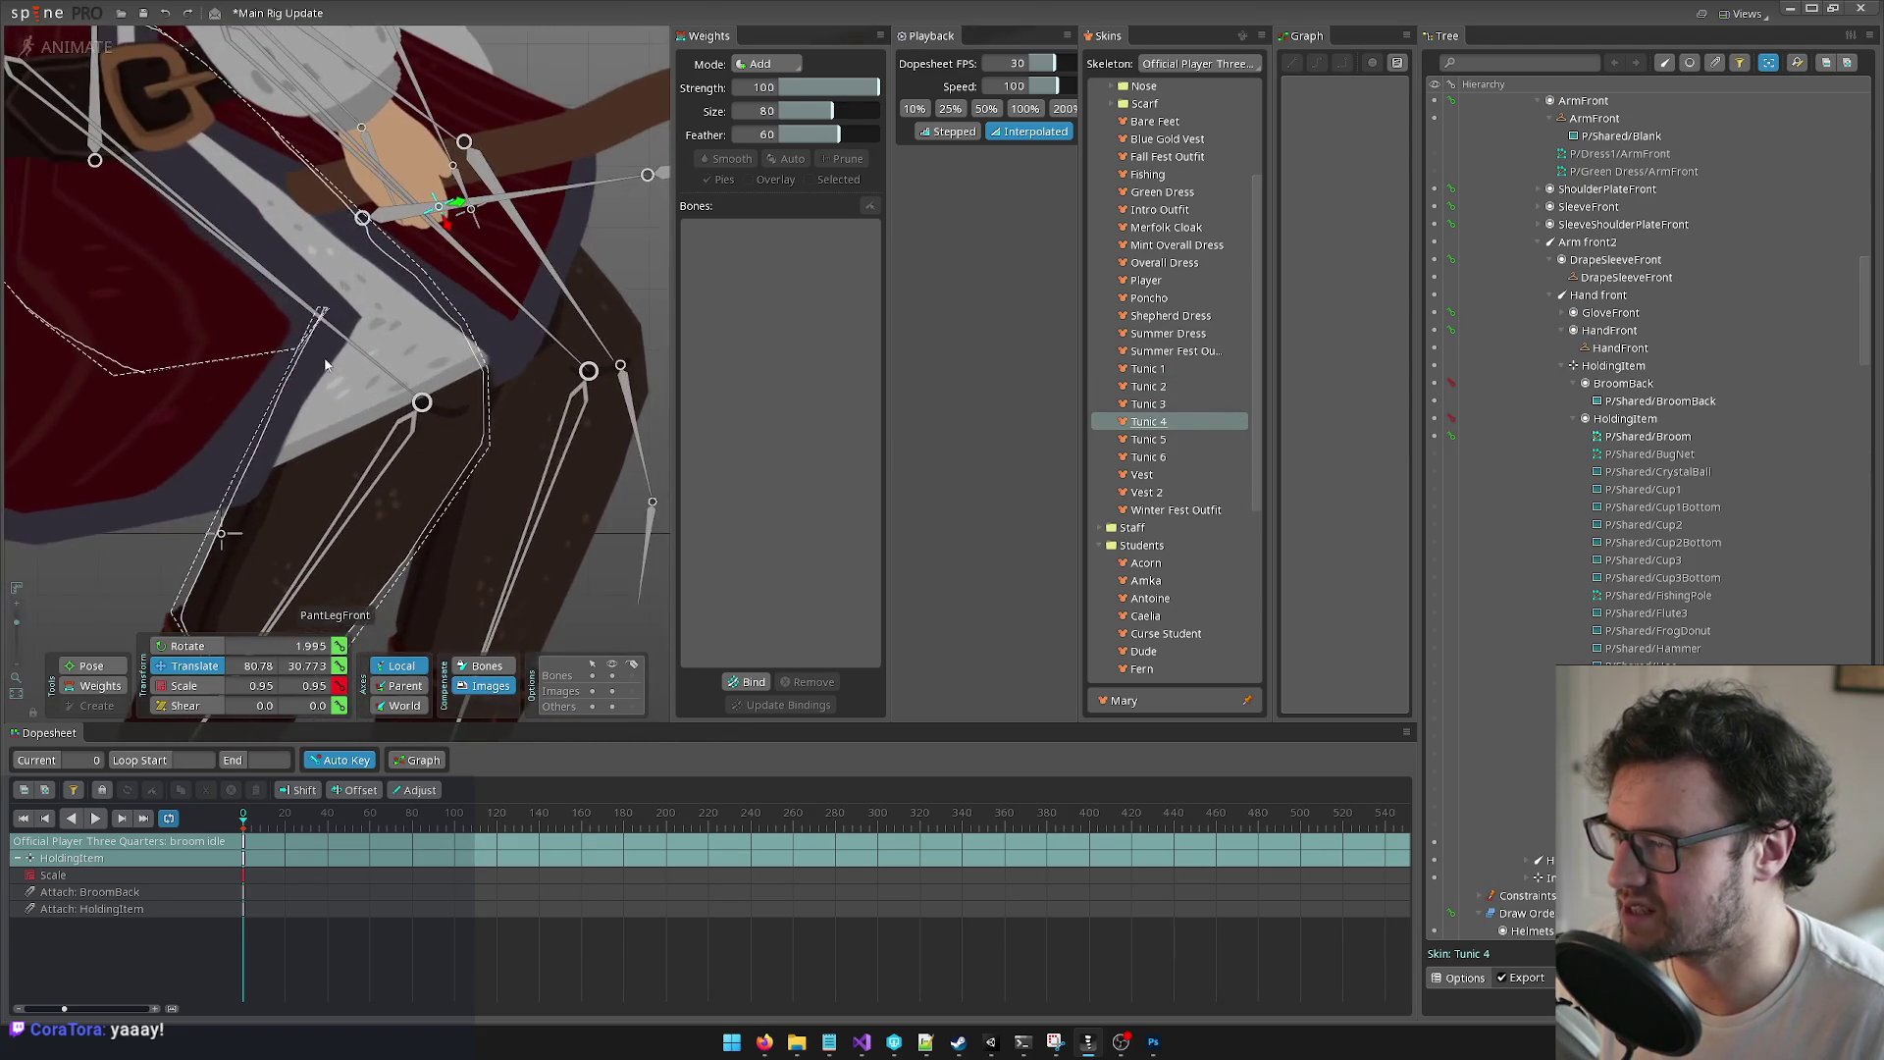
pyautogui.scroll(-4, 599, 602)
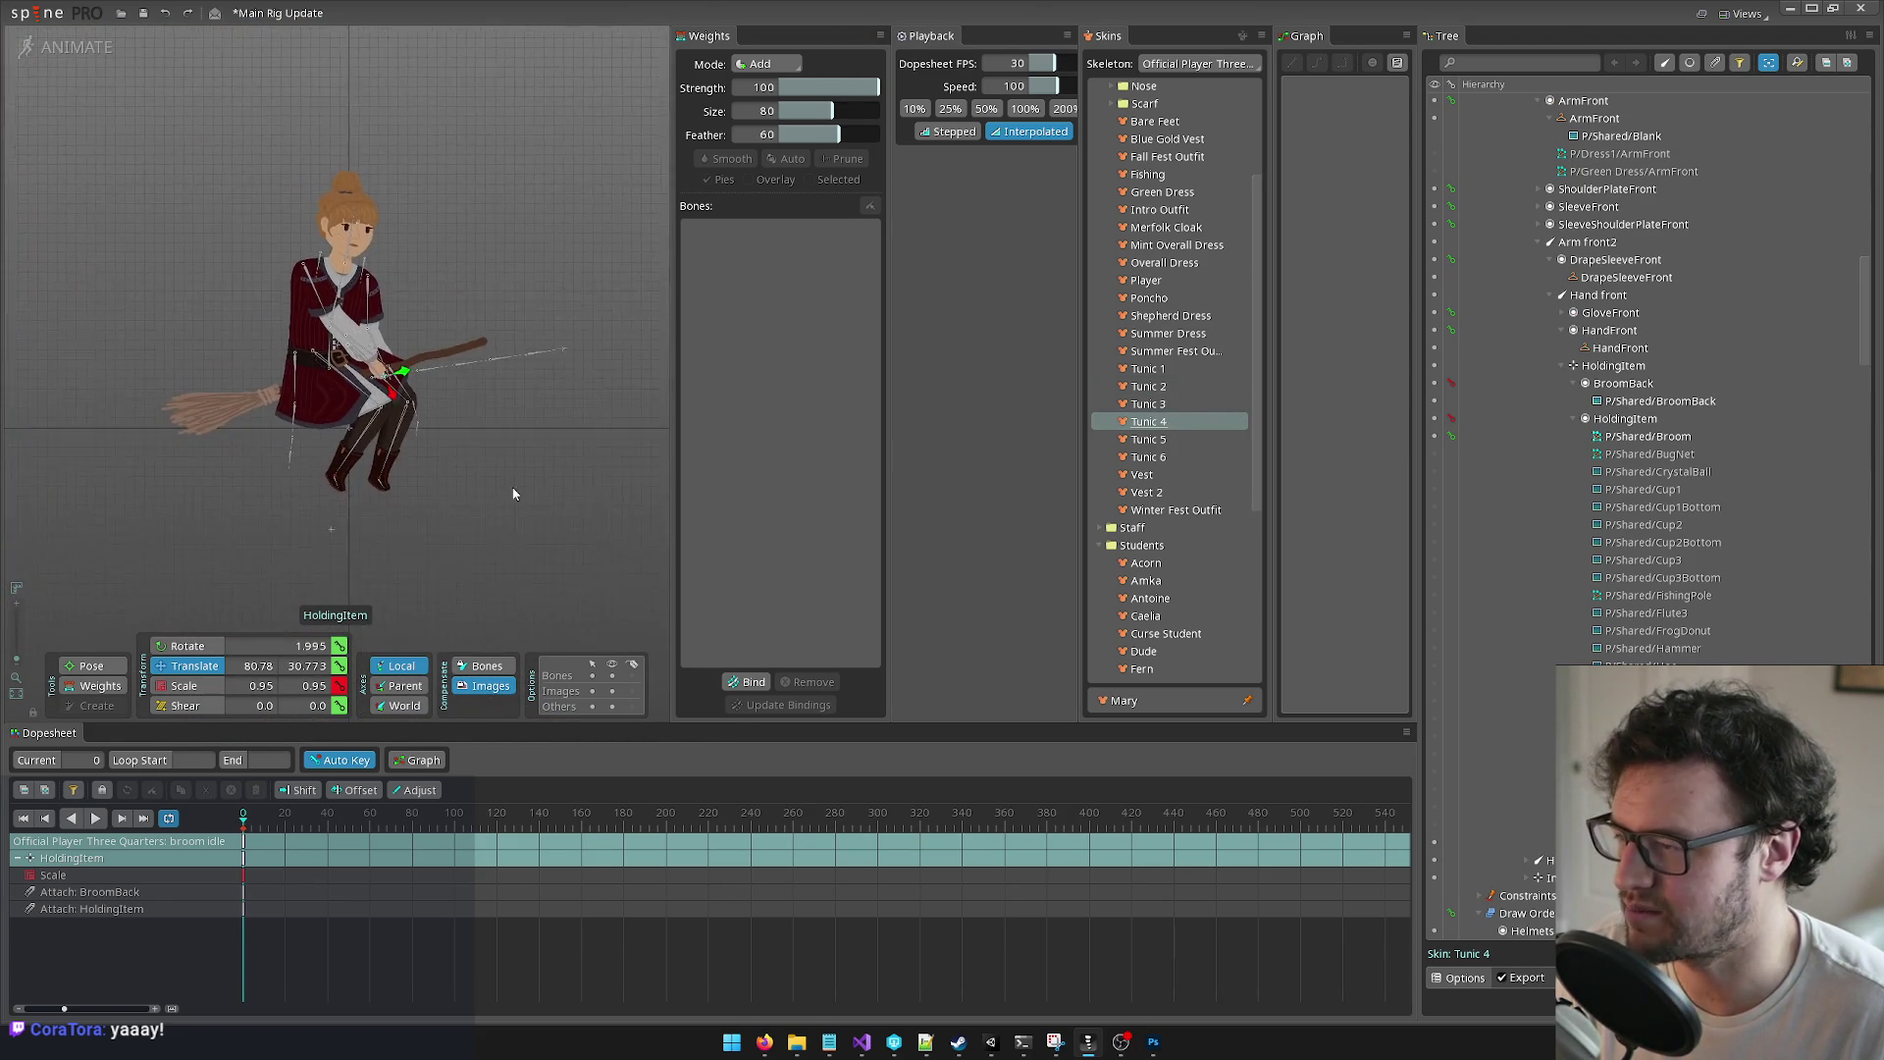
pyautogui.scroll(-2, 538, 566)
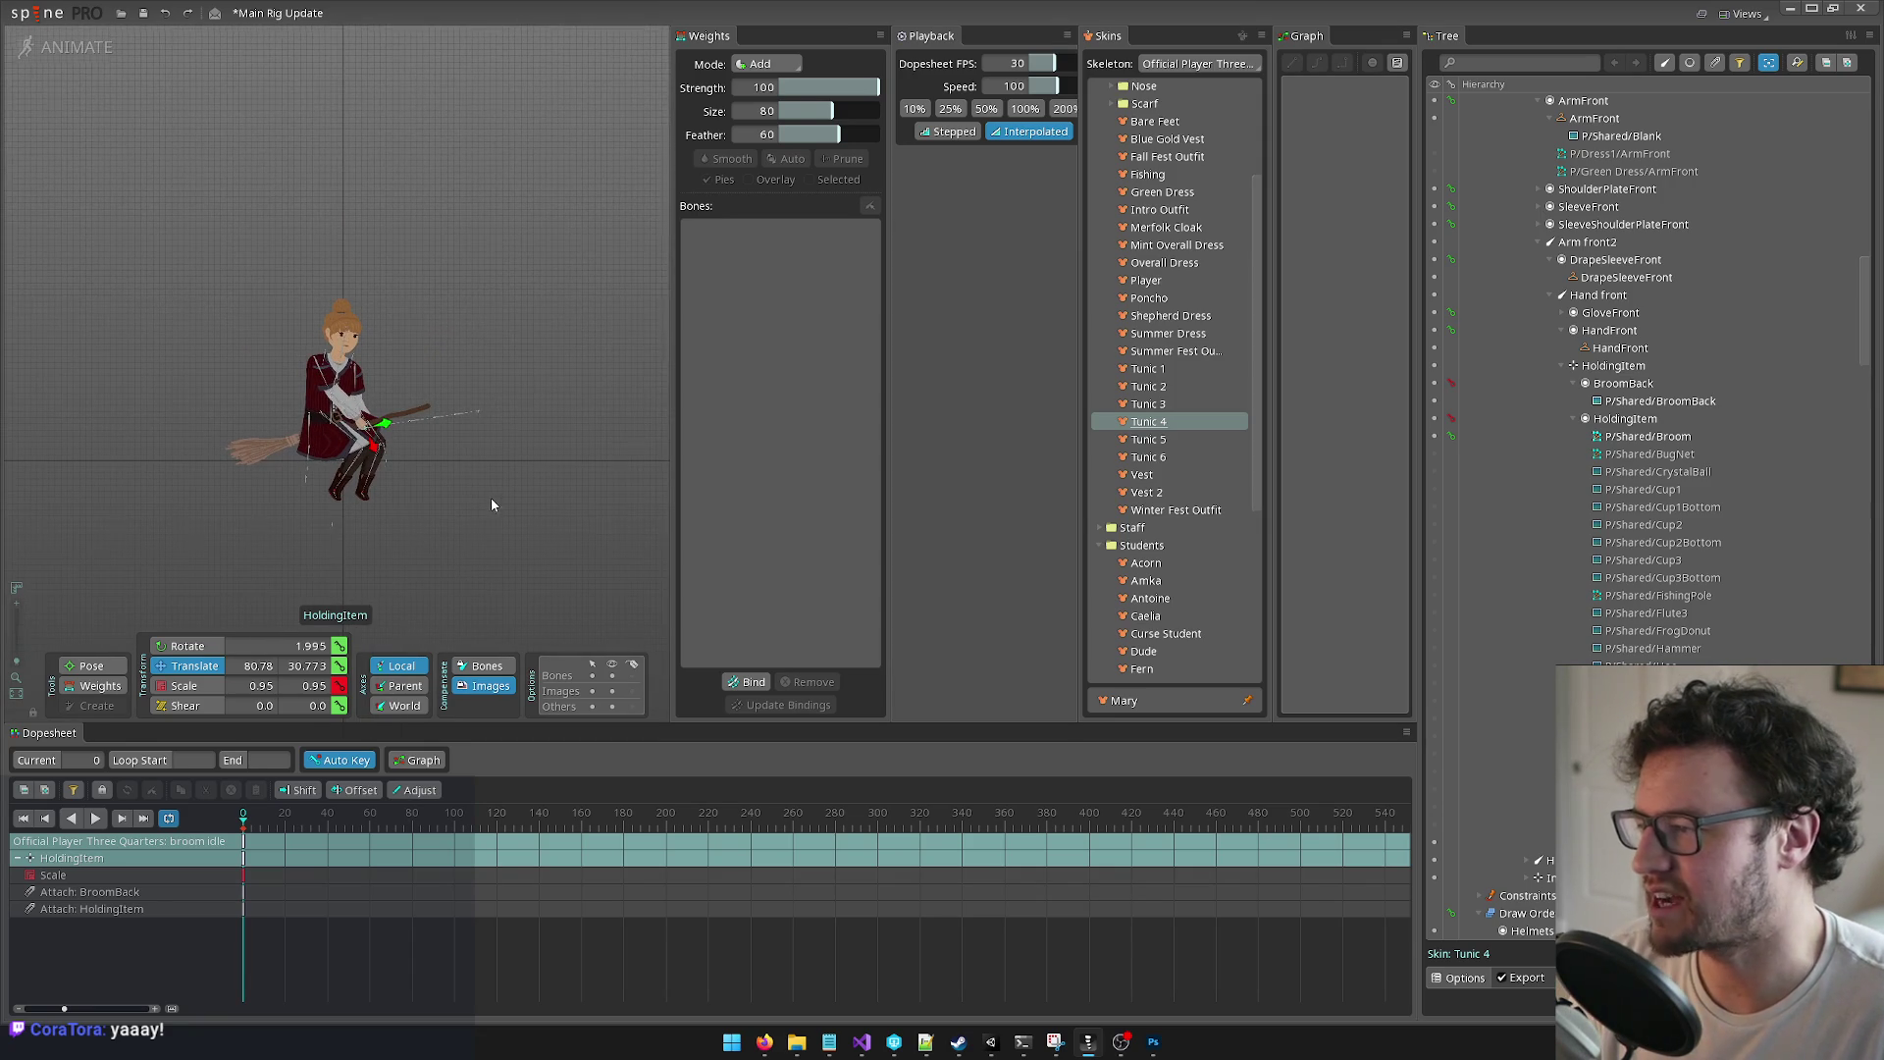
pyautogui.scroll(2, 389, 496)
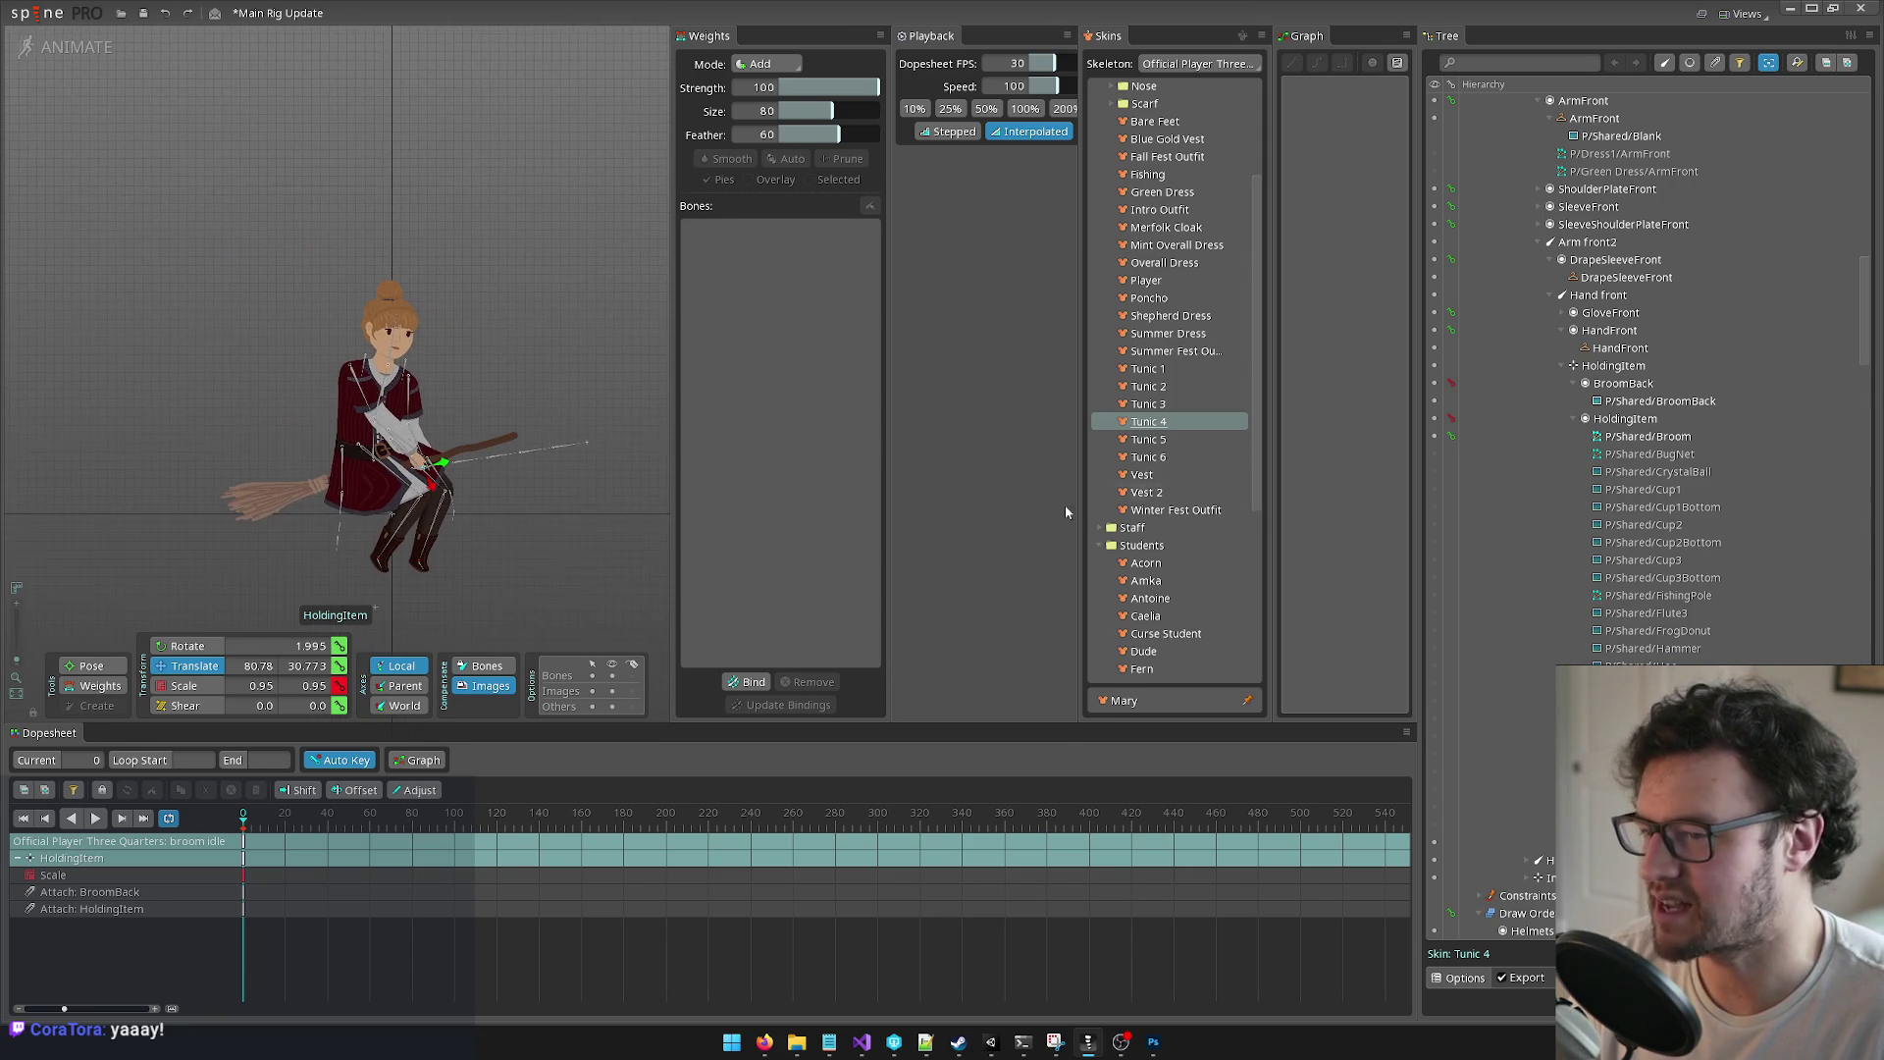
pyautogui.click(1154, 443)
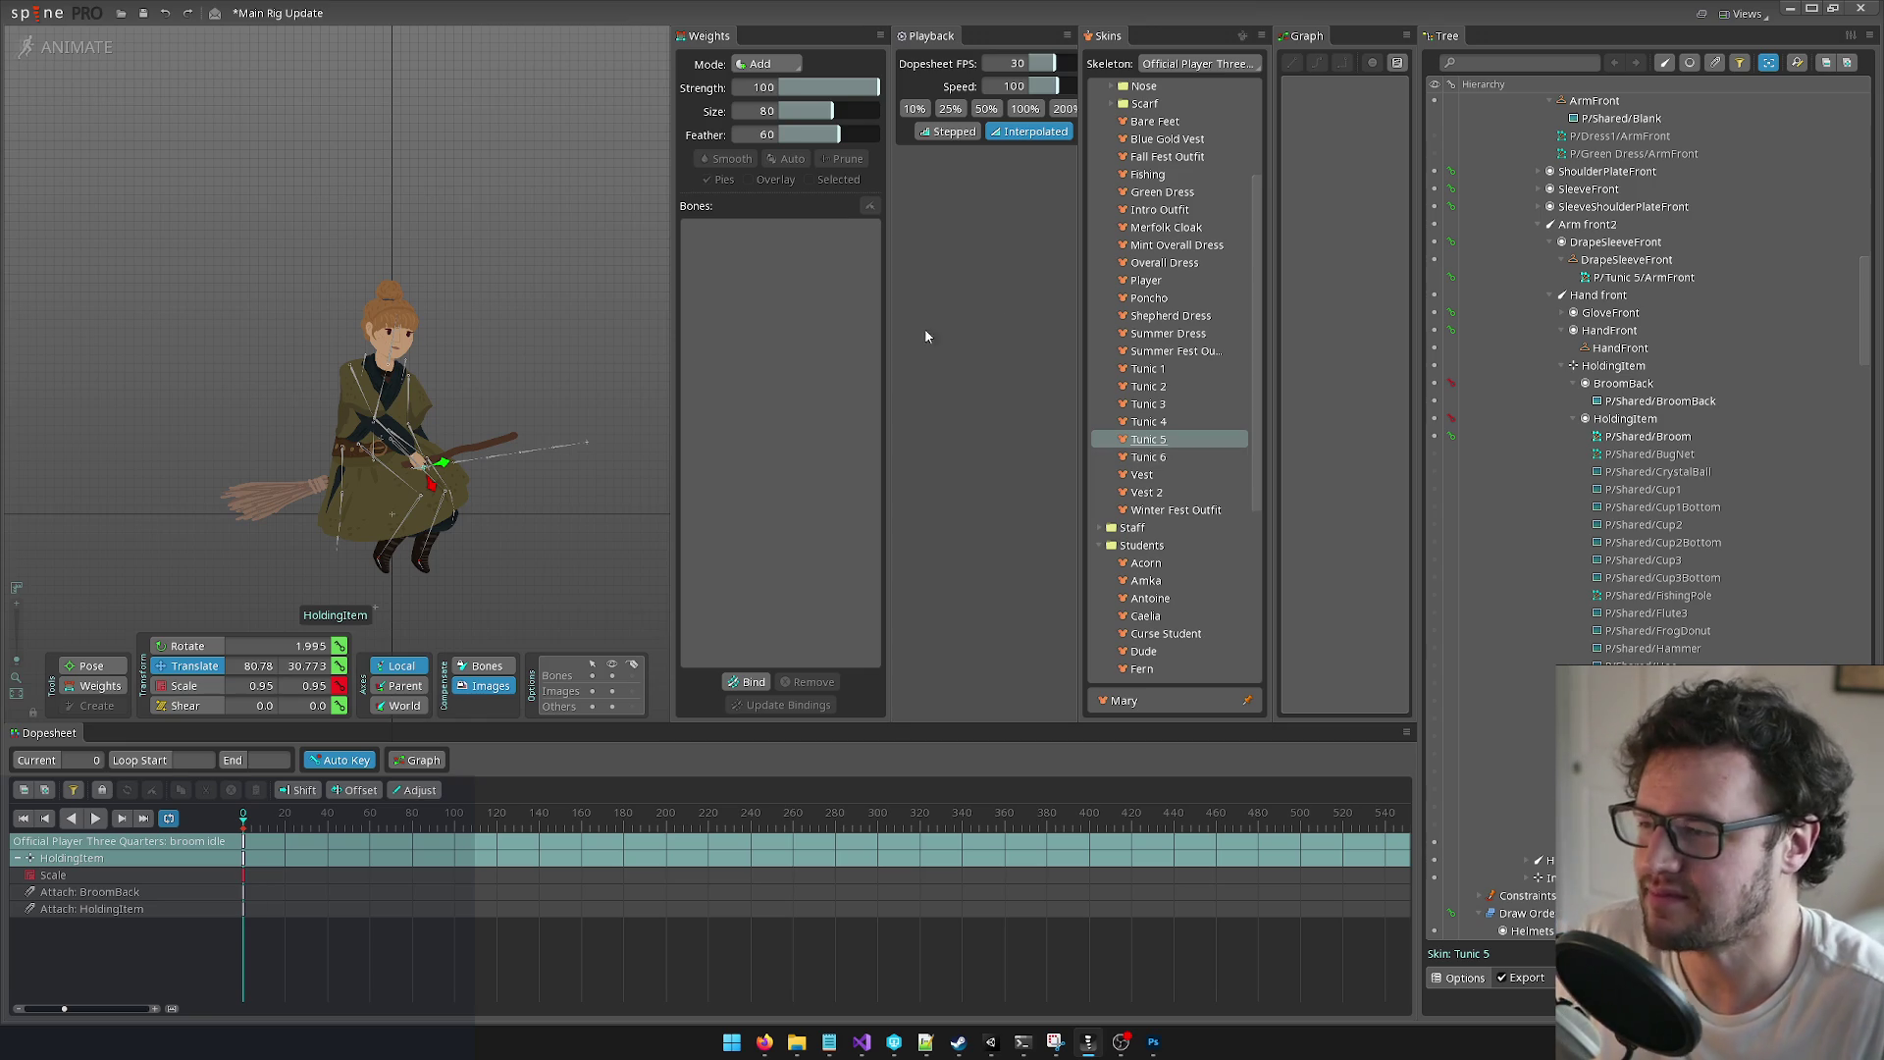
pyautogui.scroll(3, 520, 285)
pyautogui.scroll(-2, 446, 279)
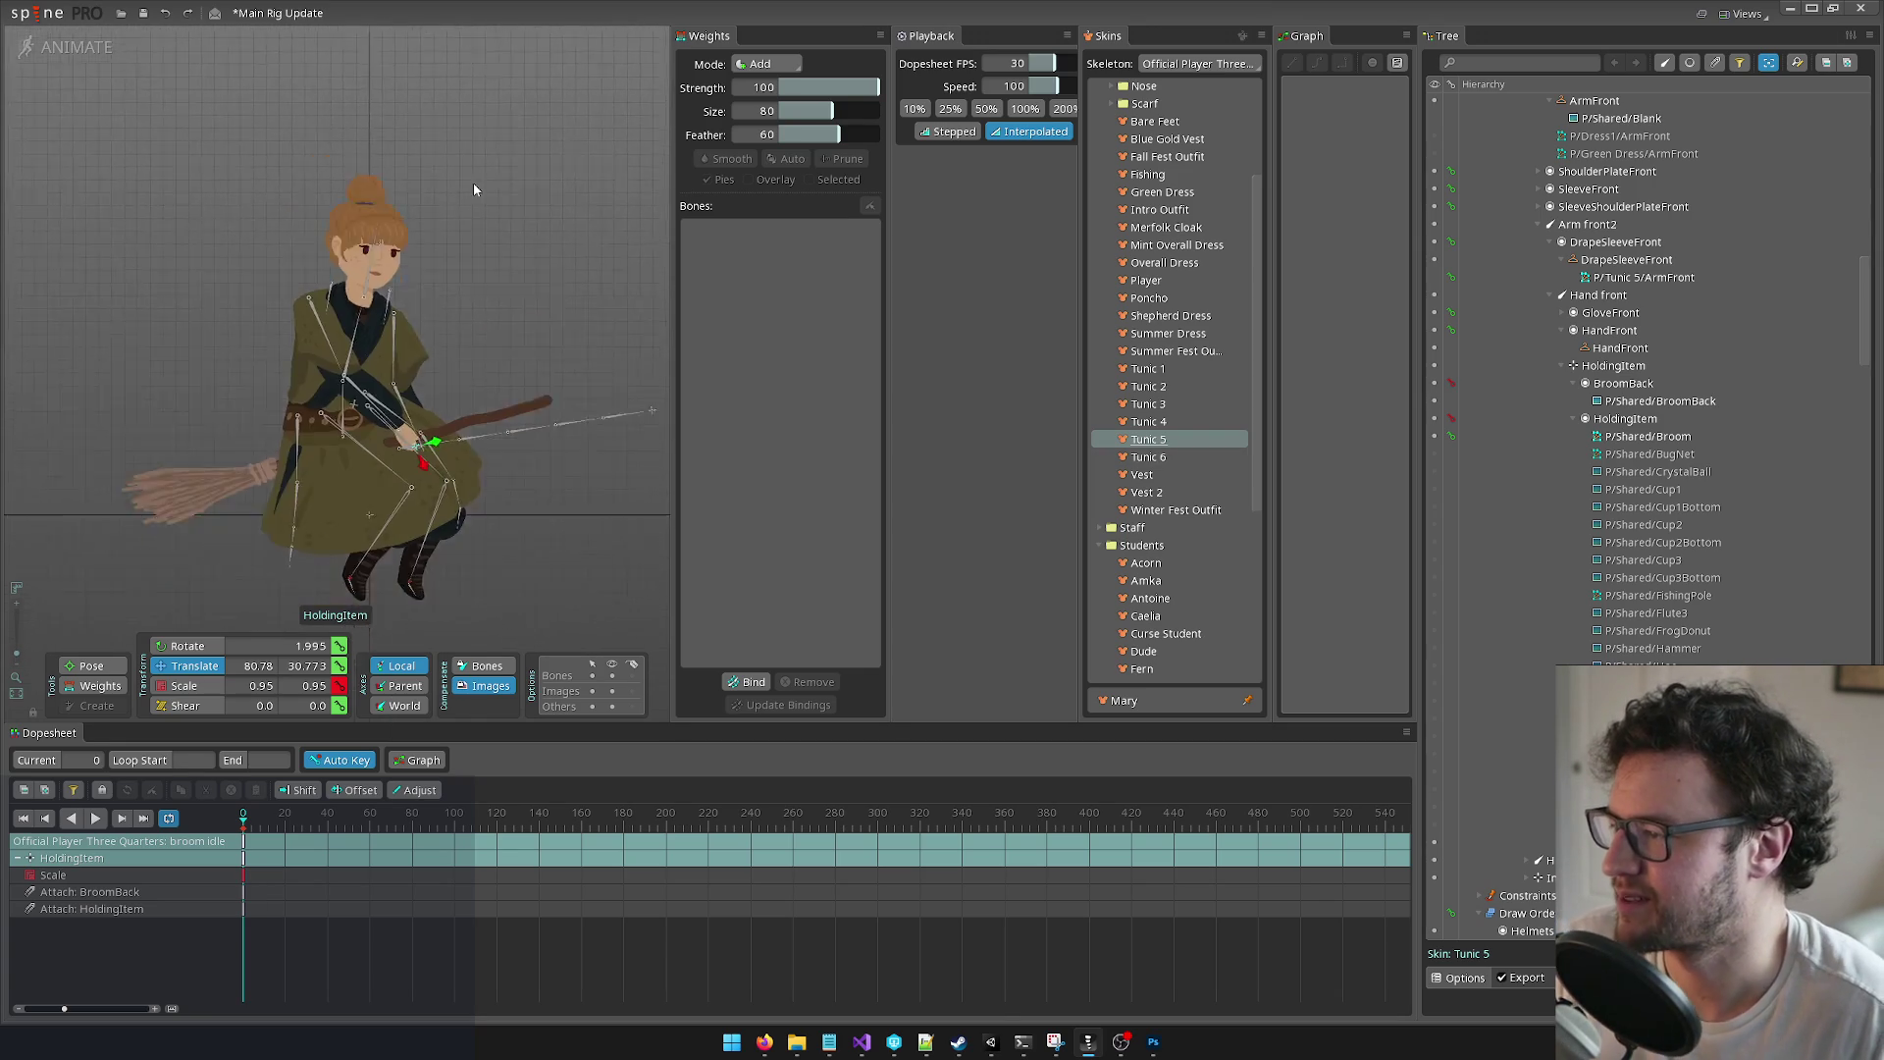
pyautogui.scroll(5, 398, 292)
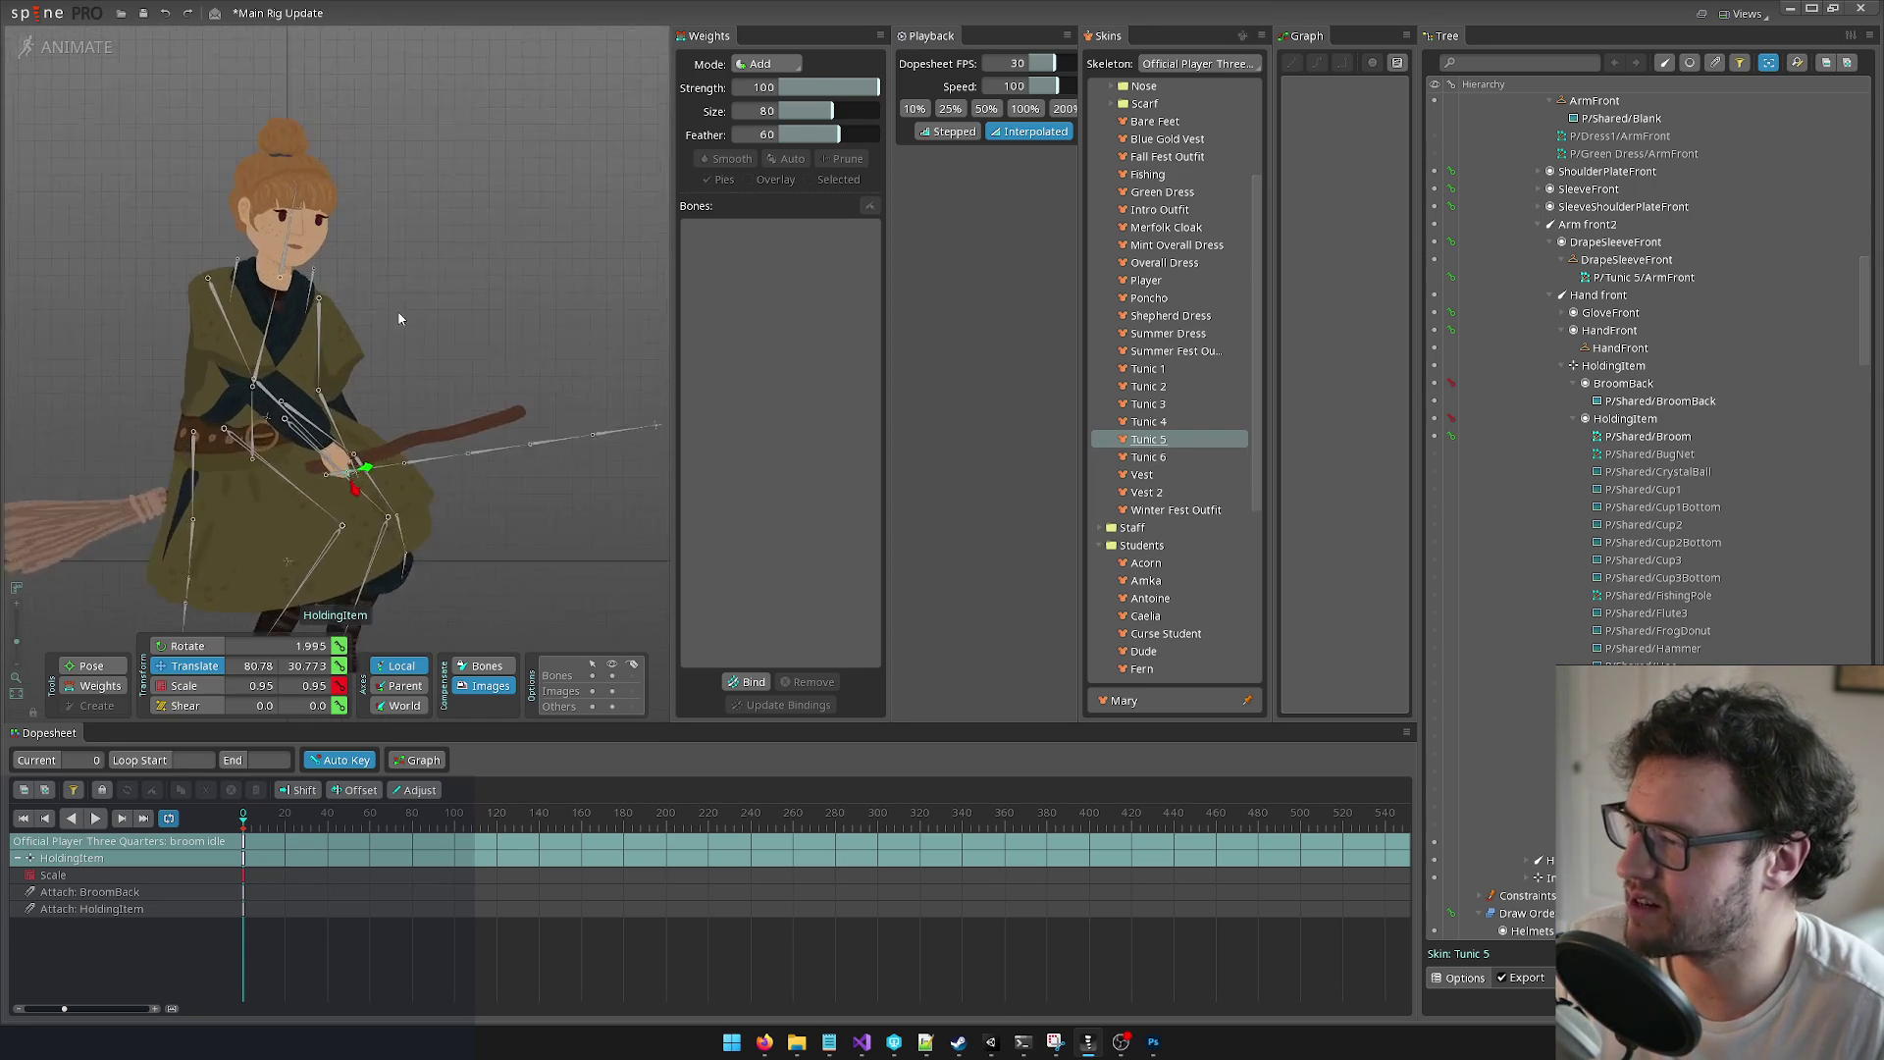
pyautogui.scroll(-2, 484, 203)
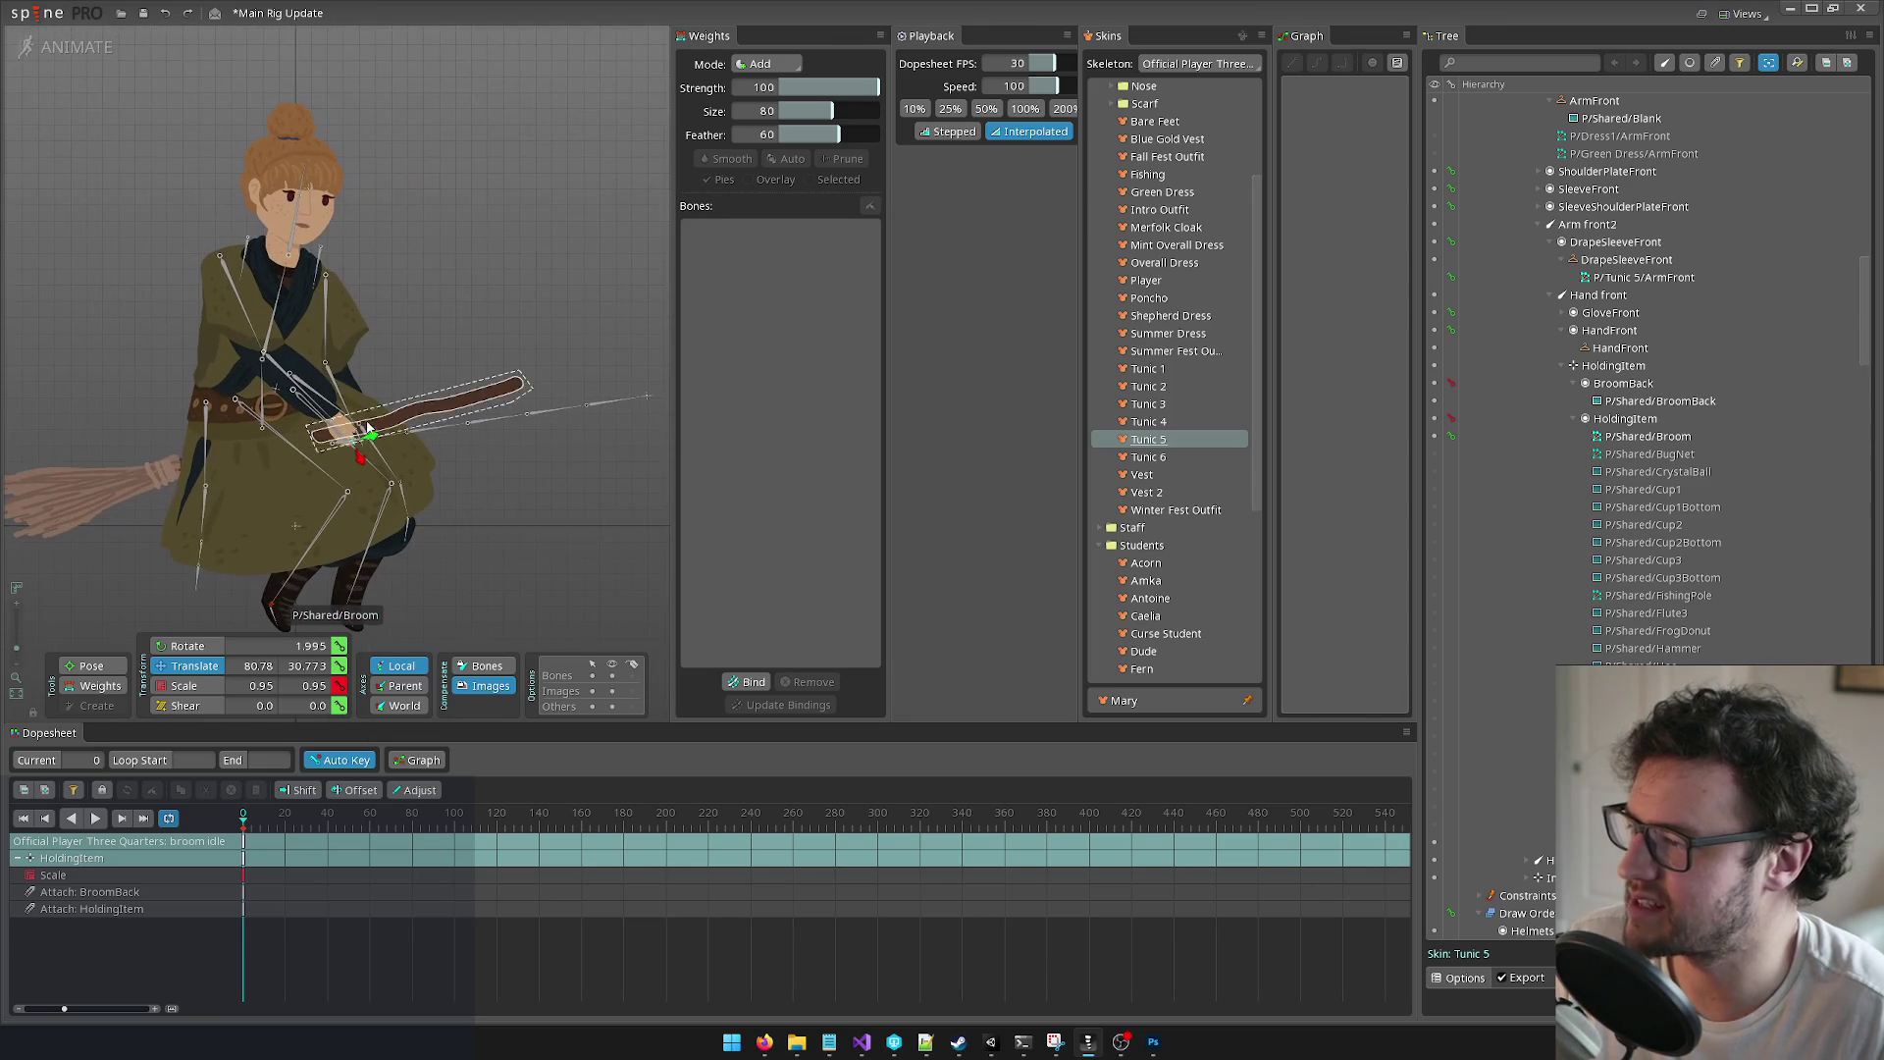
pyautogui.scroll(2, 463, 292)
pyautogui.scroll(-7, 1582, 587)
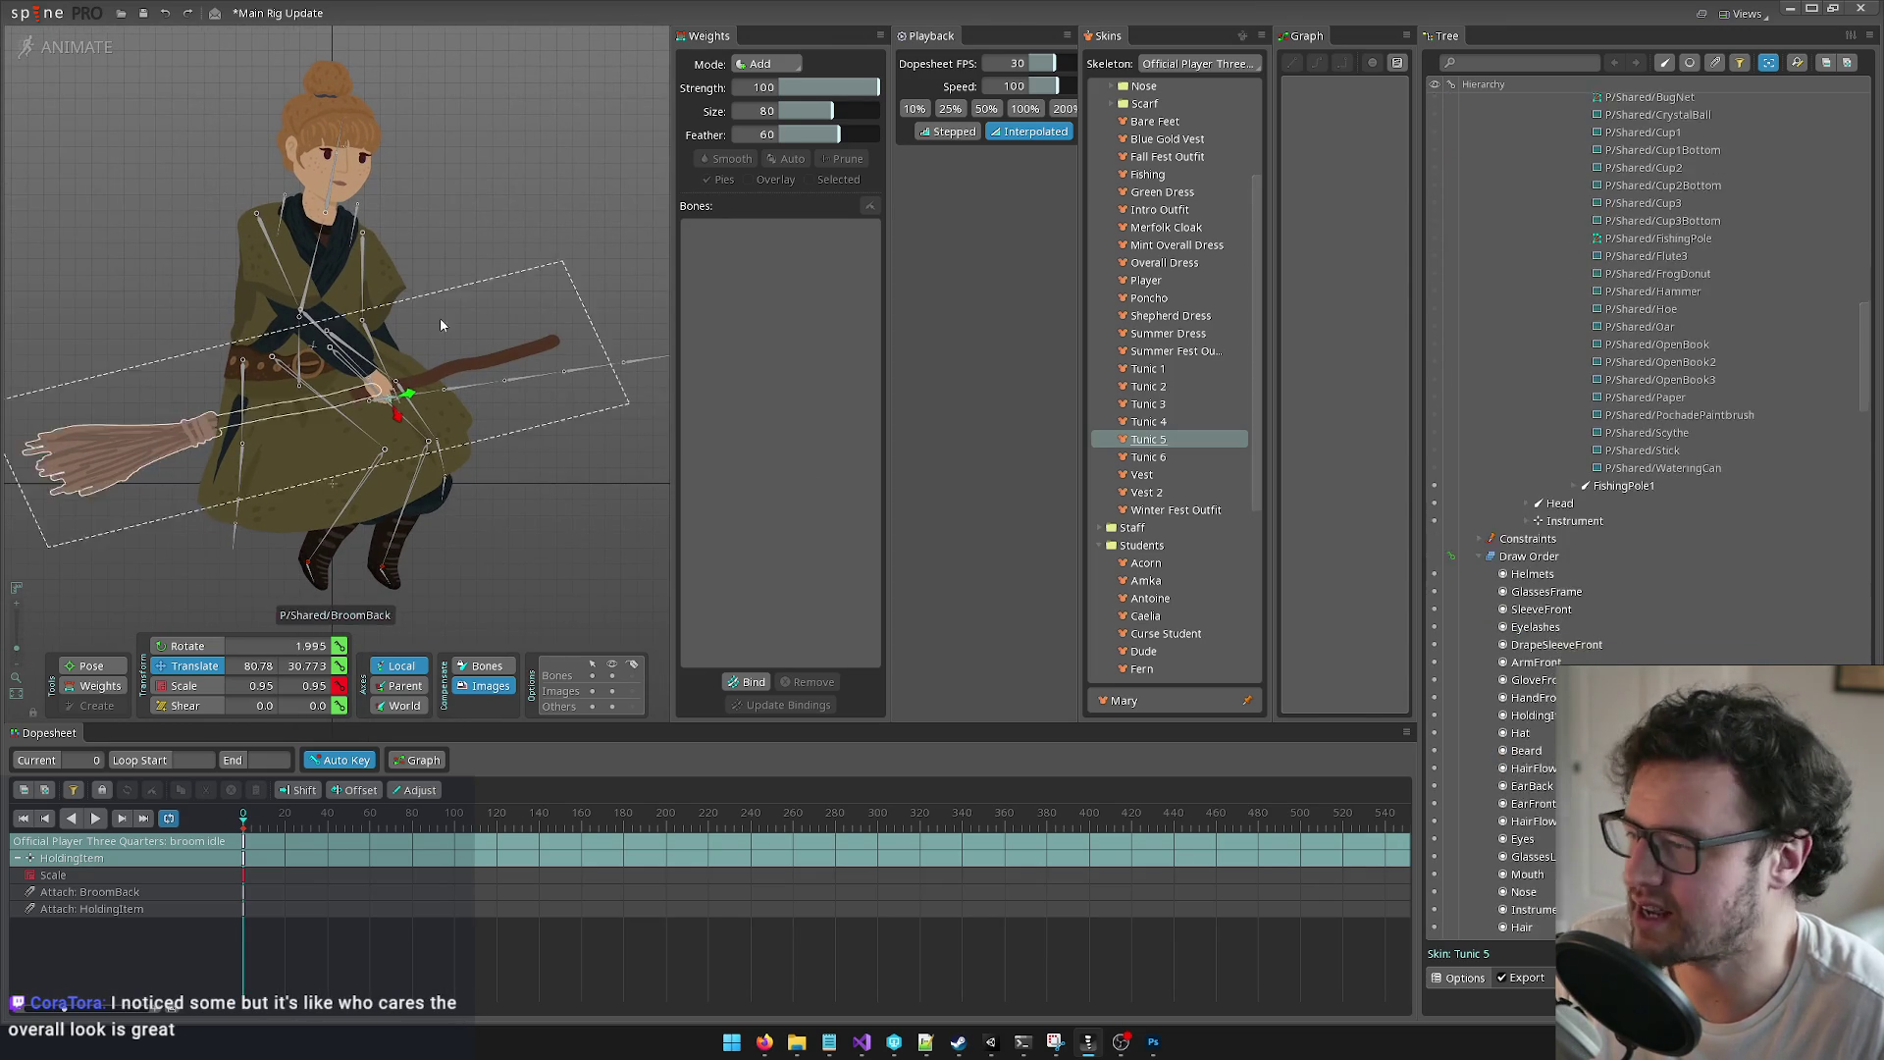
pyautogui.scroll(-4, 475, 179)
pyautogui.scroll(2, 581, 102)
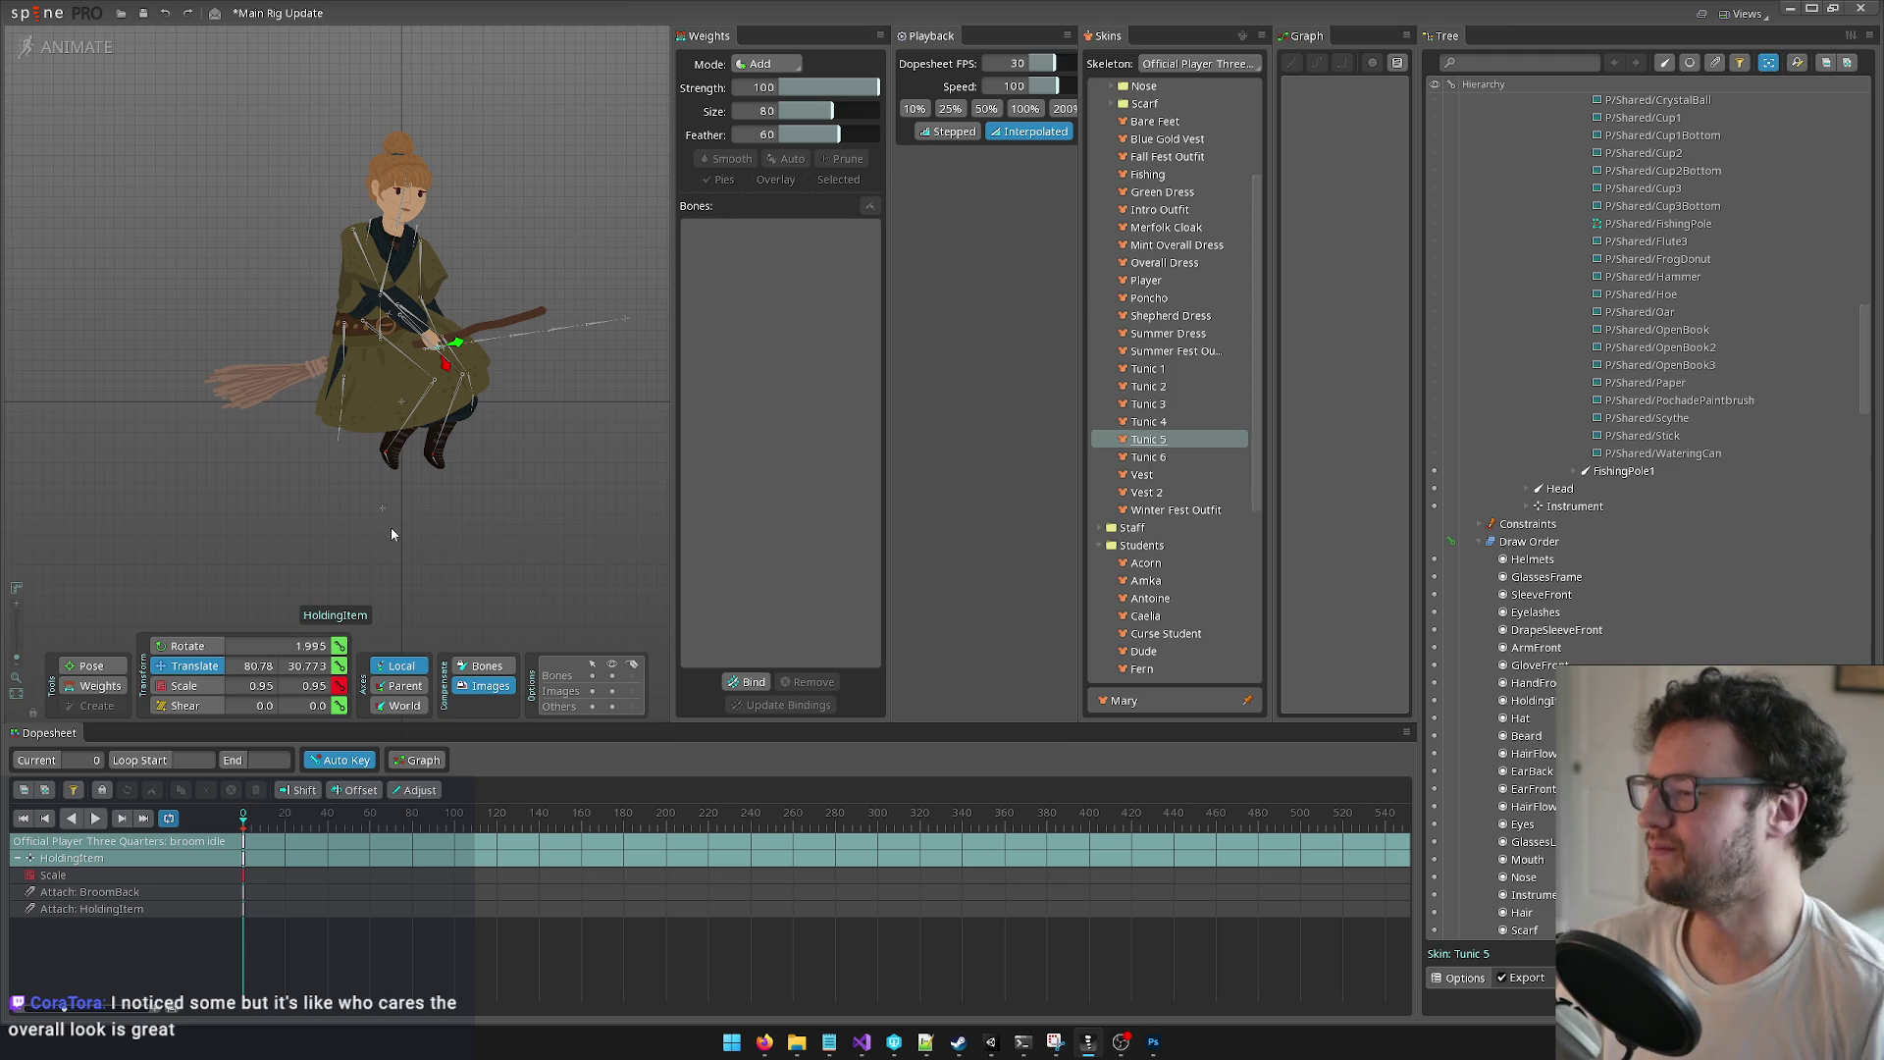
pyautogui.scroll(4, 1582, 319)
pyautogui.scroll(10, 1582, 319)
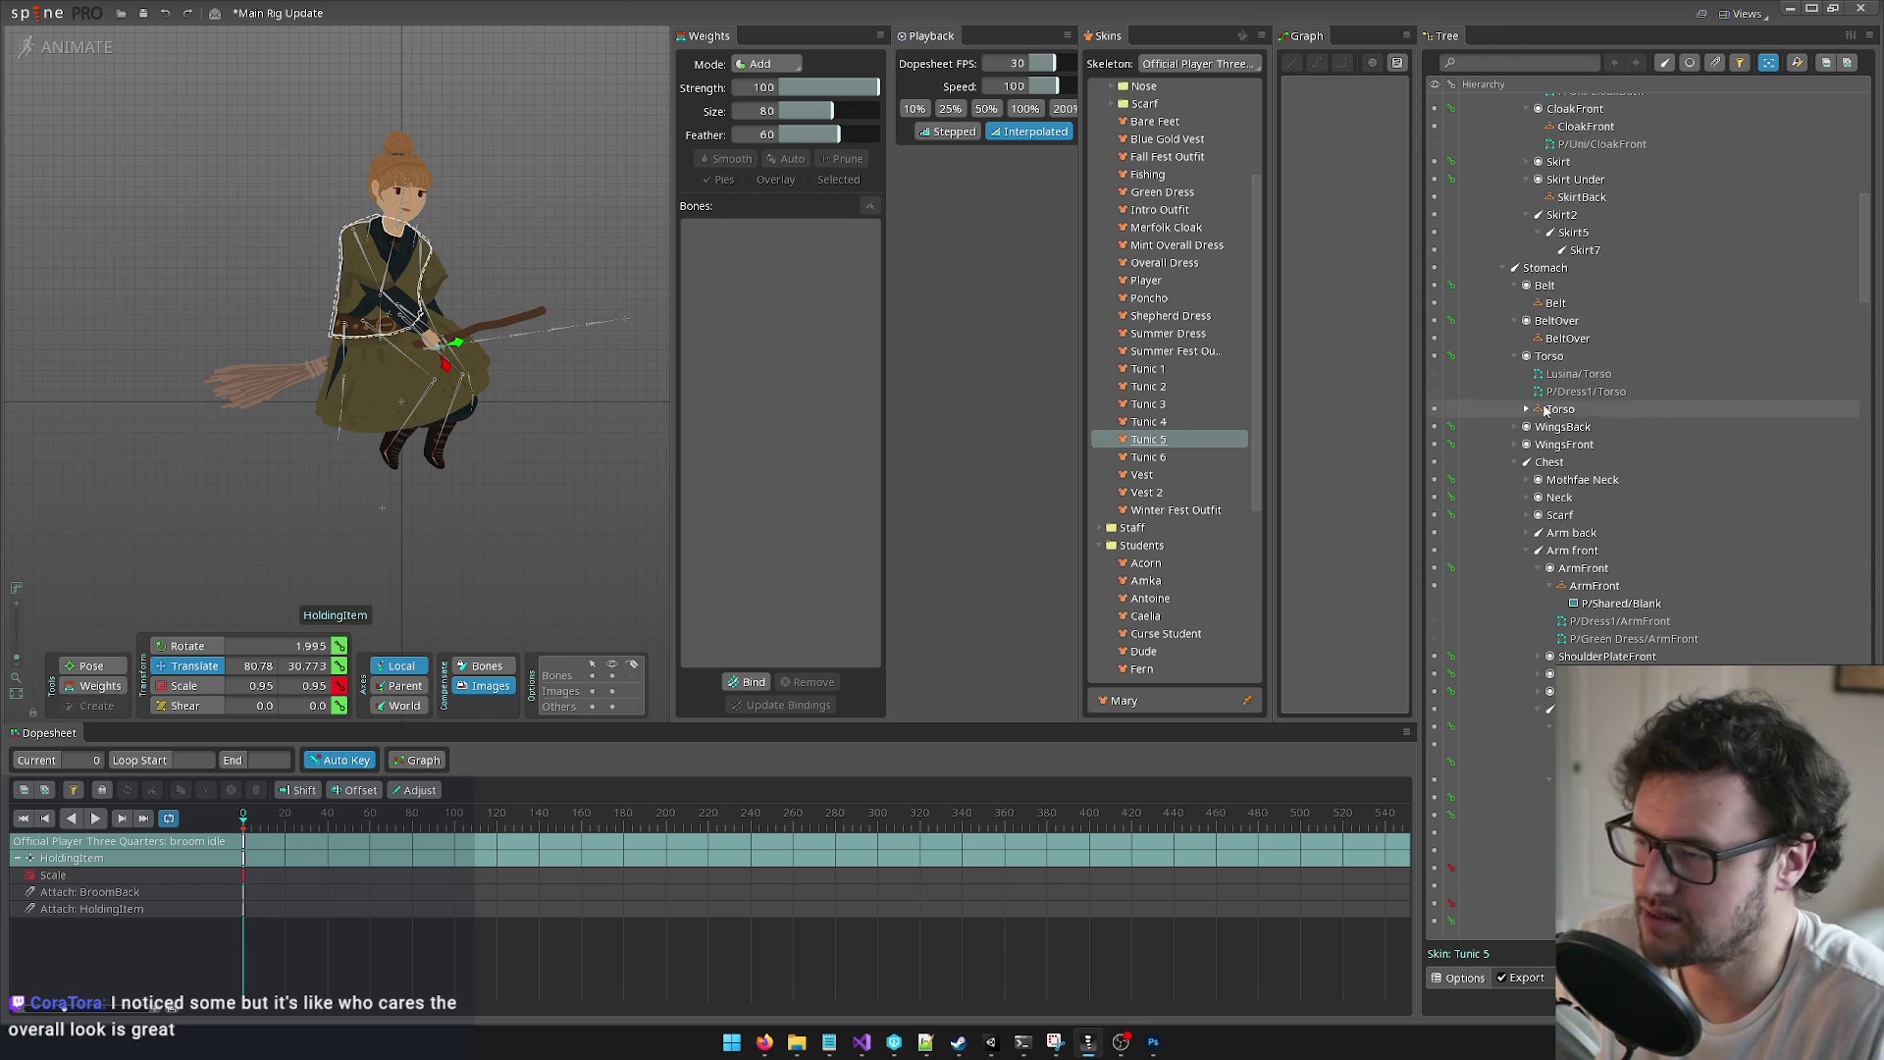
pyautogui.scroll(10, 1497, 267)
# Step: Collapse the hip bone and Skins in the Tree and expand the Animations list
pyautogui.click(1491, 221)
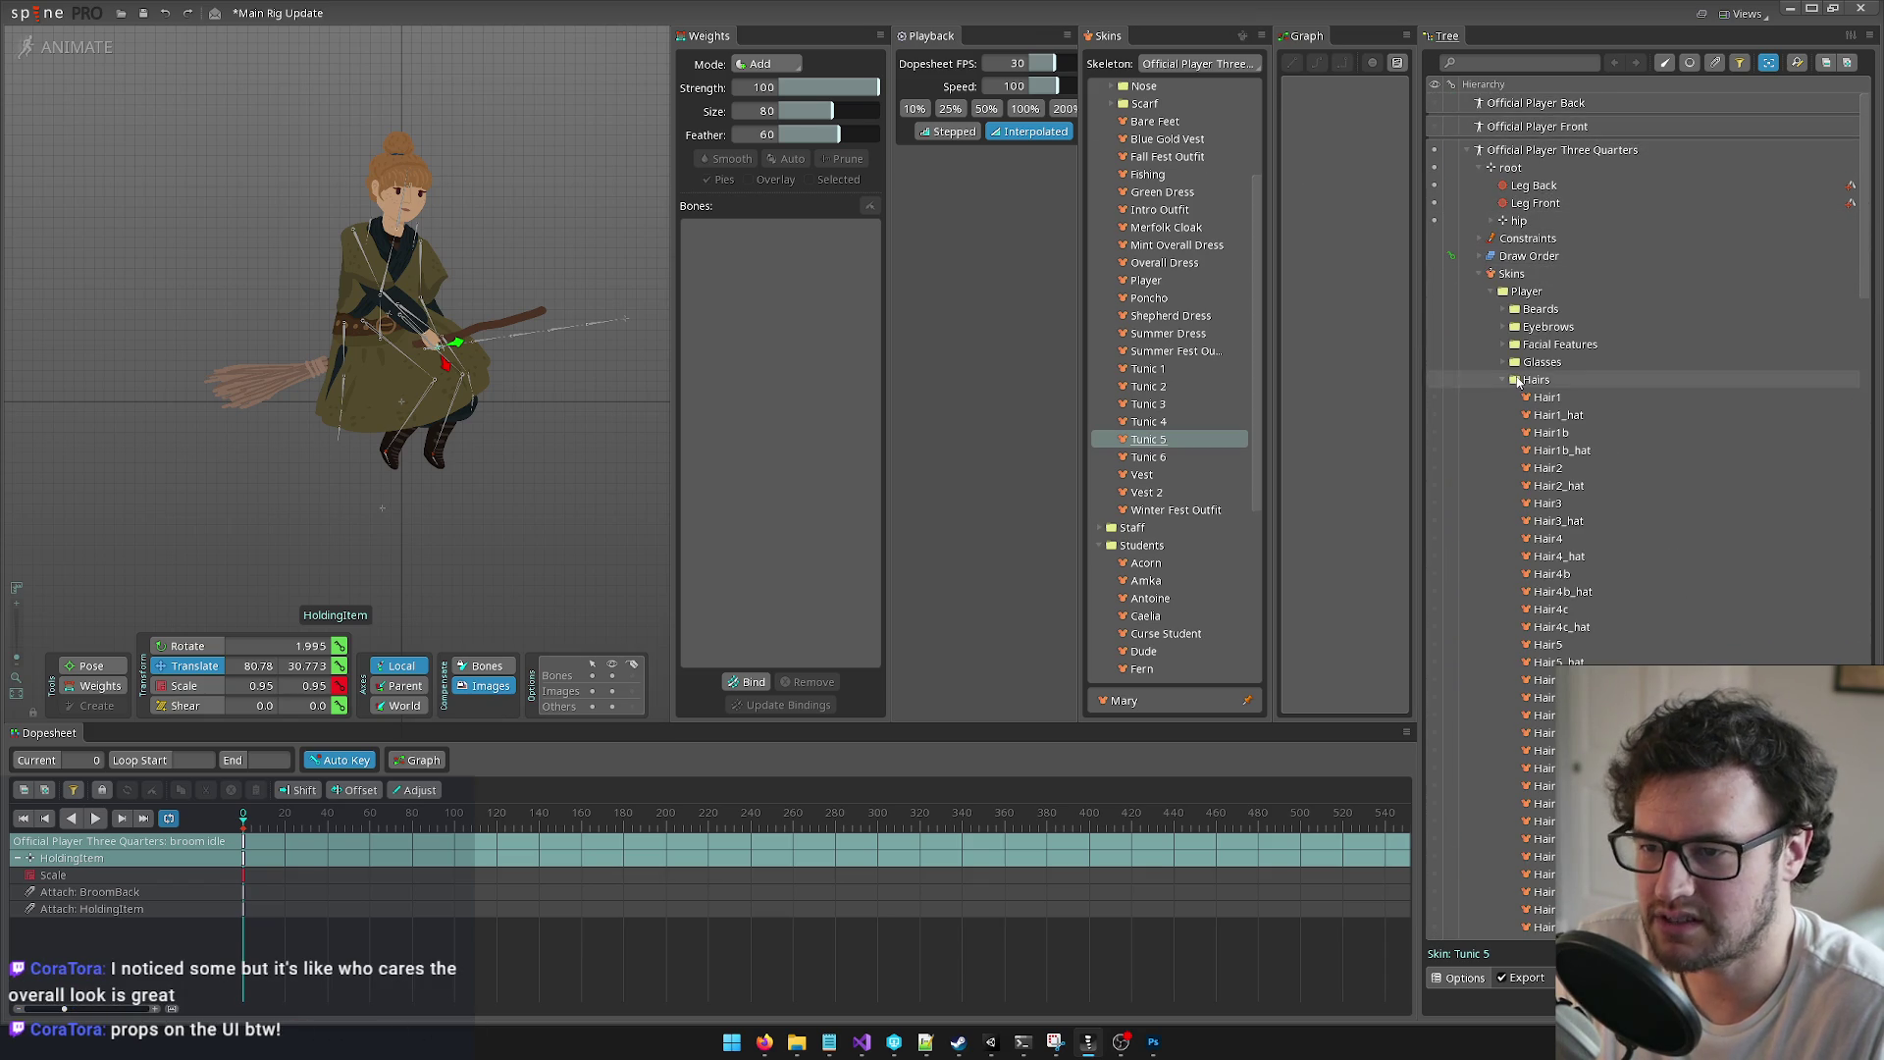
pyautogui.click(1481, 274)
pyautogui.click(1481, 308)
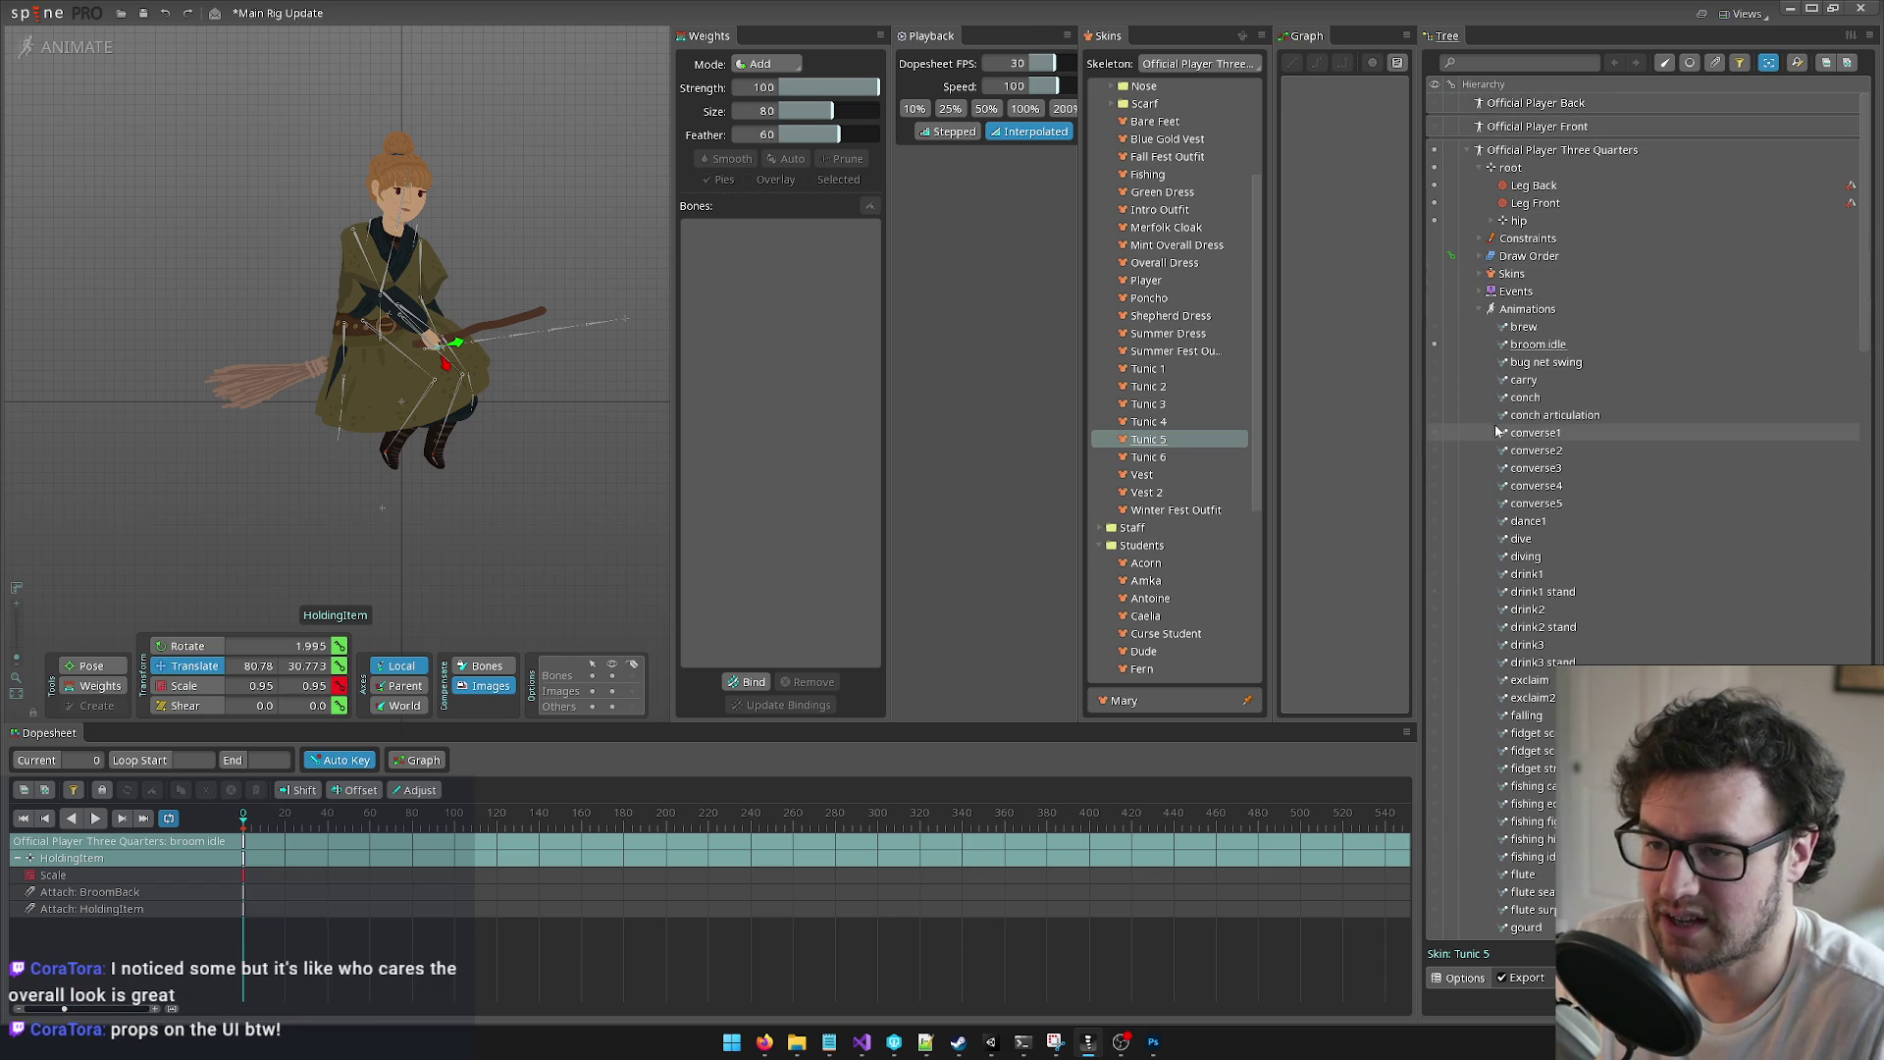
pyautogui.scroll(-4, 1463, 402)
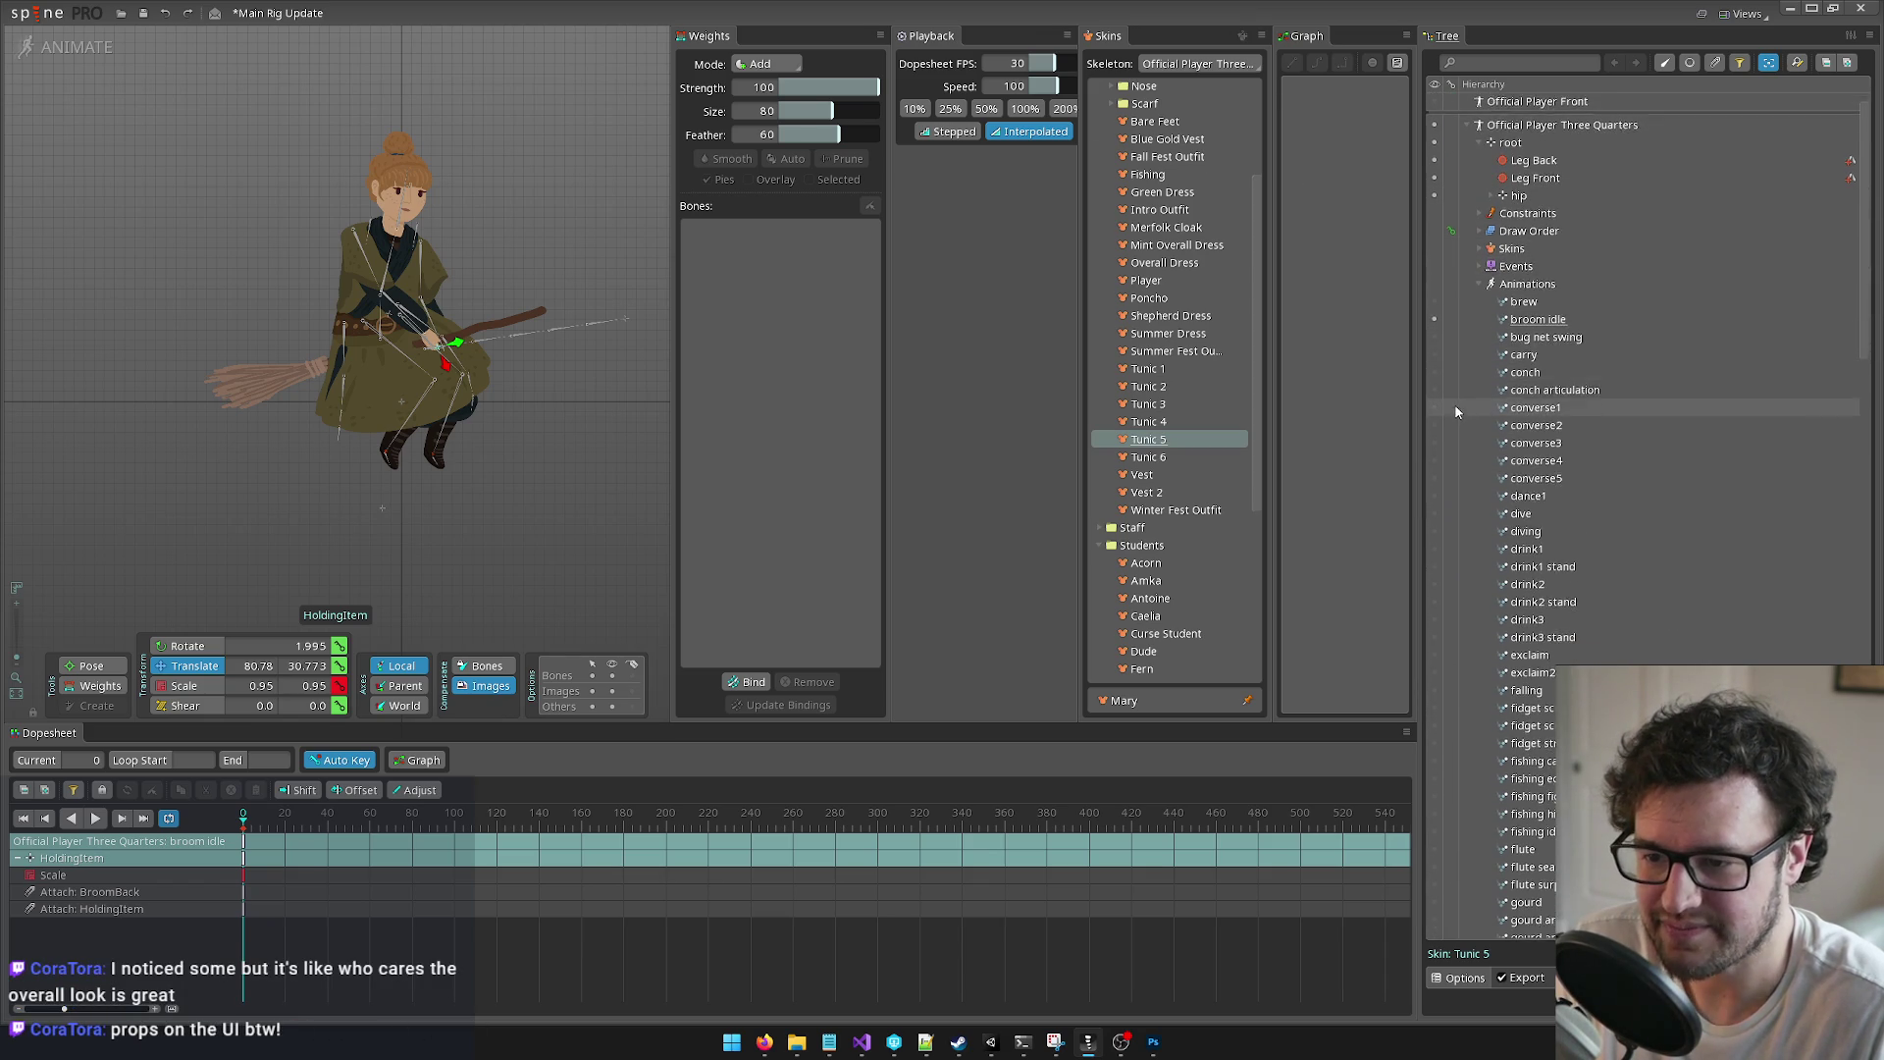
pyautogui.scroll(-3, 1486, 471)
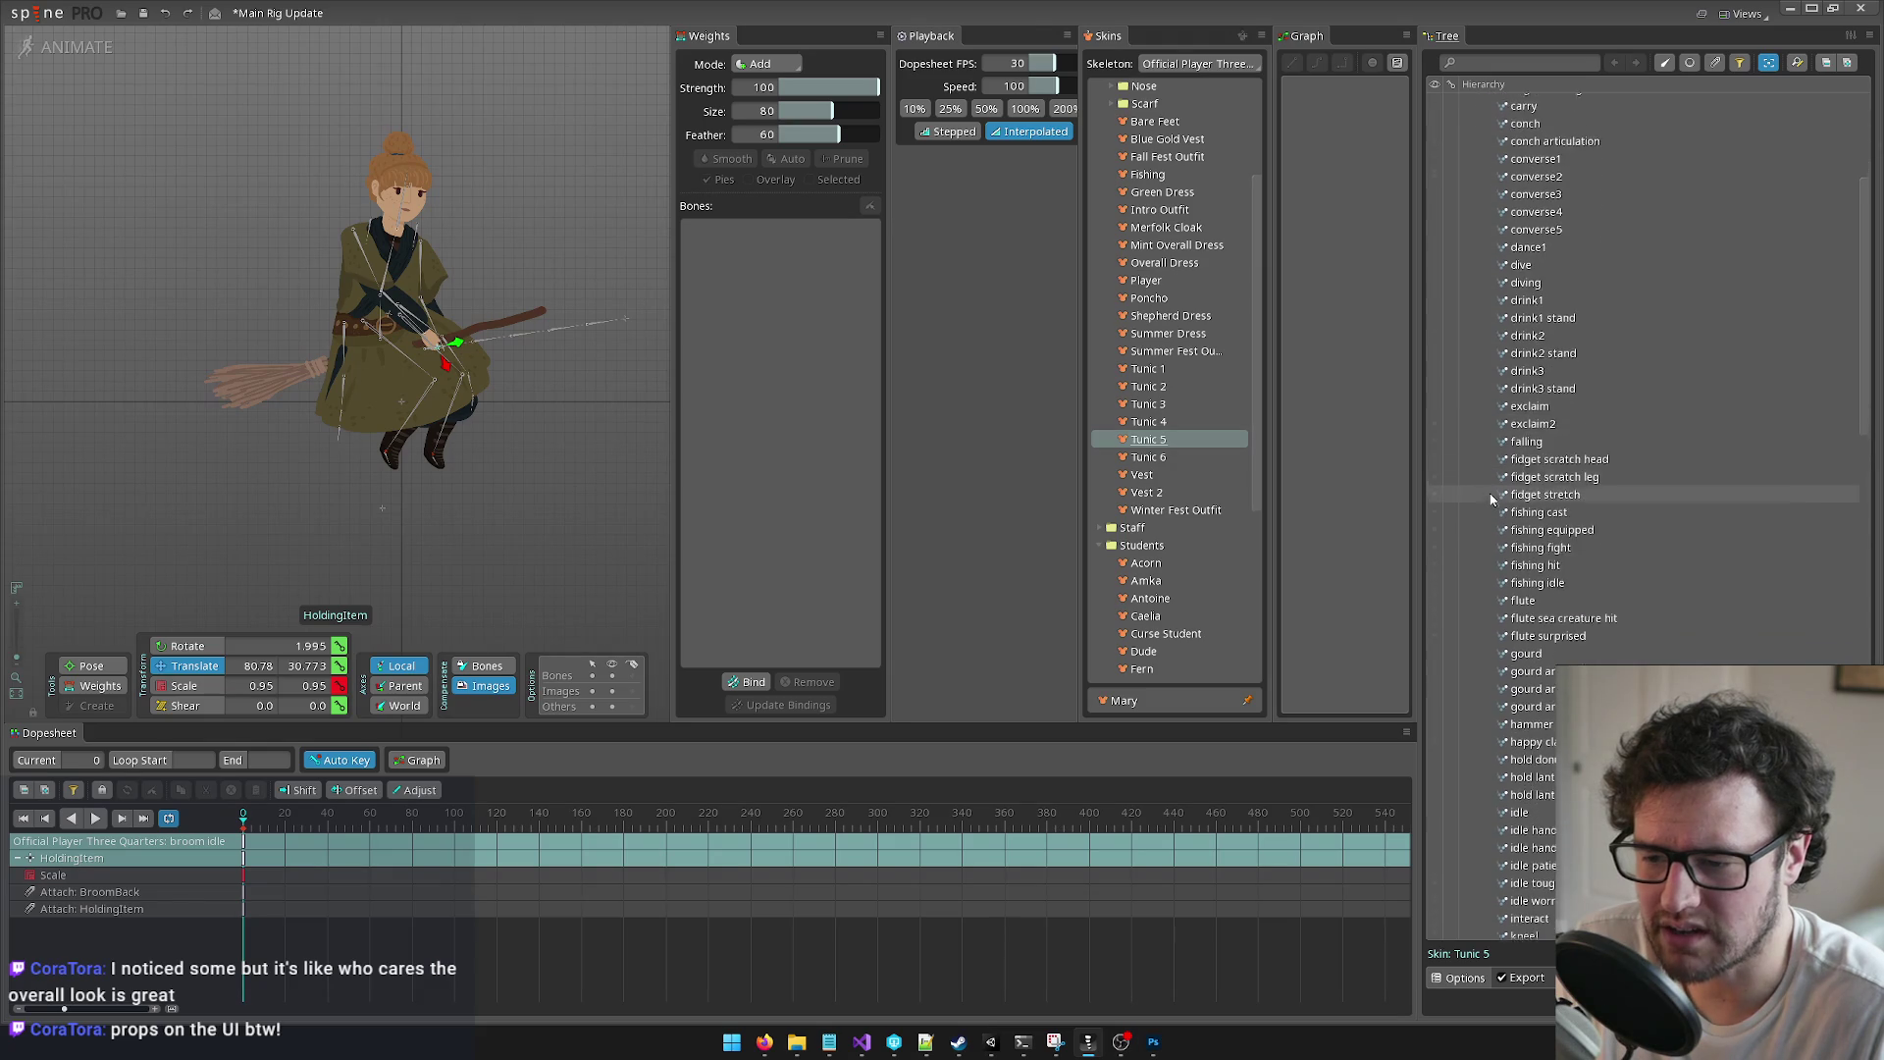
# Step: Preview the idle animation, return to broom idle, and select the hip bone
pyautogui.click(1436, 719)
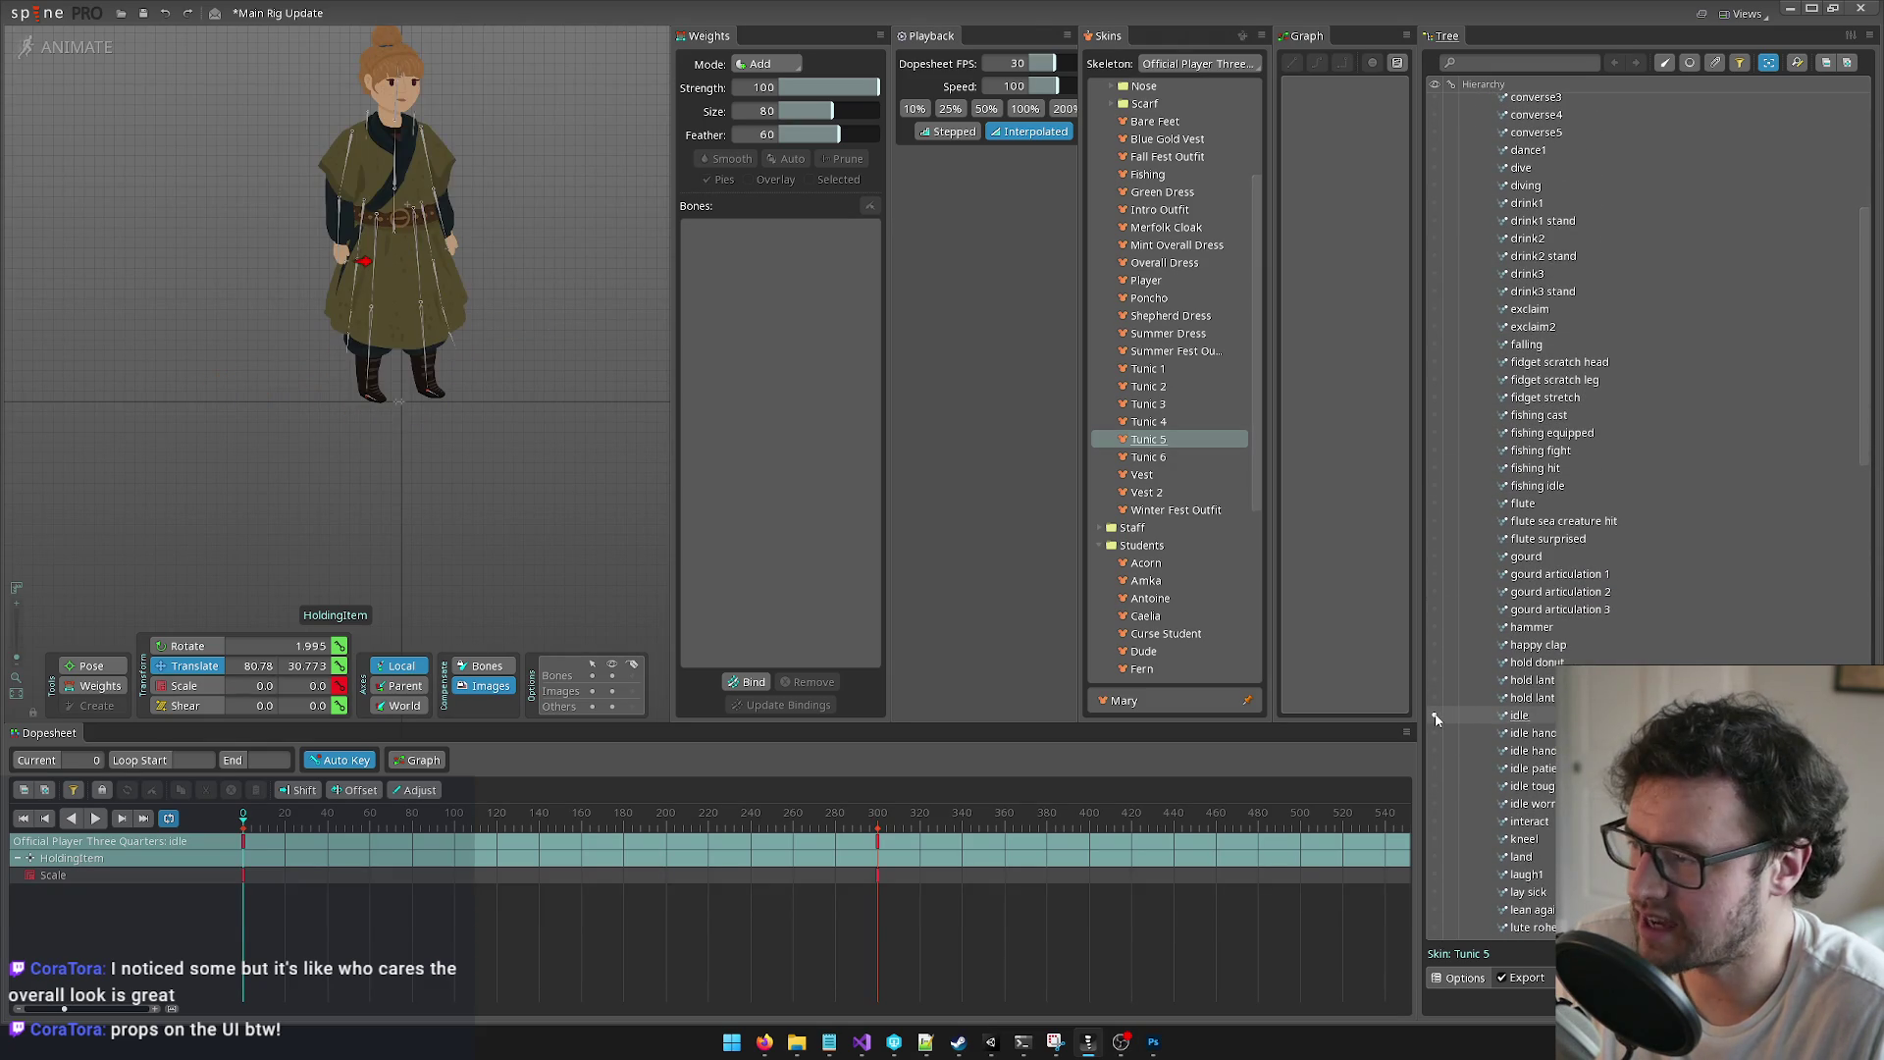
pyautogui.scroll(5, 1566, 469)
pyautogui.scroll(2, 1565, 468)
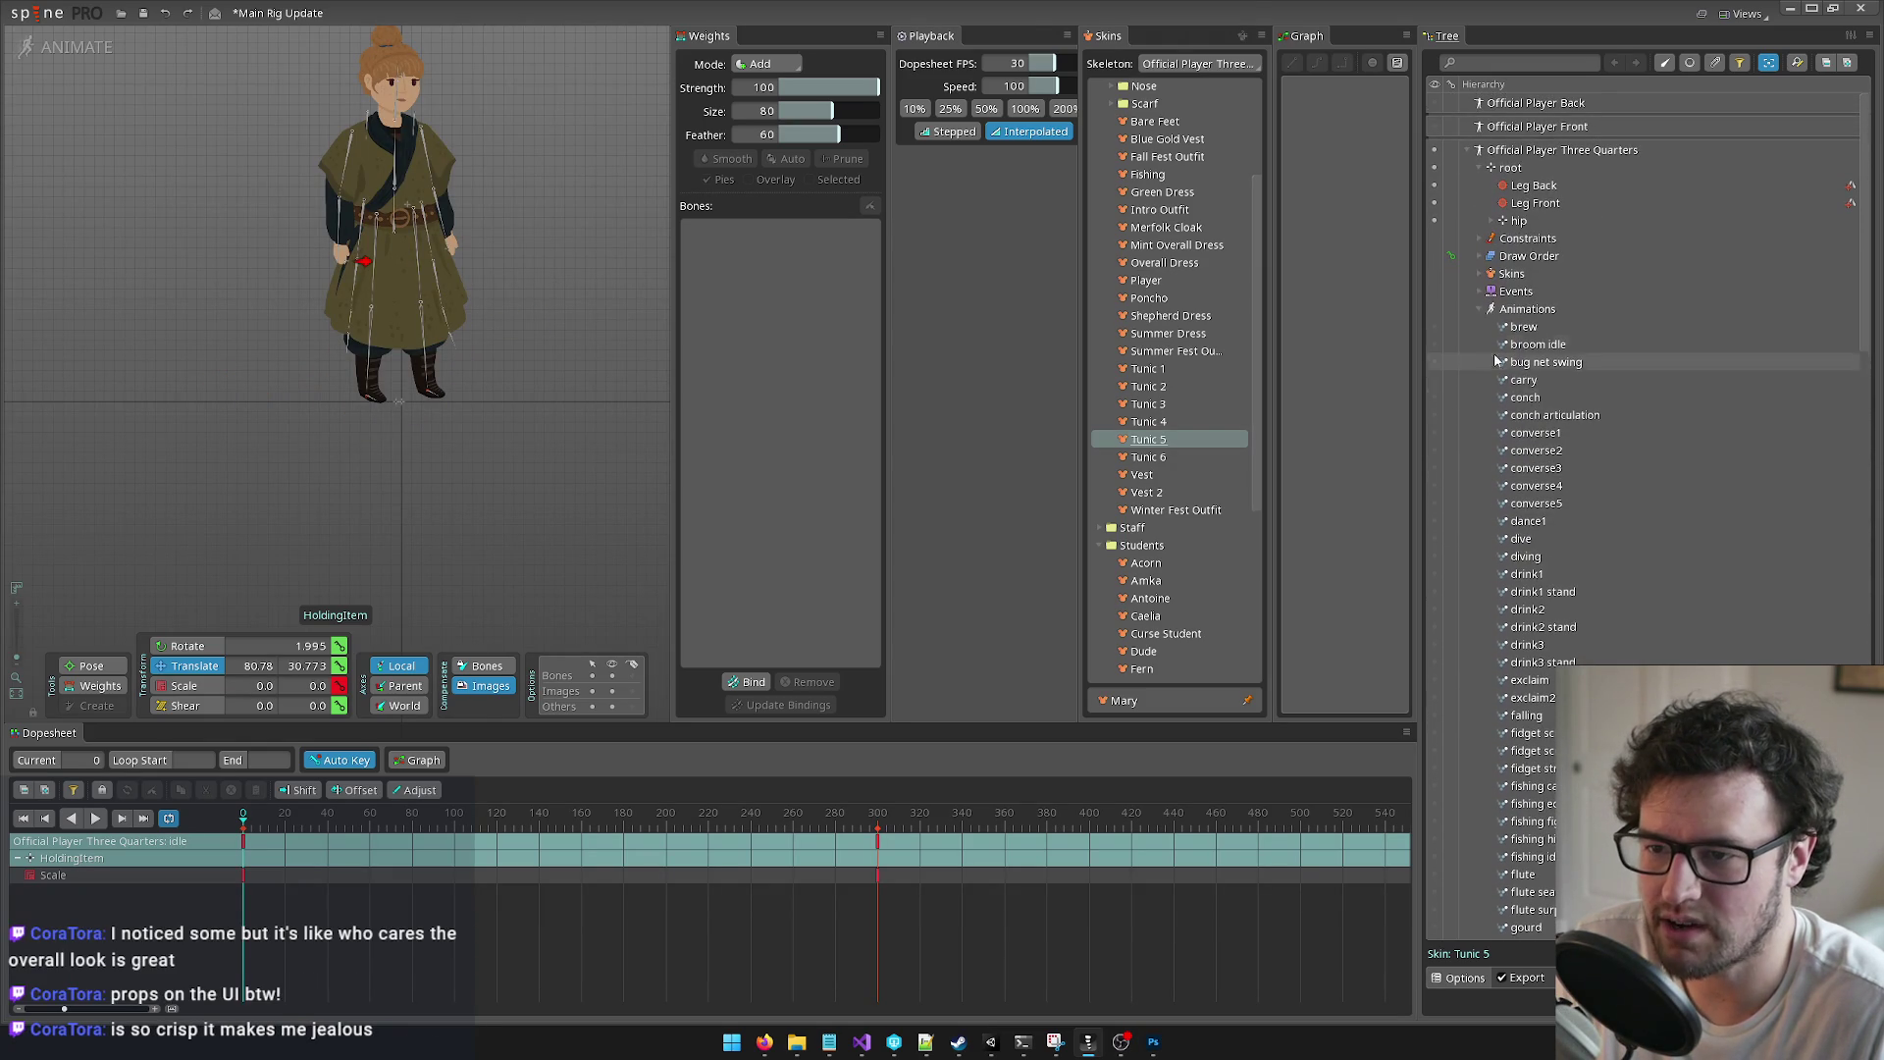
pyautogui.click(1434, 344)
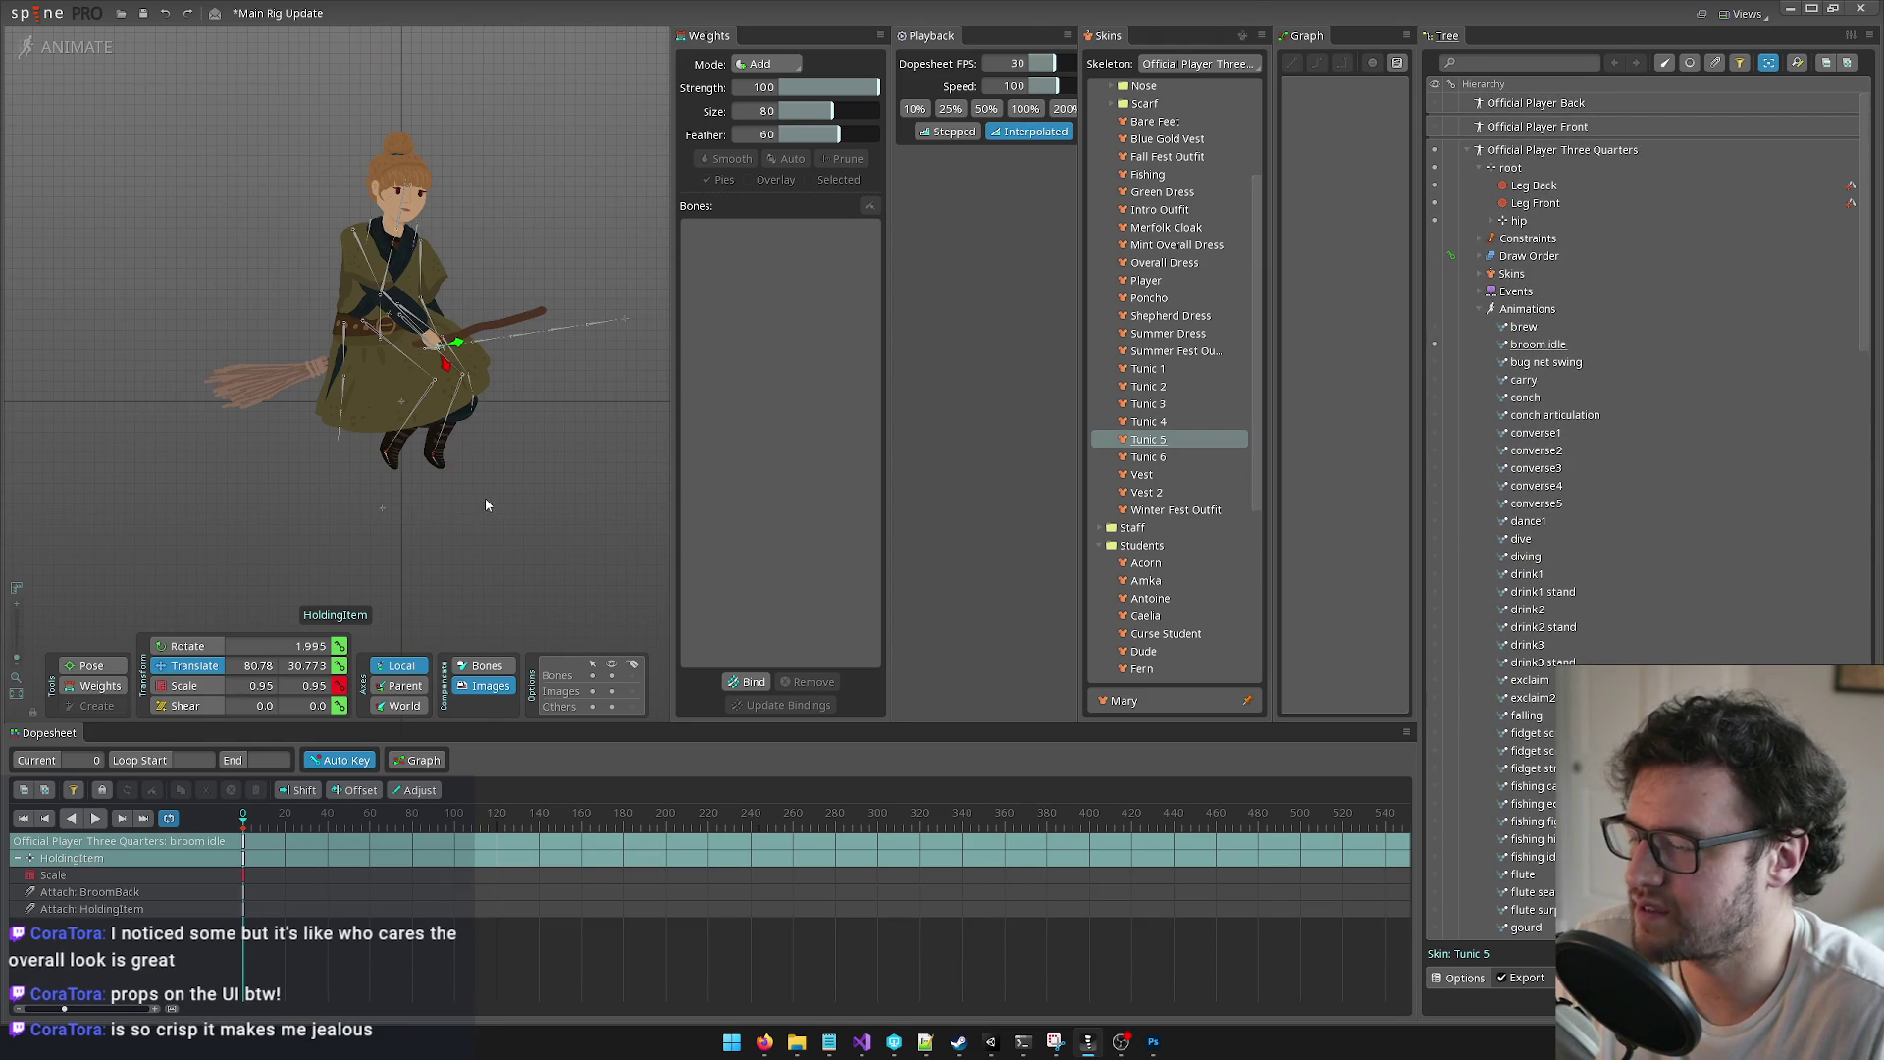
pyautogui.moveTo(497, 512); pyautogui.dragTo(517, 567)
pyautogui.click(402, 565)
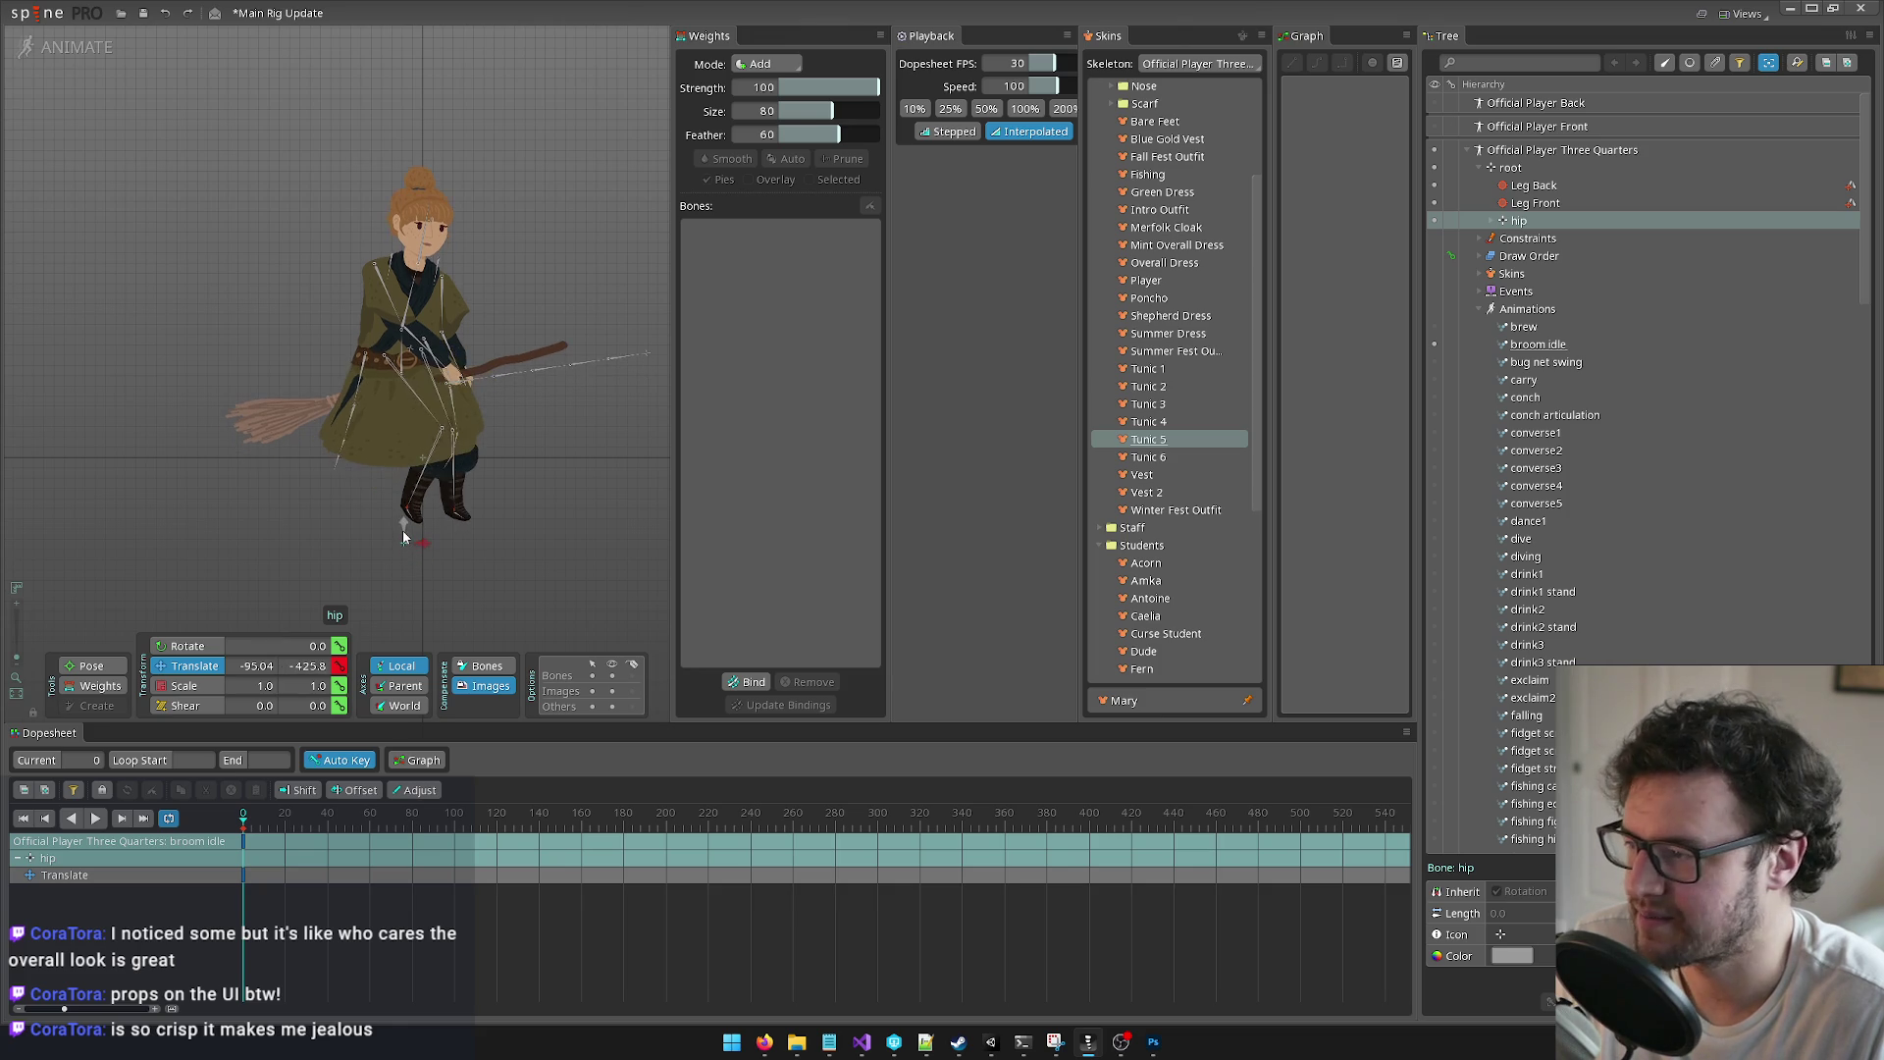
# Step: Raise the root bone to translate Y 517.82 so the broom rider sits higher
pyautogui.click(1511, 168)
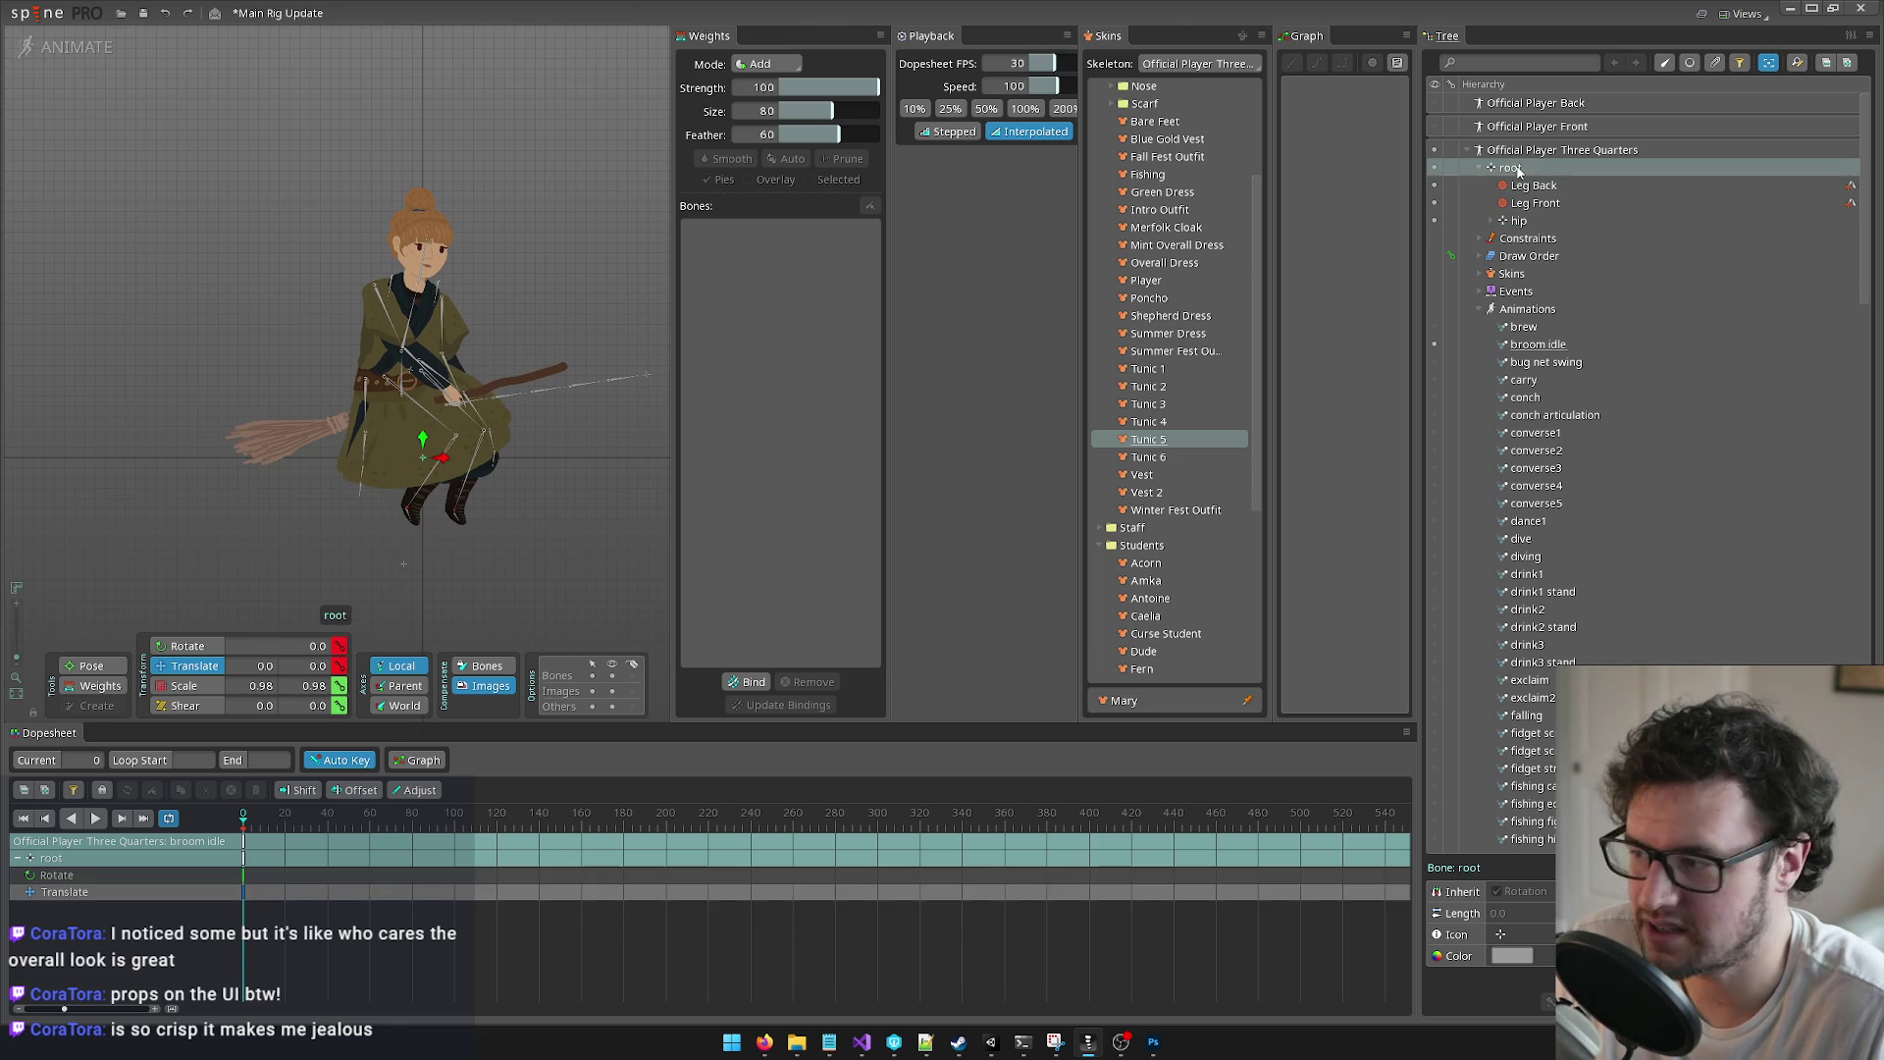
pyautogui.moveTo(429, 439); pyautogui.dragTo(442, 334)
pyautogui.scroll(-3, 518, 441)
pyautogui.scroll(3, 462, 469)
pyautogui.scroll(1, 505, 391)
# Step: Save the Main Rig Update project with Ctrl+S
pyautogui.hotkey('ctrl', 's')
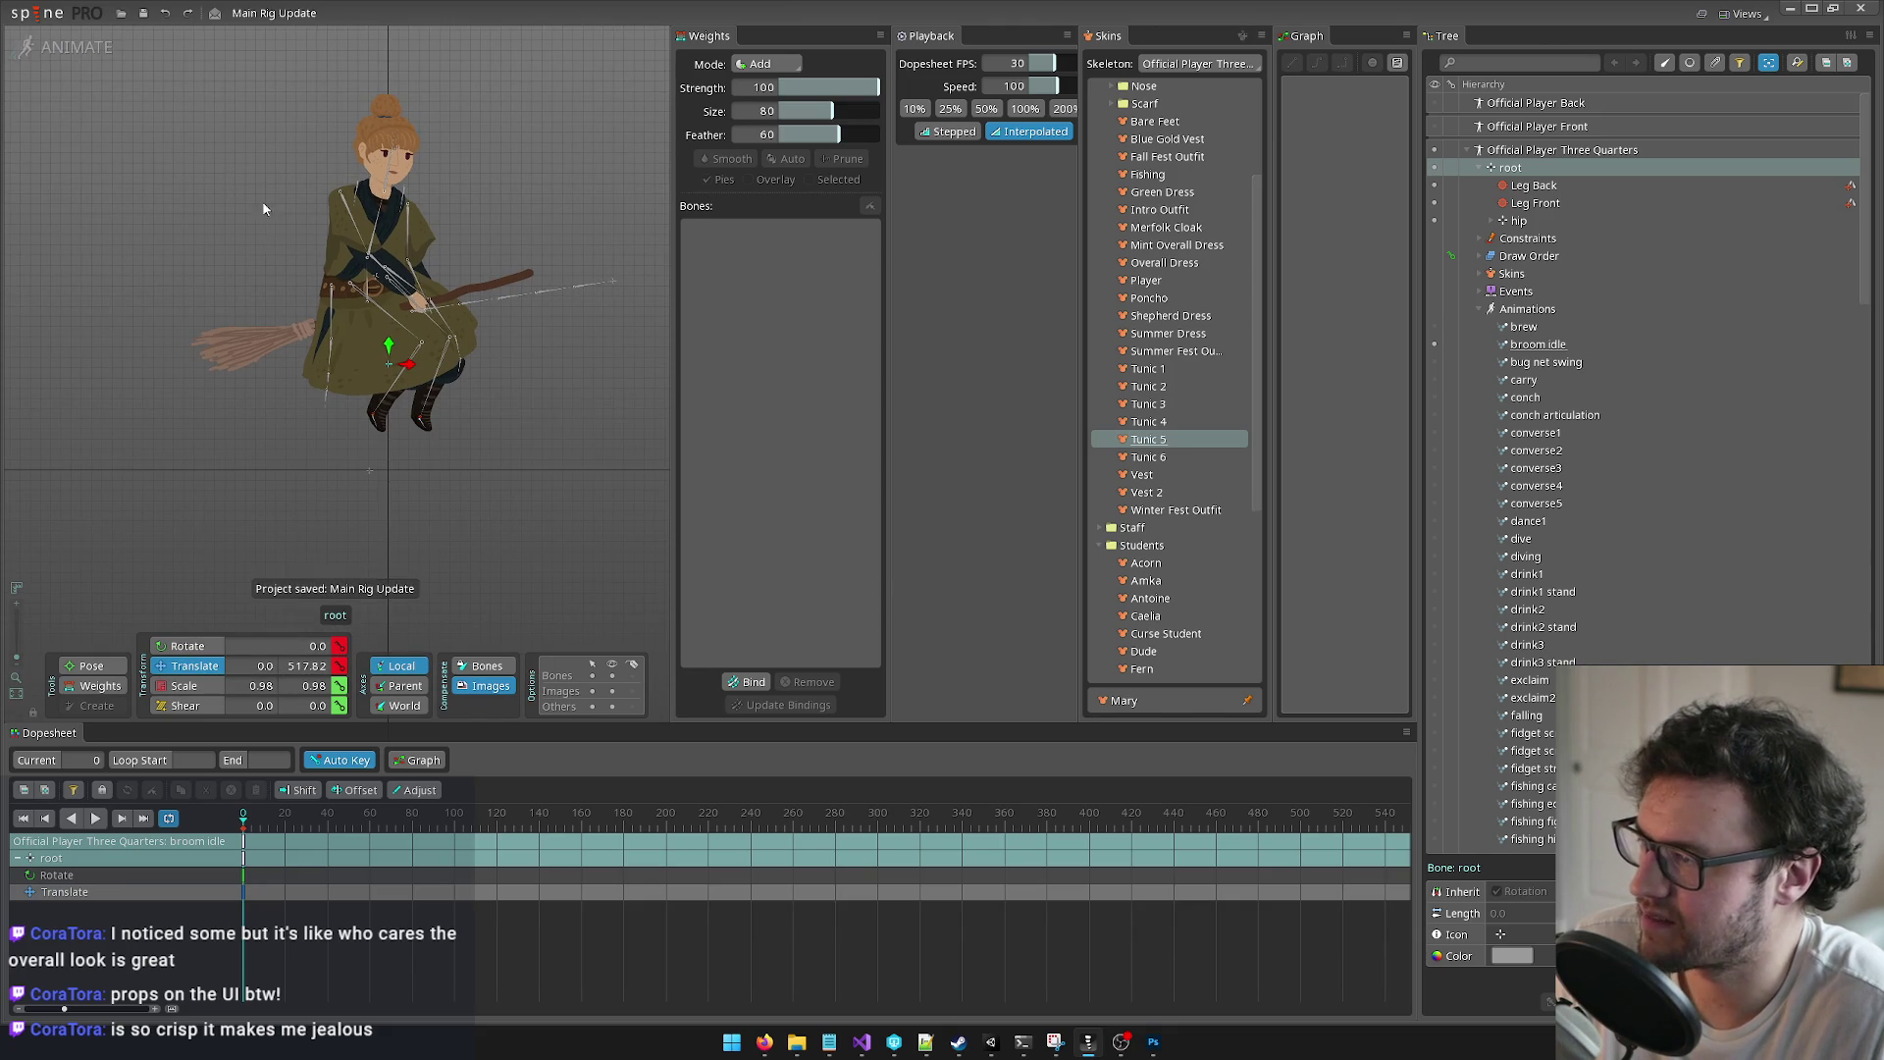
pyautogui.scroll(-3, 516, 430)
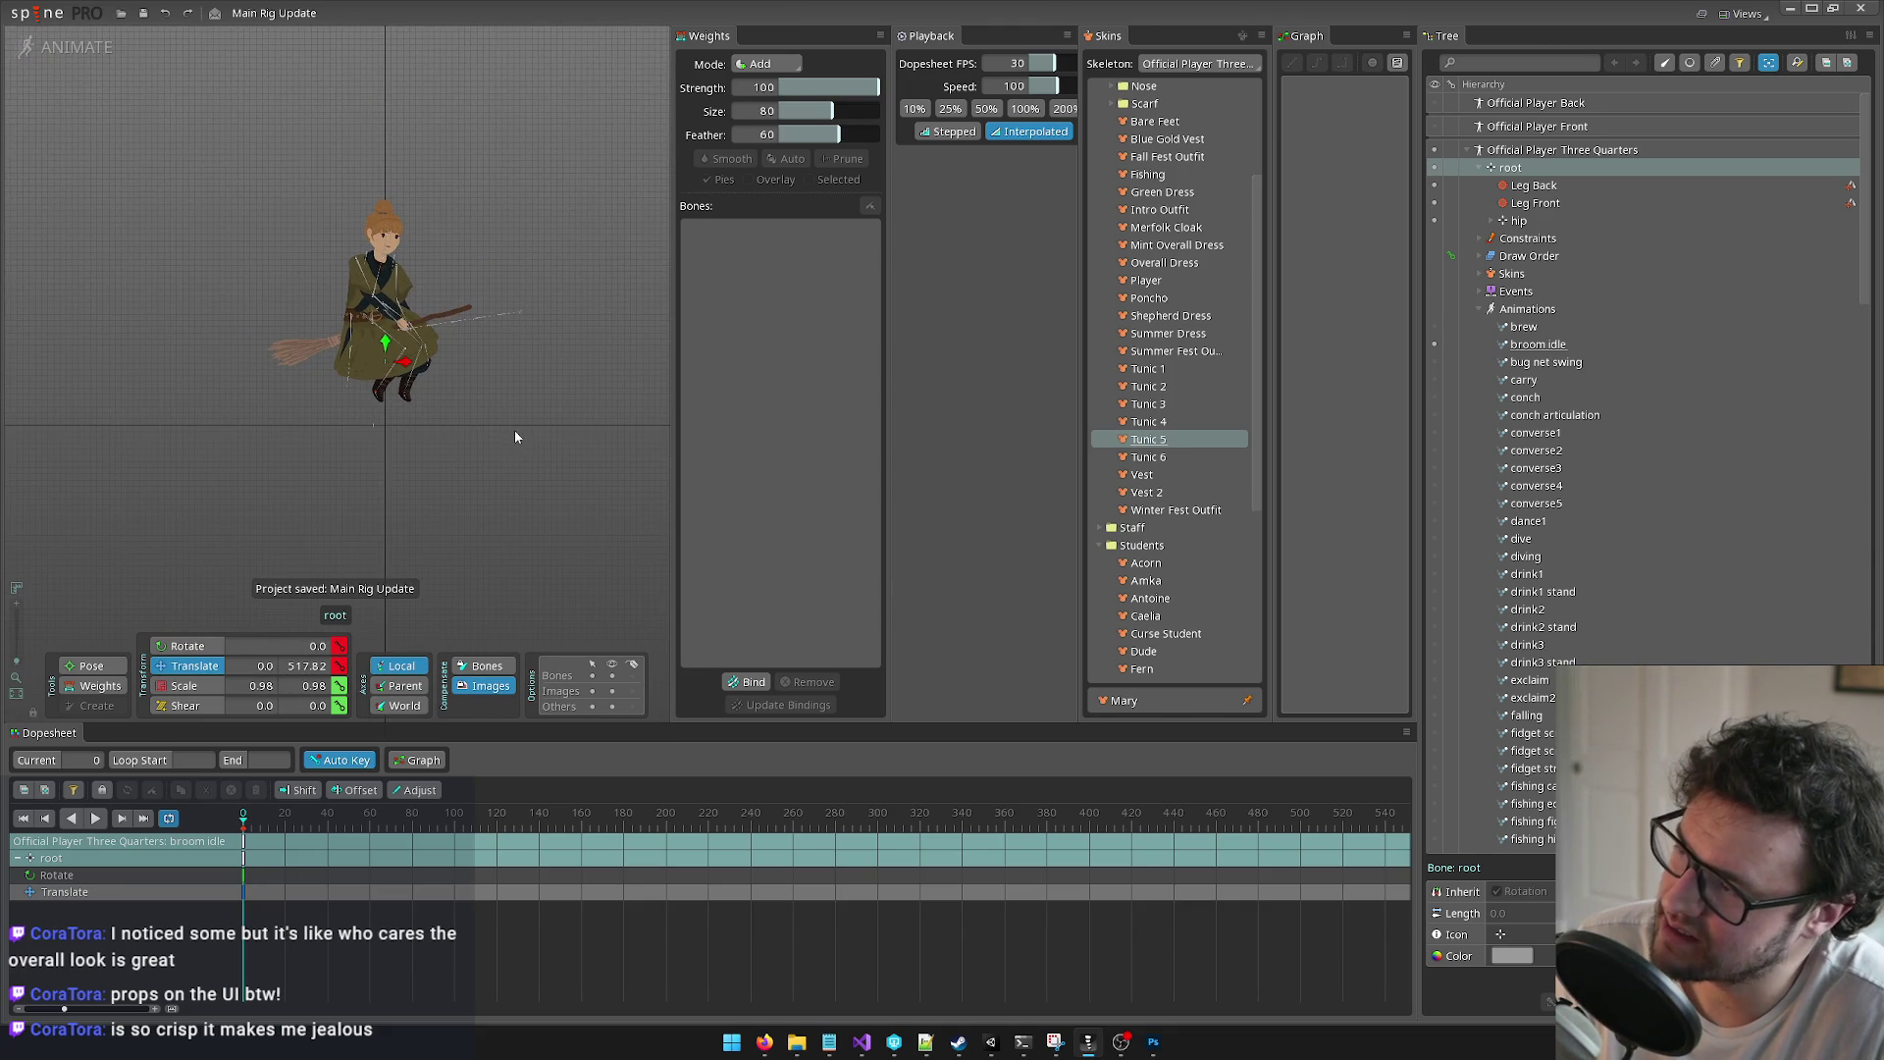
pyautogui.scroll(5, 465, 401)
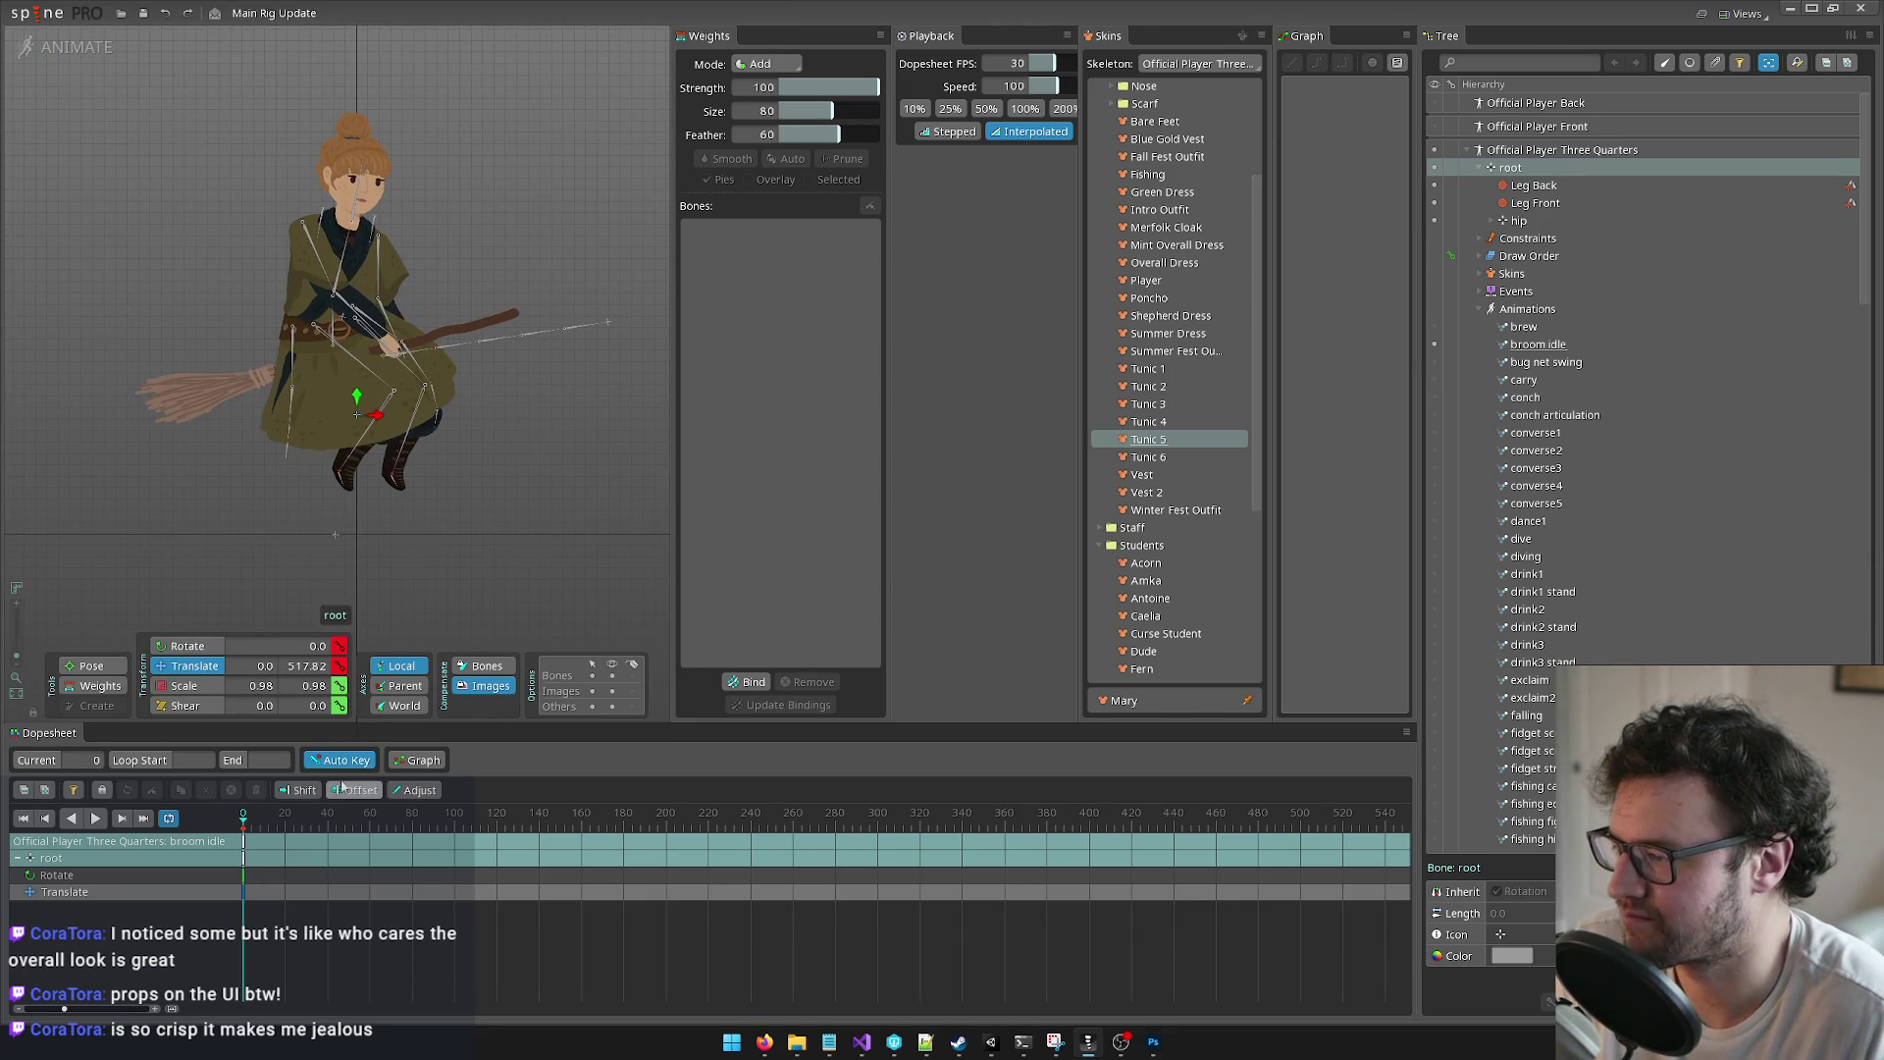
pyautogui.scroll(-2, 177, 408)
# Step: Copy the frame-0 keys of all 40 bones and paste them at frame 60
pyautogui.press('b')
pyautogui.moveTo(155, 460); pyautogui.dragTo(648, 54)
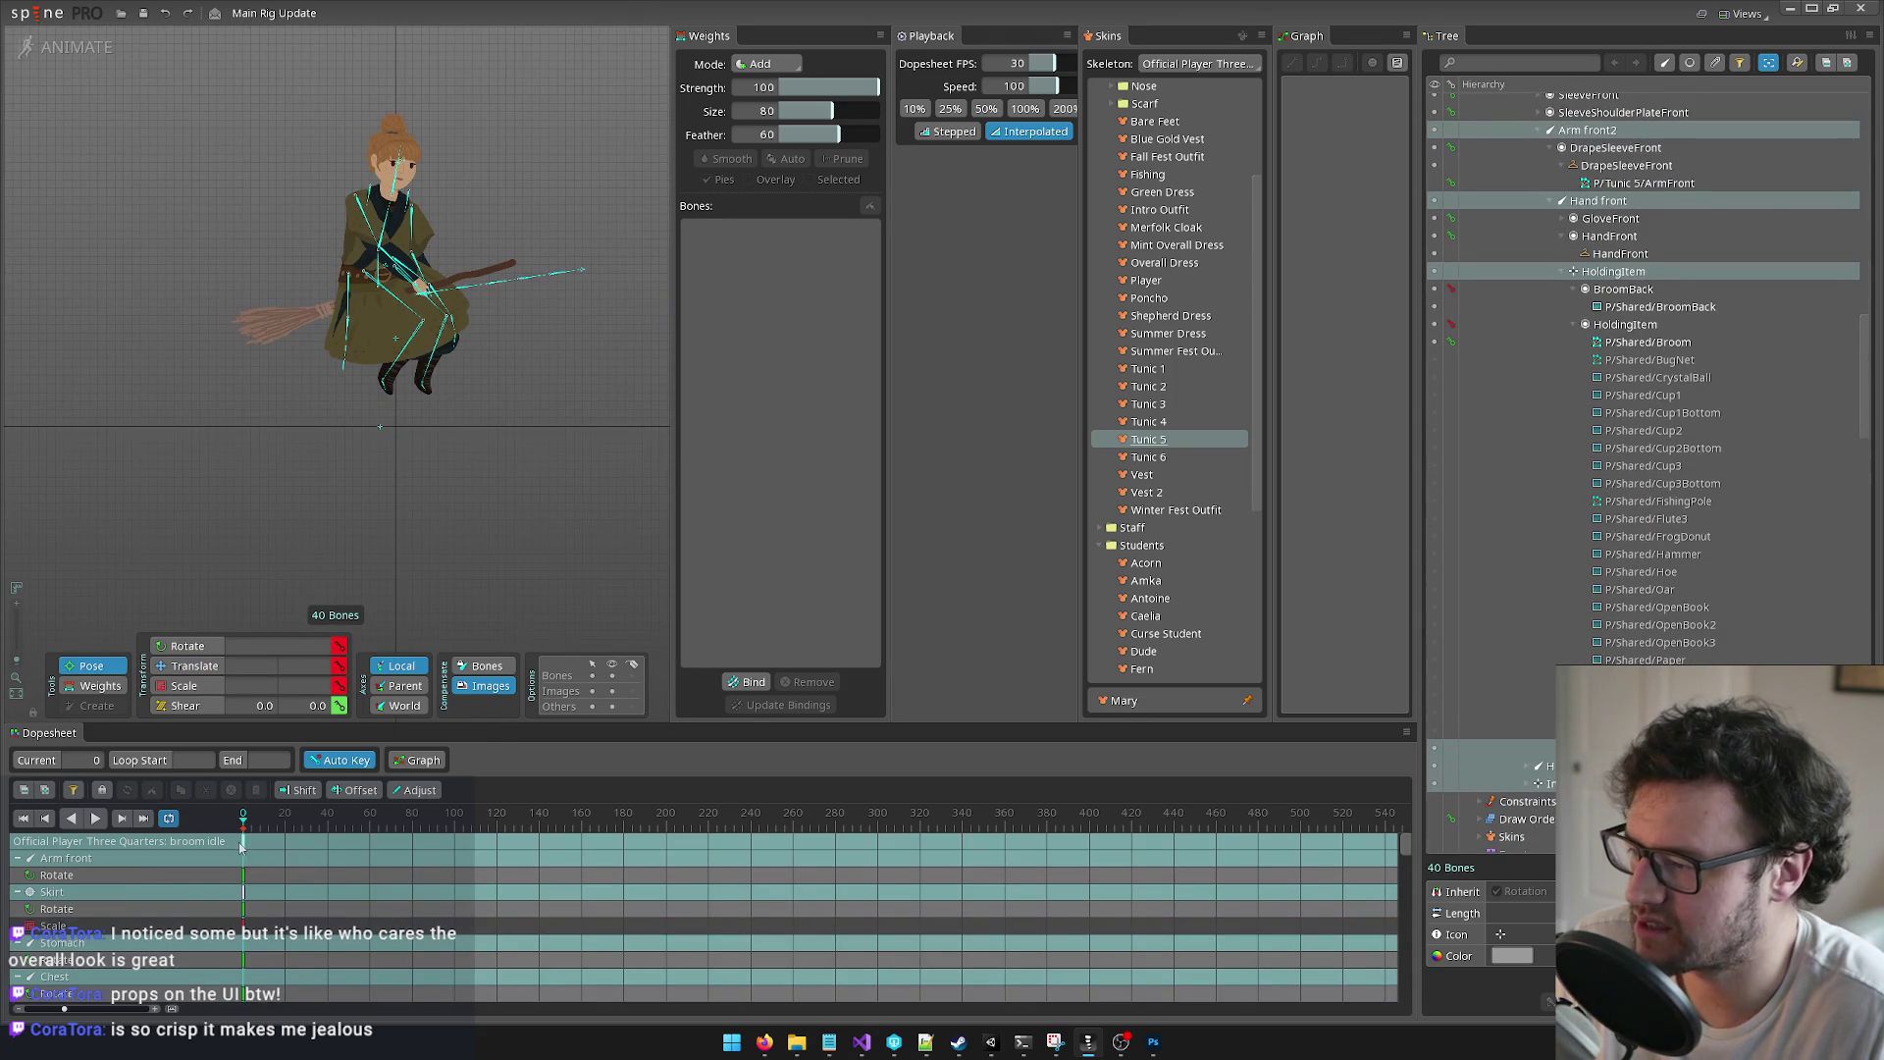
pyautogui.press('k')
pyautogui.hotkey('ctrl', 'c')
pyautogui.moveTo(491, 815)
pyautogui.mouseDown()
pyautogui.moveTo(332, 824)
pyautogui.moveTo(370, 825)
pyautogui.mouseUp()
pyautogui.hotkey('ctrl', 'v')
# Step: Scrub the broom idle timeline from frame 0 to check the loop, then select the hip and root bones
pyautogui.click(284, 824)
pyautogui.click(244, 824)
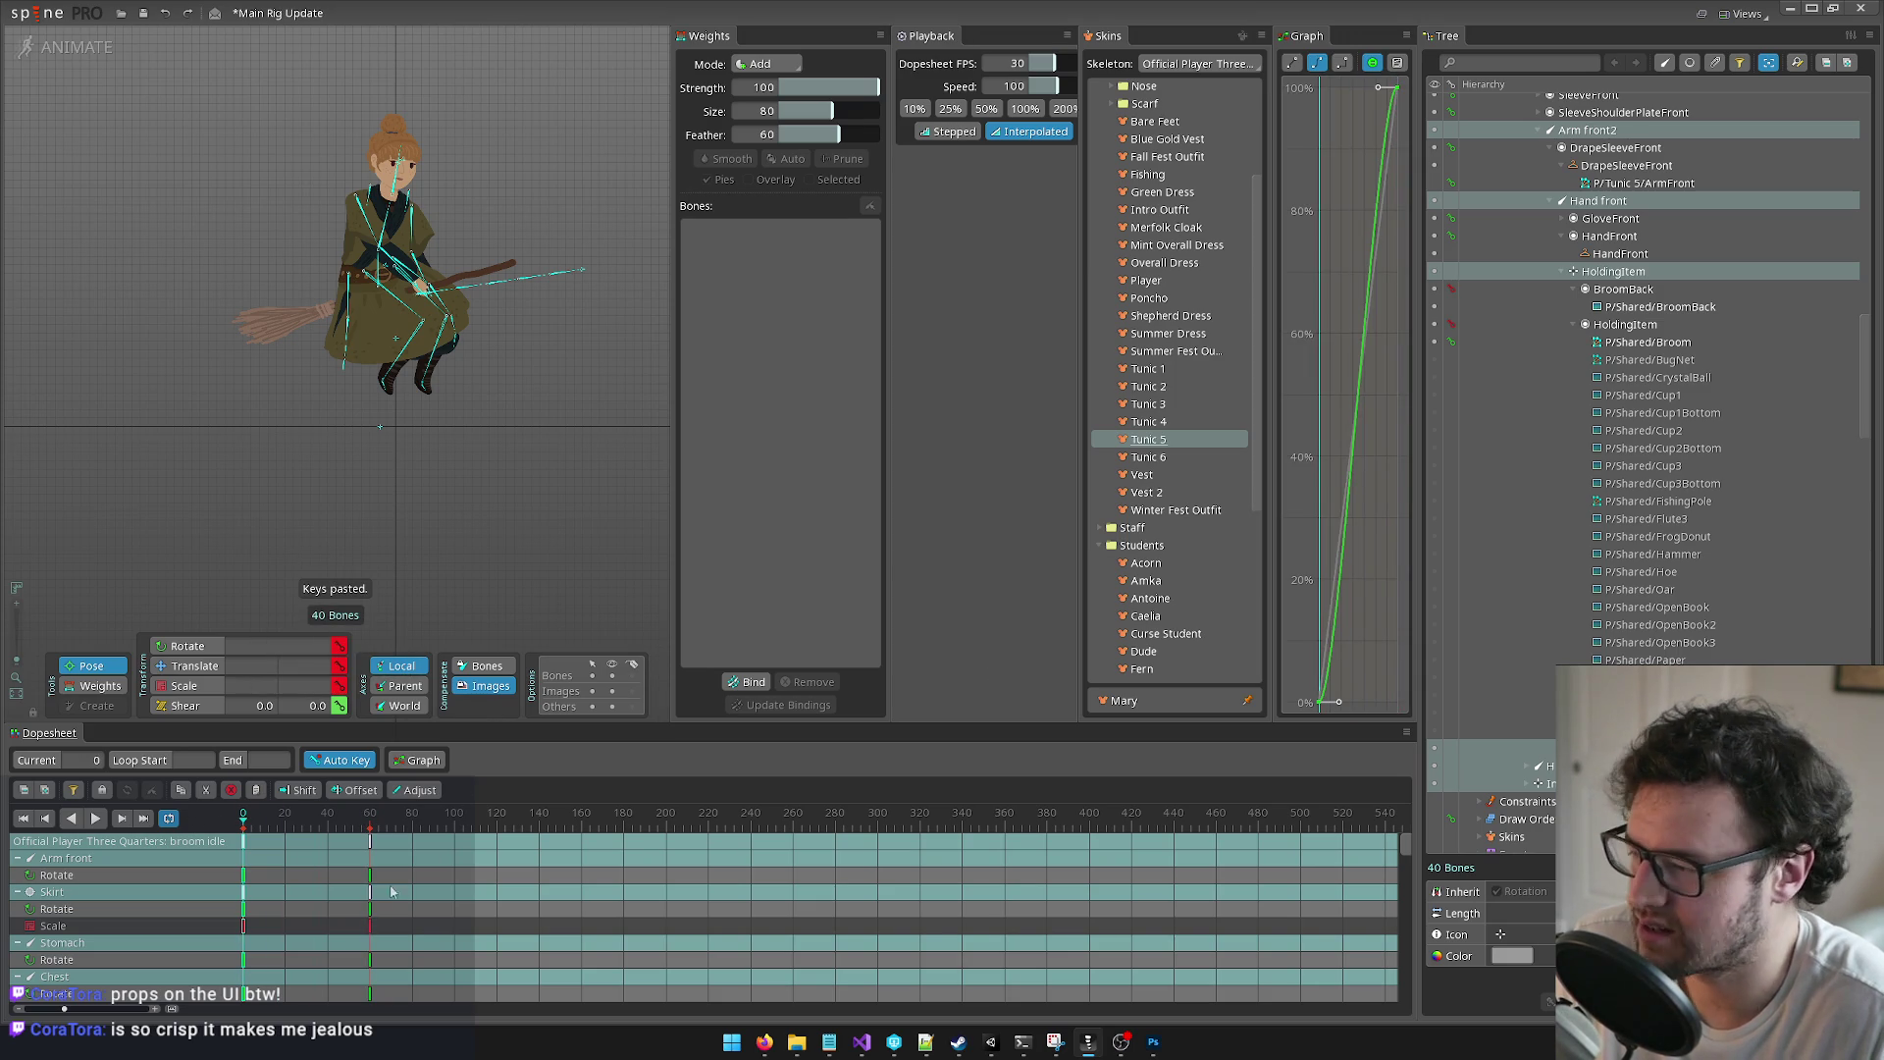
pyautogui.moveTo(243, 825); pyautogui.dragTo(307, 823)
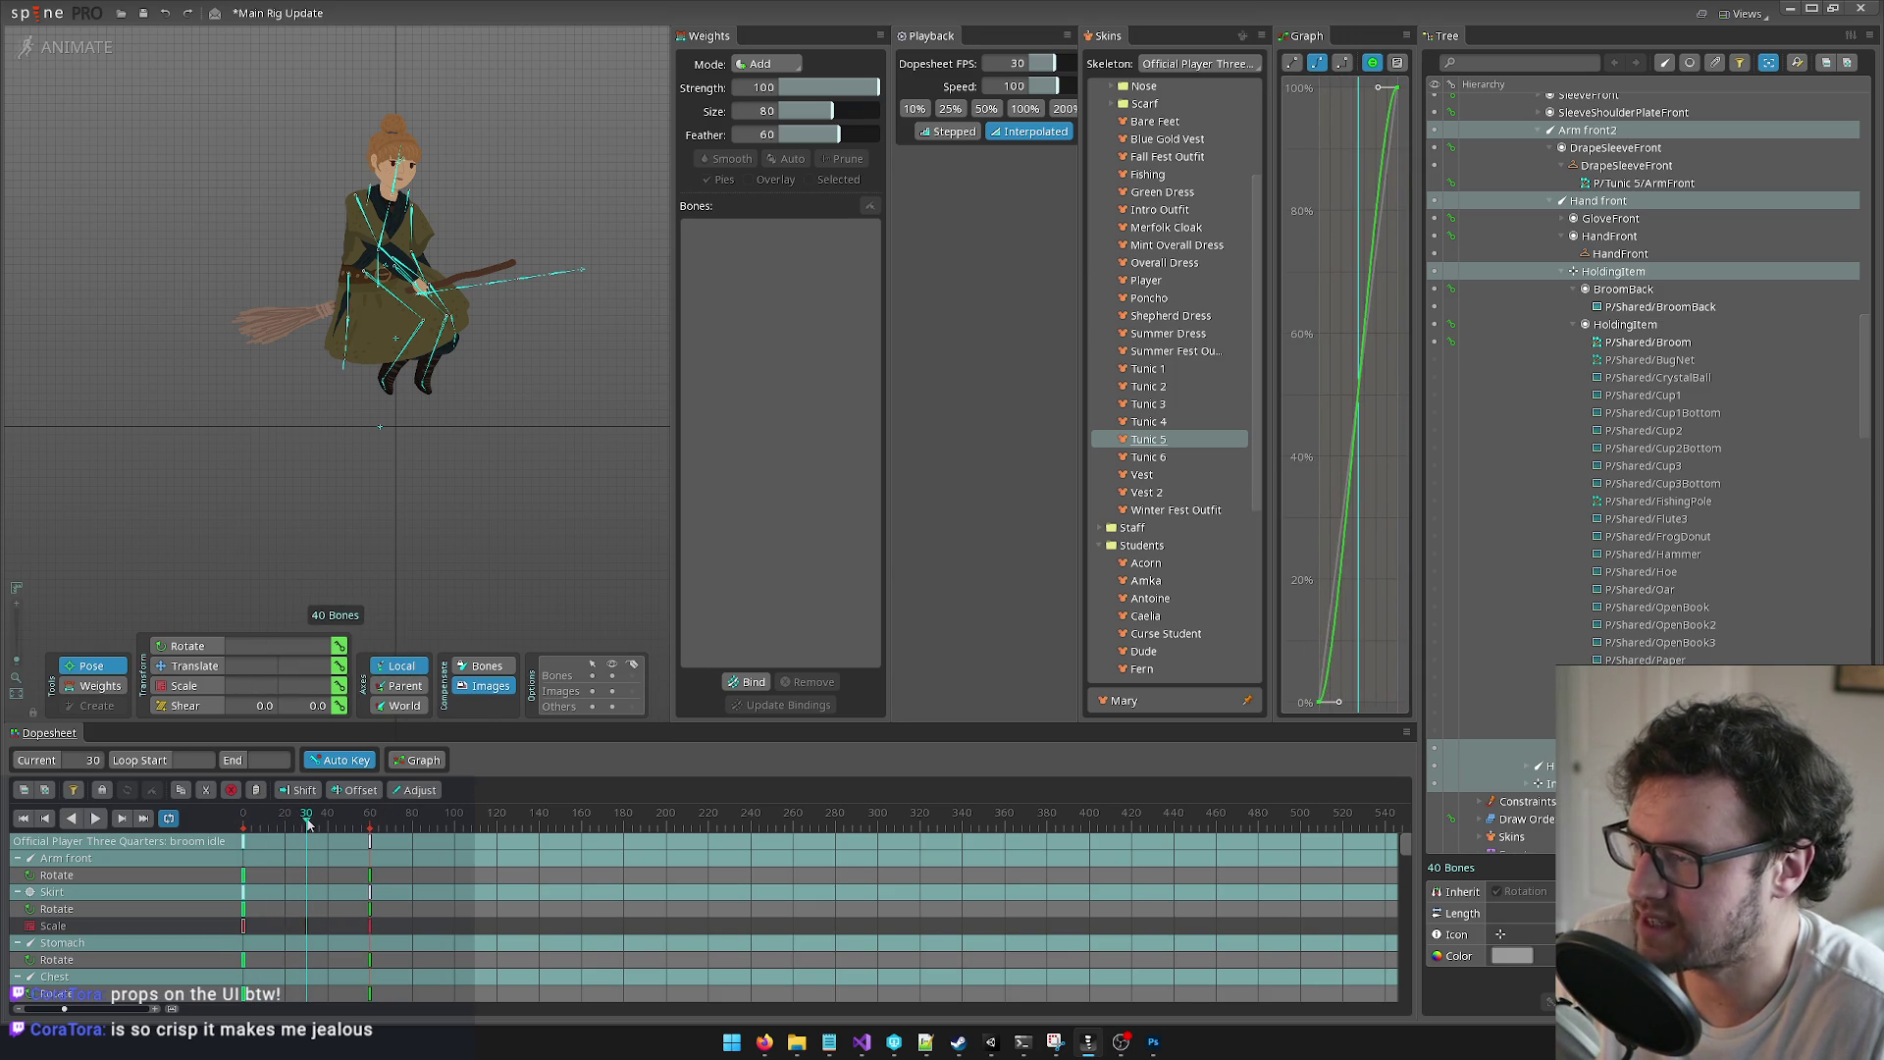
pyautogui.scroll(5, 481, 432)
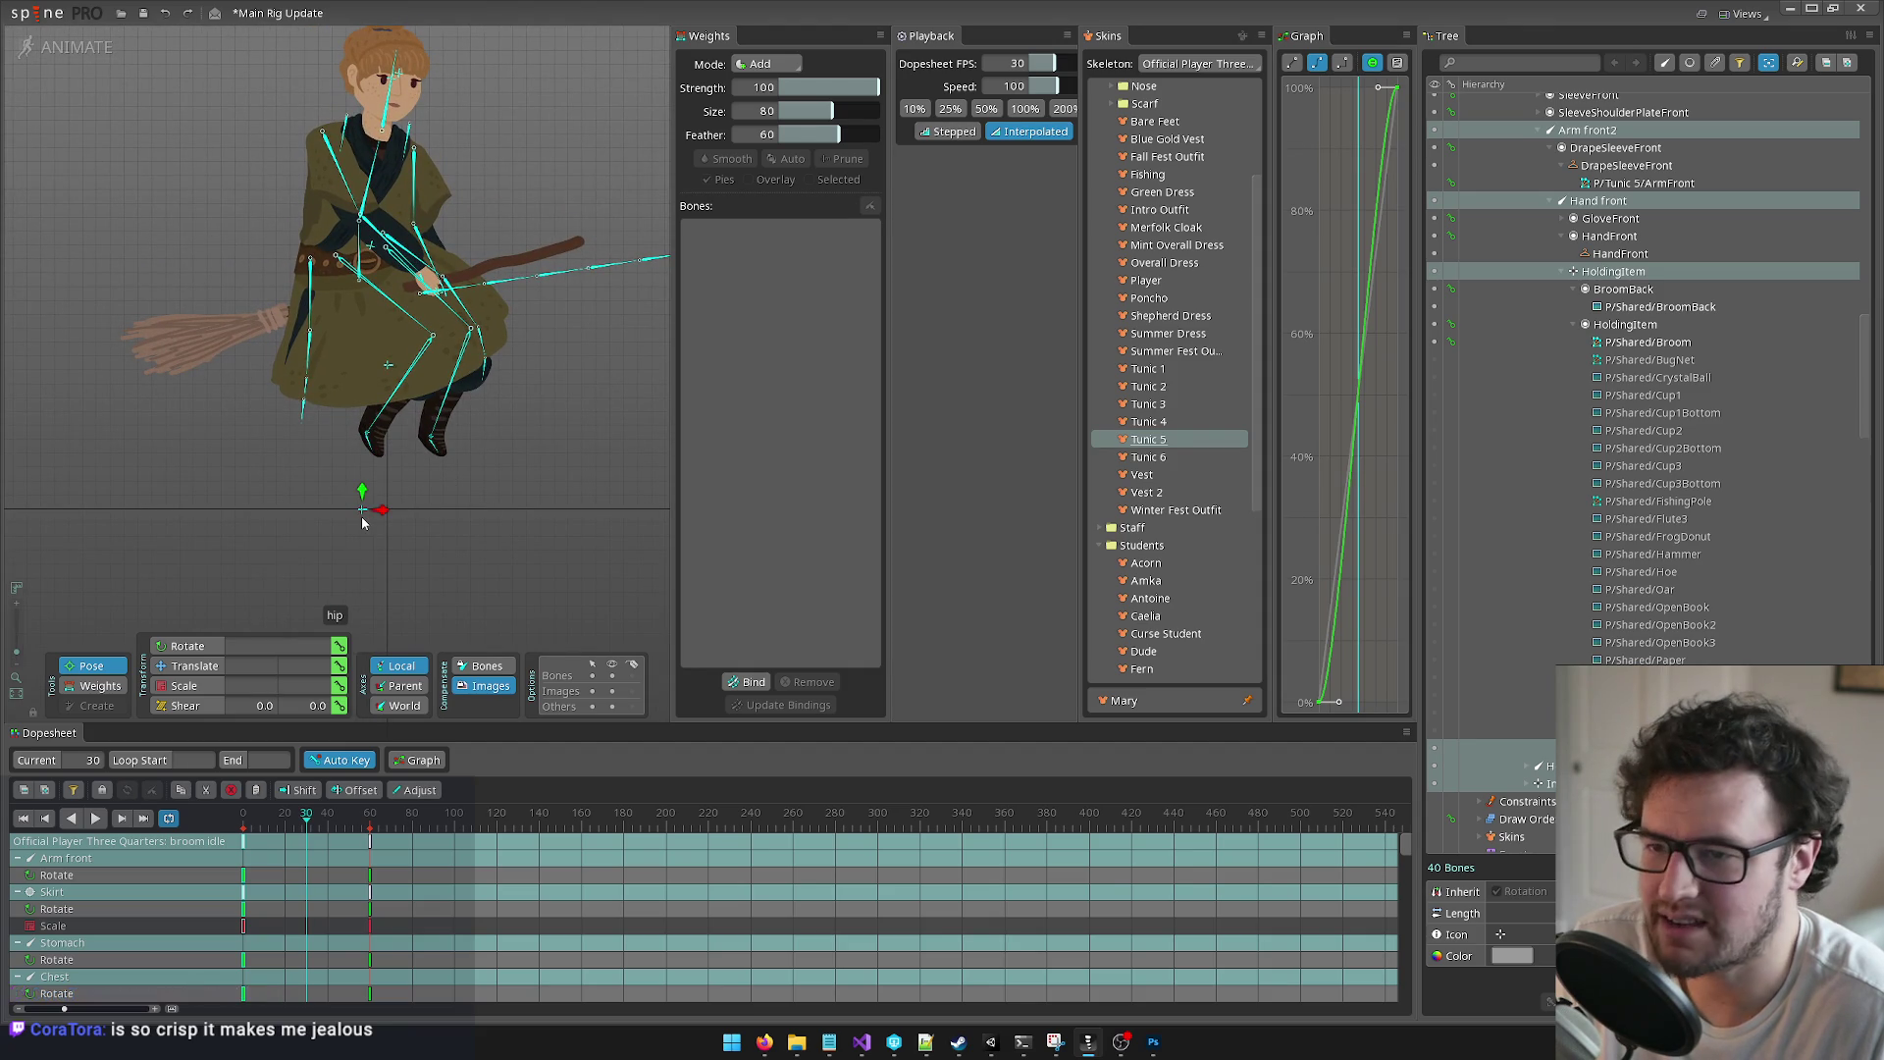
pyautogui.scroll(10, 1677, 526)
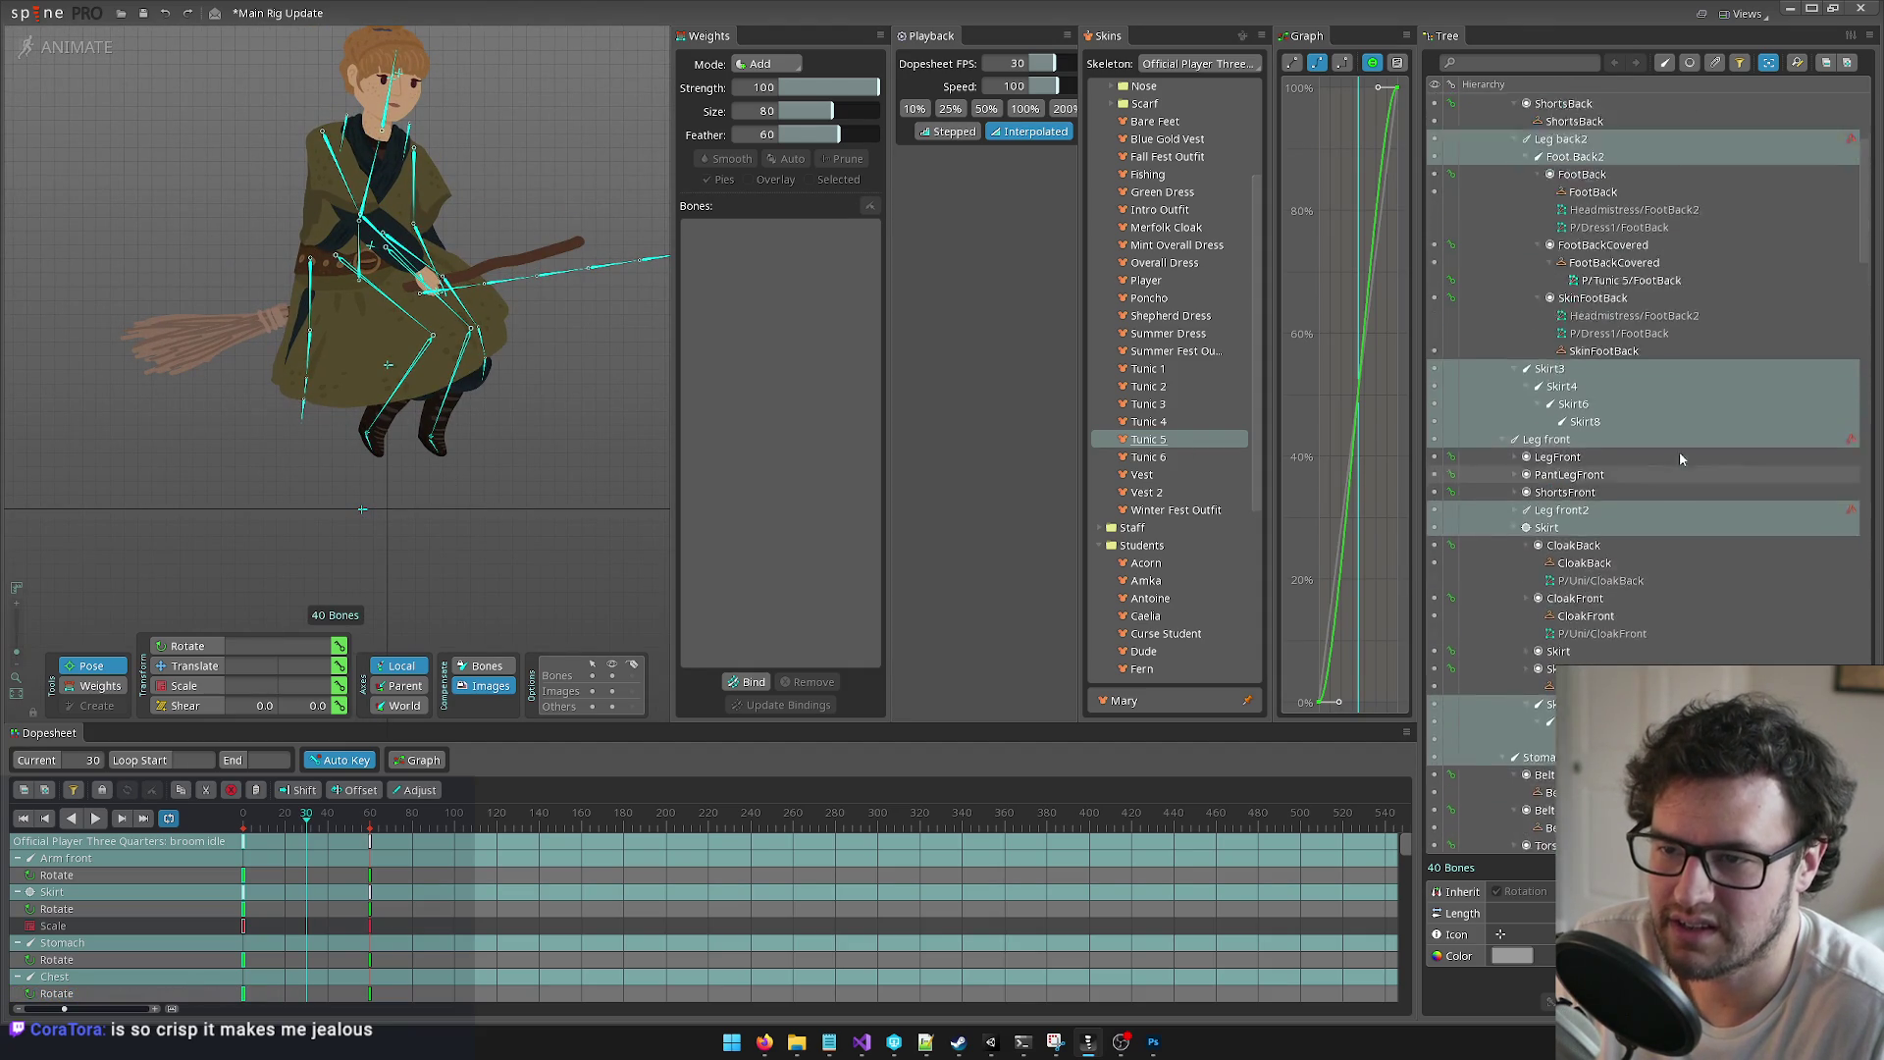
pyautogui.scroll(3, 1659, 295)
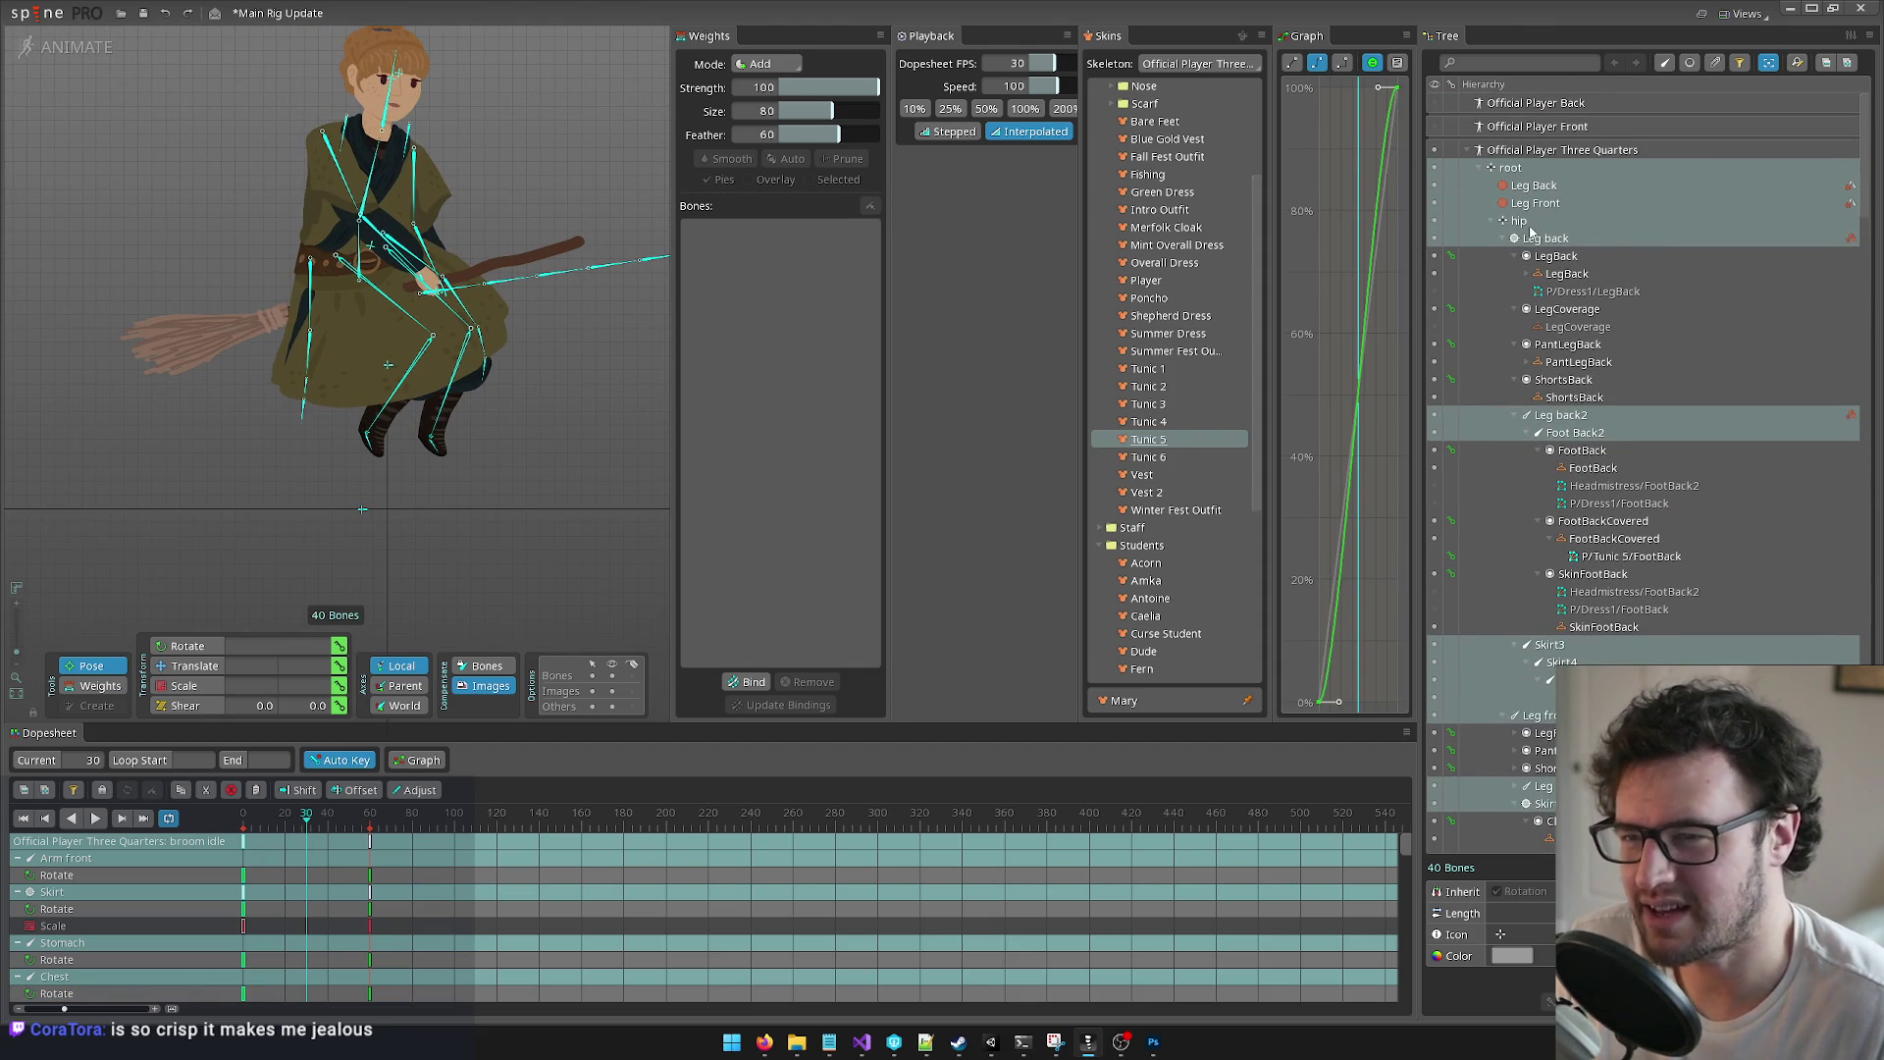
pyautogui.click(1554, 220)
pyautogui.click(1512, 168)
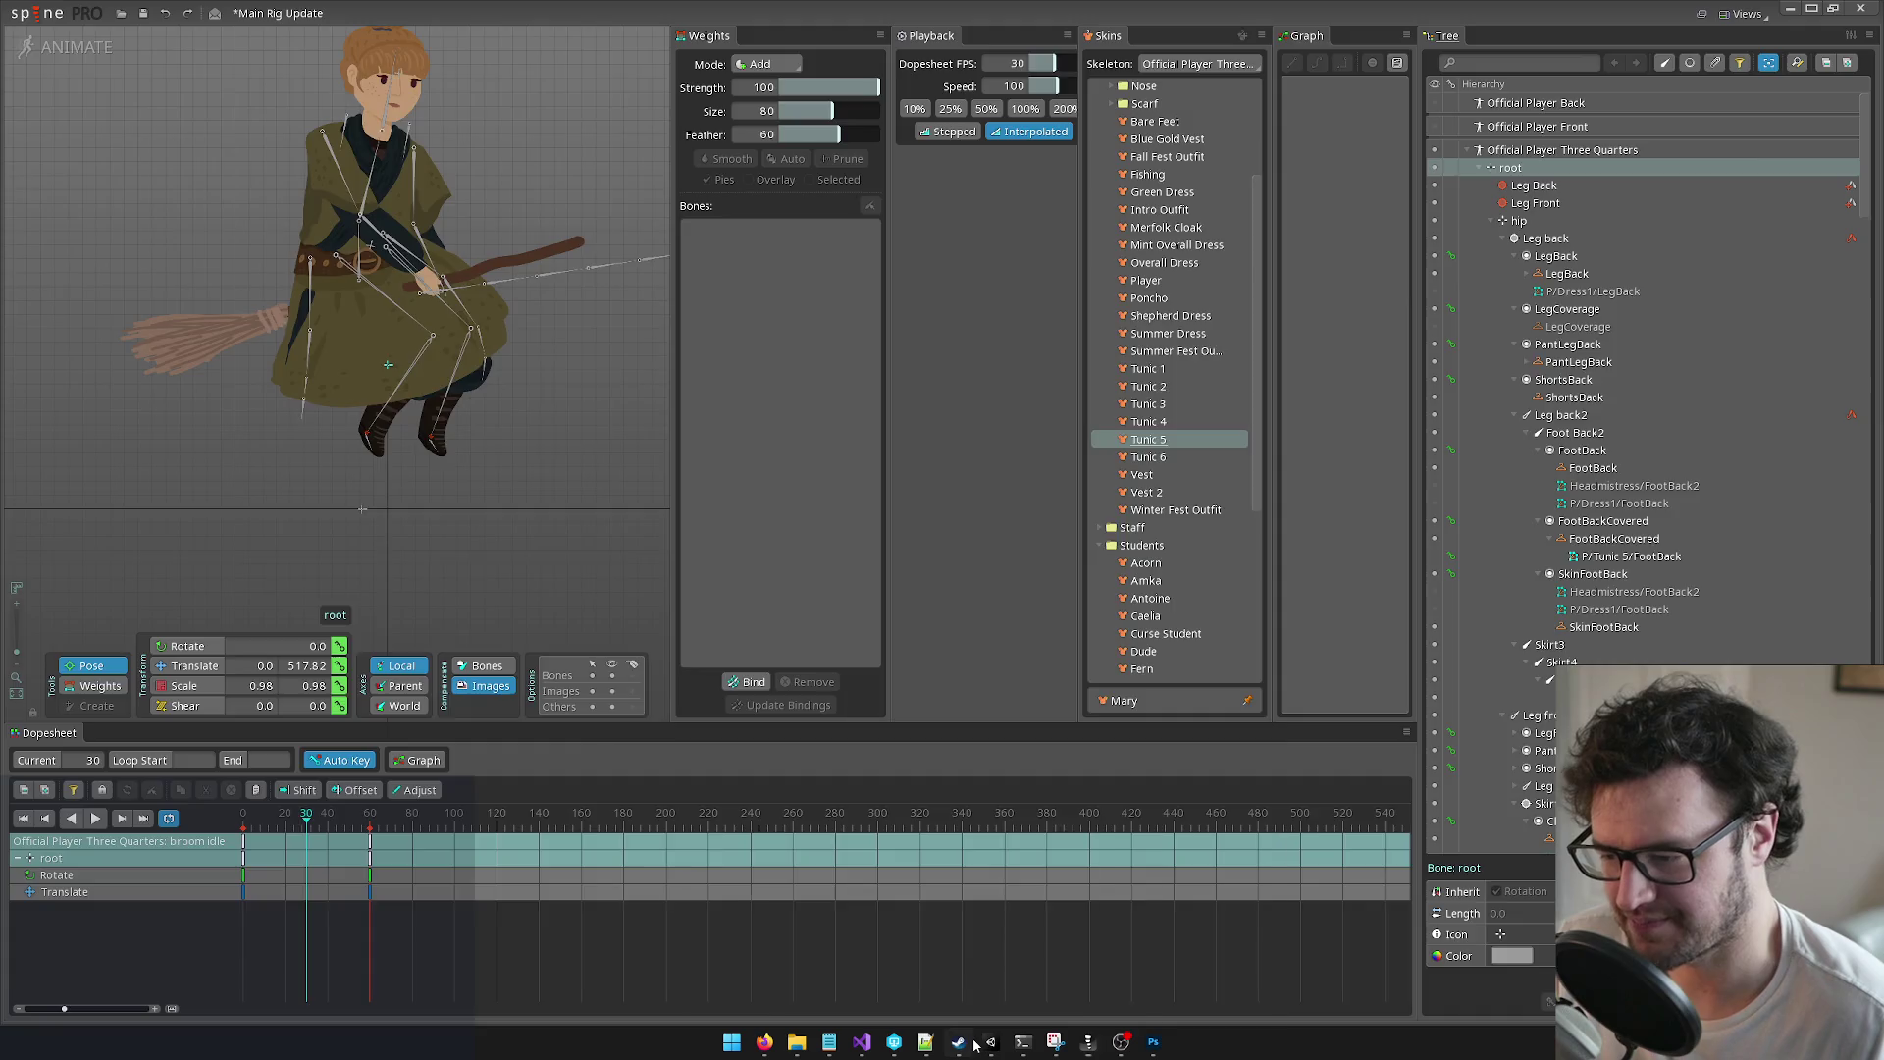
# Step: Switch from Spine Pro to the Unity editor
pyautogui.click(958, 1042)
pyautogui.click(958, 1042)
pyautogui.click(990, 1042)
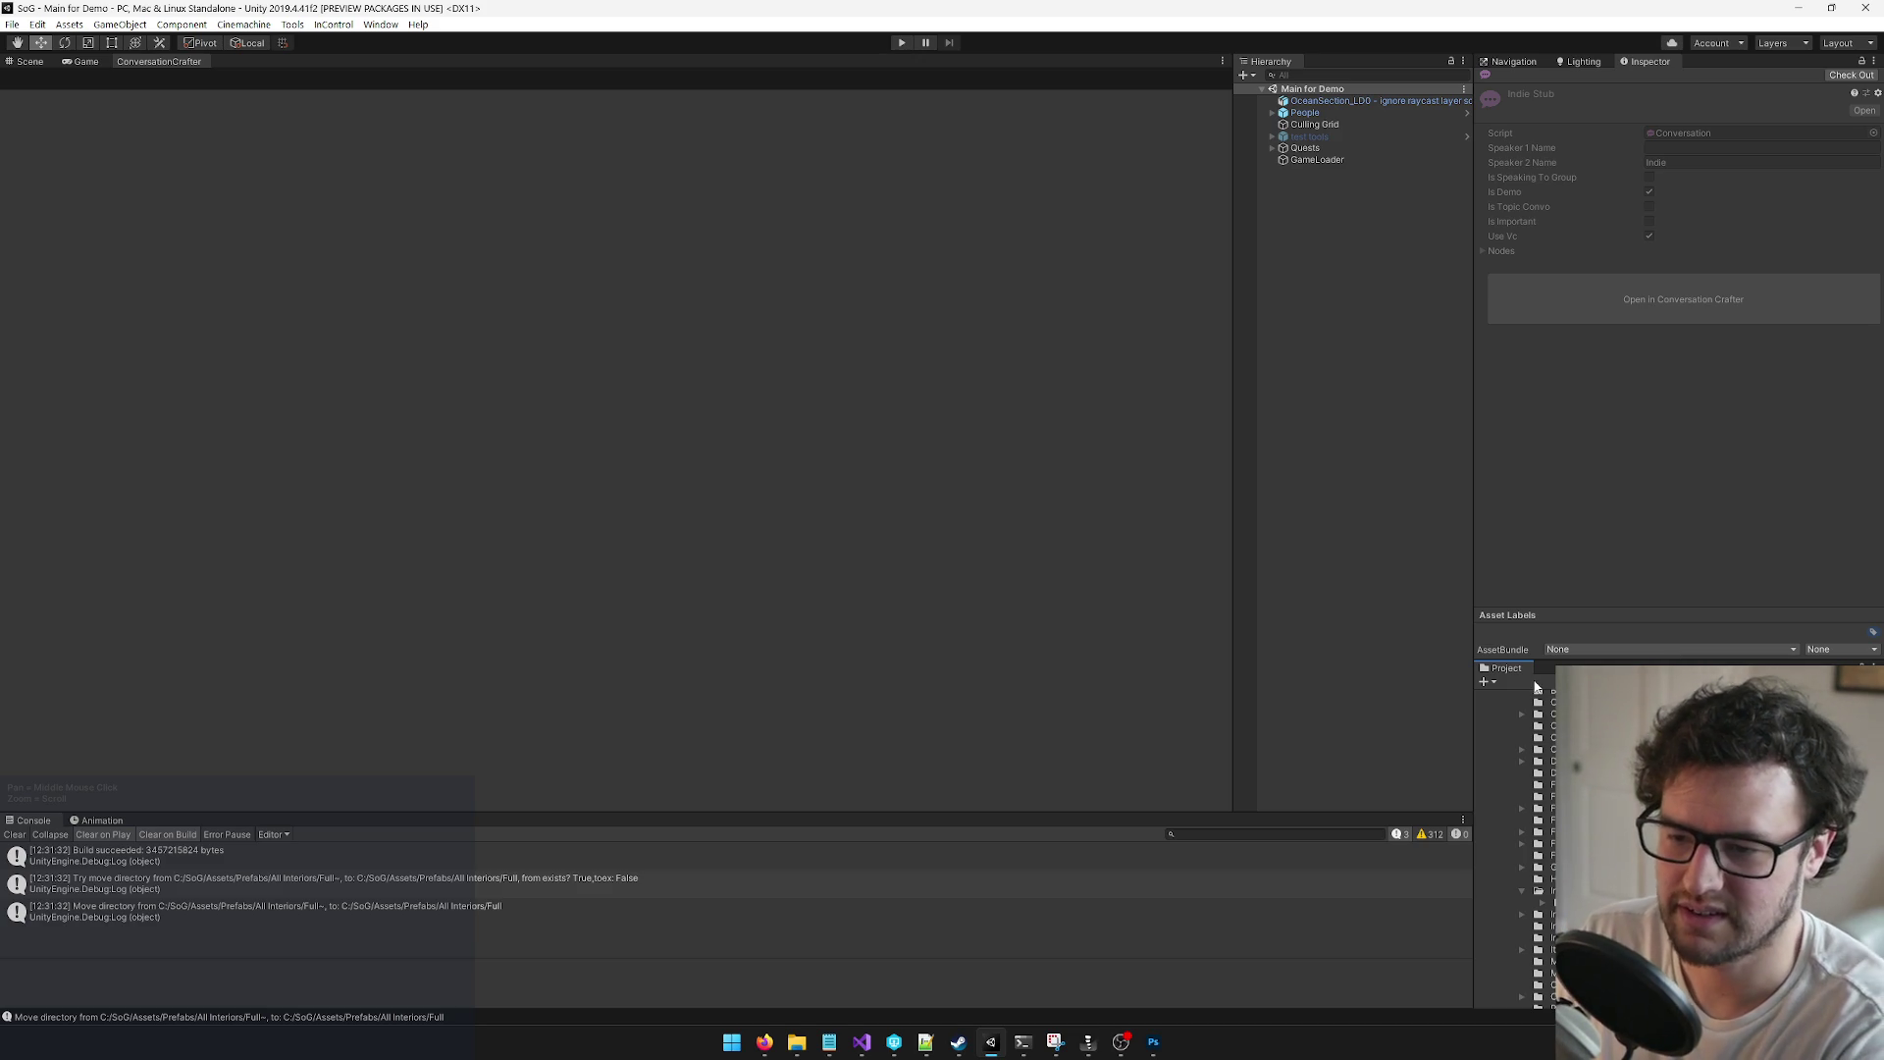
# Step: Open the Game Core scene and select the Main scene asset in the Project window
pyautogui.click(1668, 717)
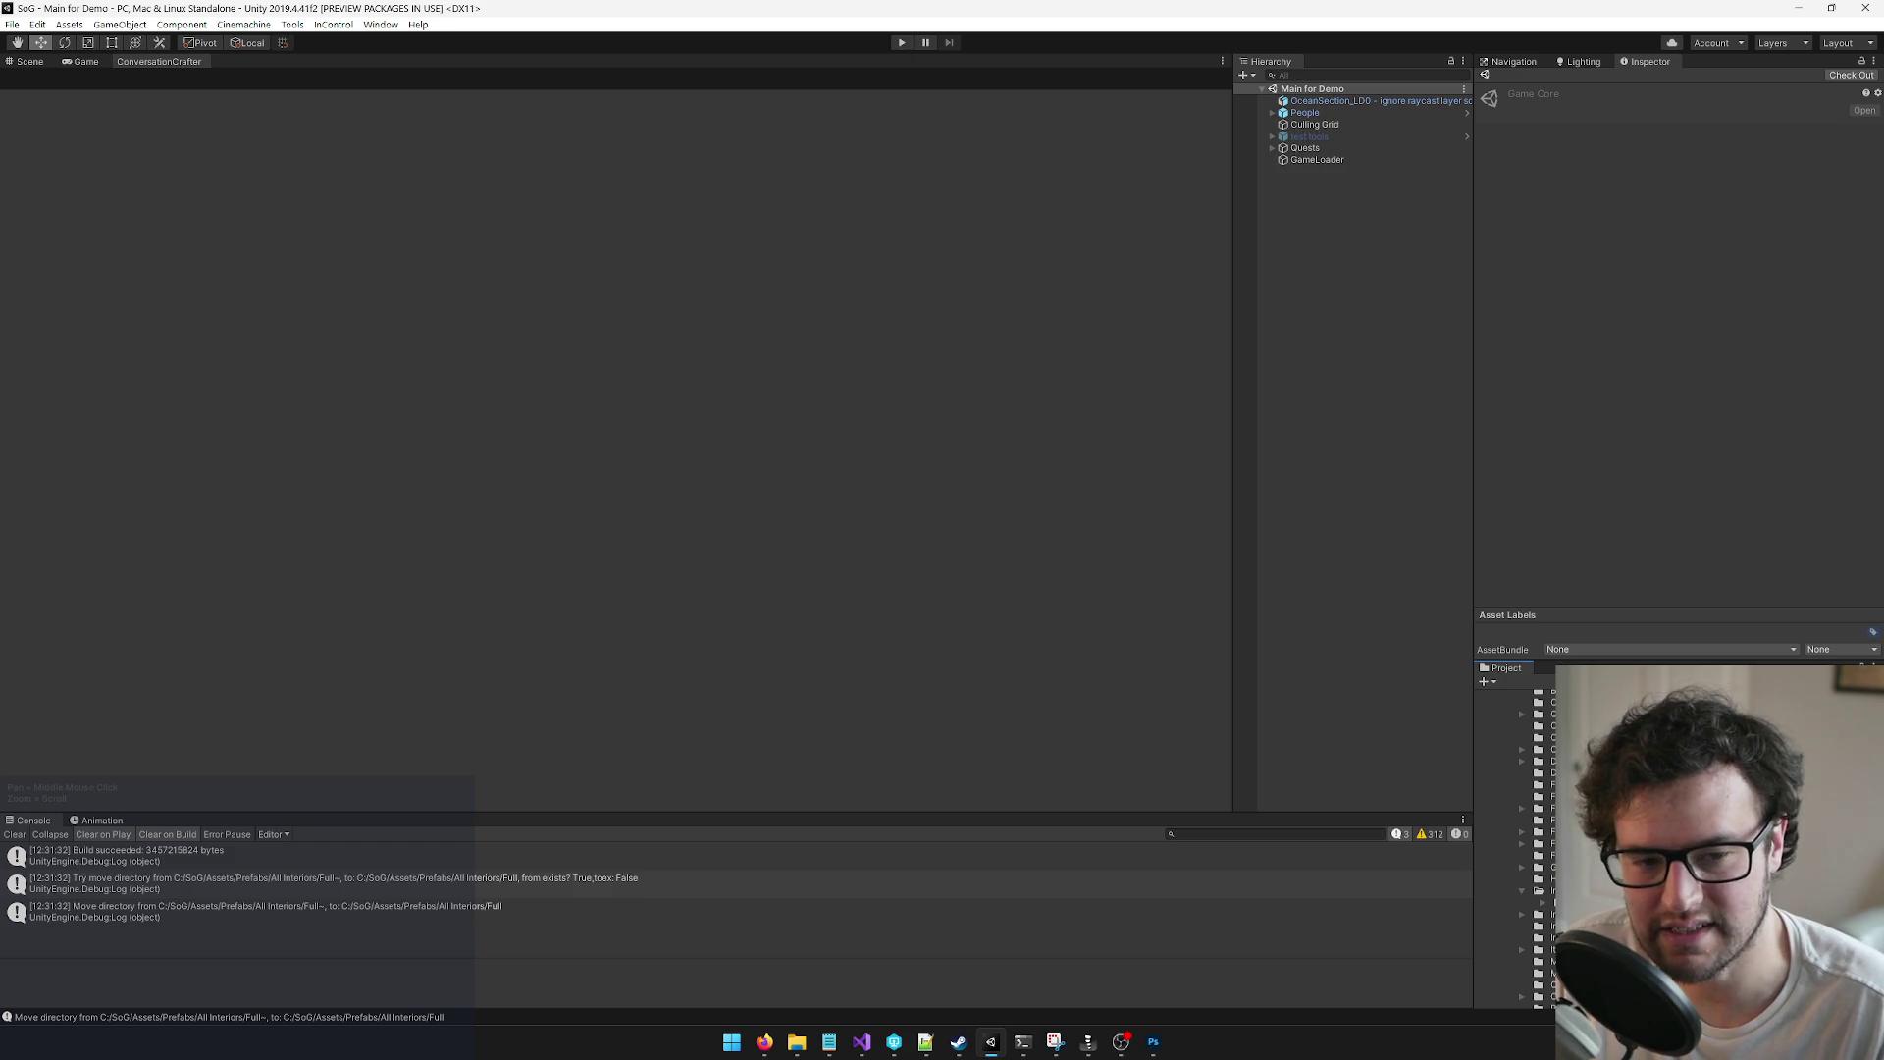
pyautogui.doubleClick(1659, 704)
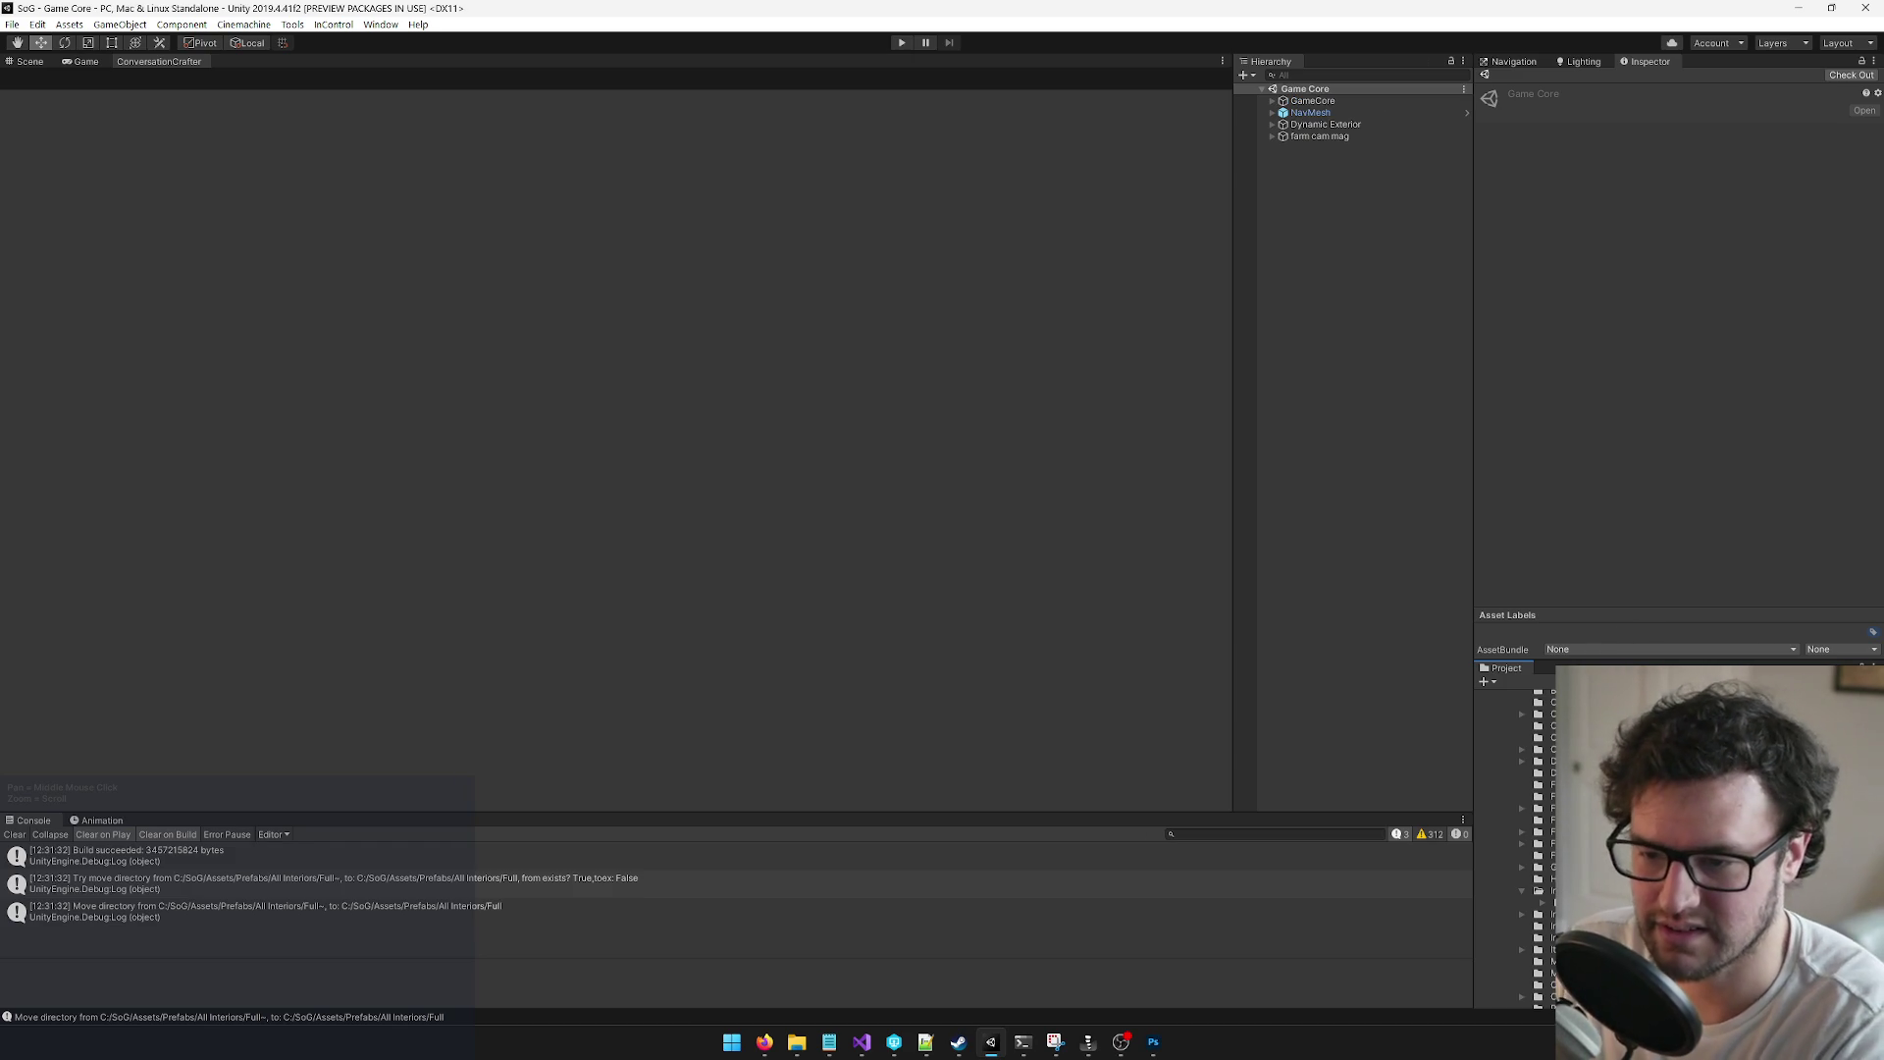
pyautogui.click(1658, 692)
pyautogui.click(1634, 716)
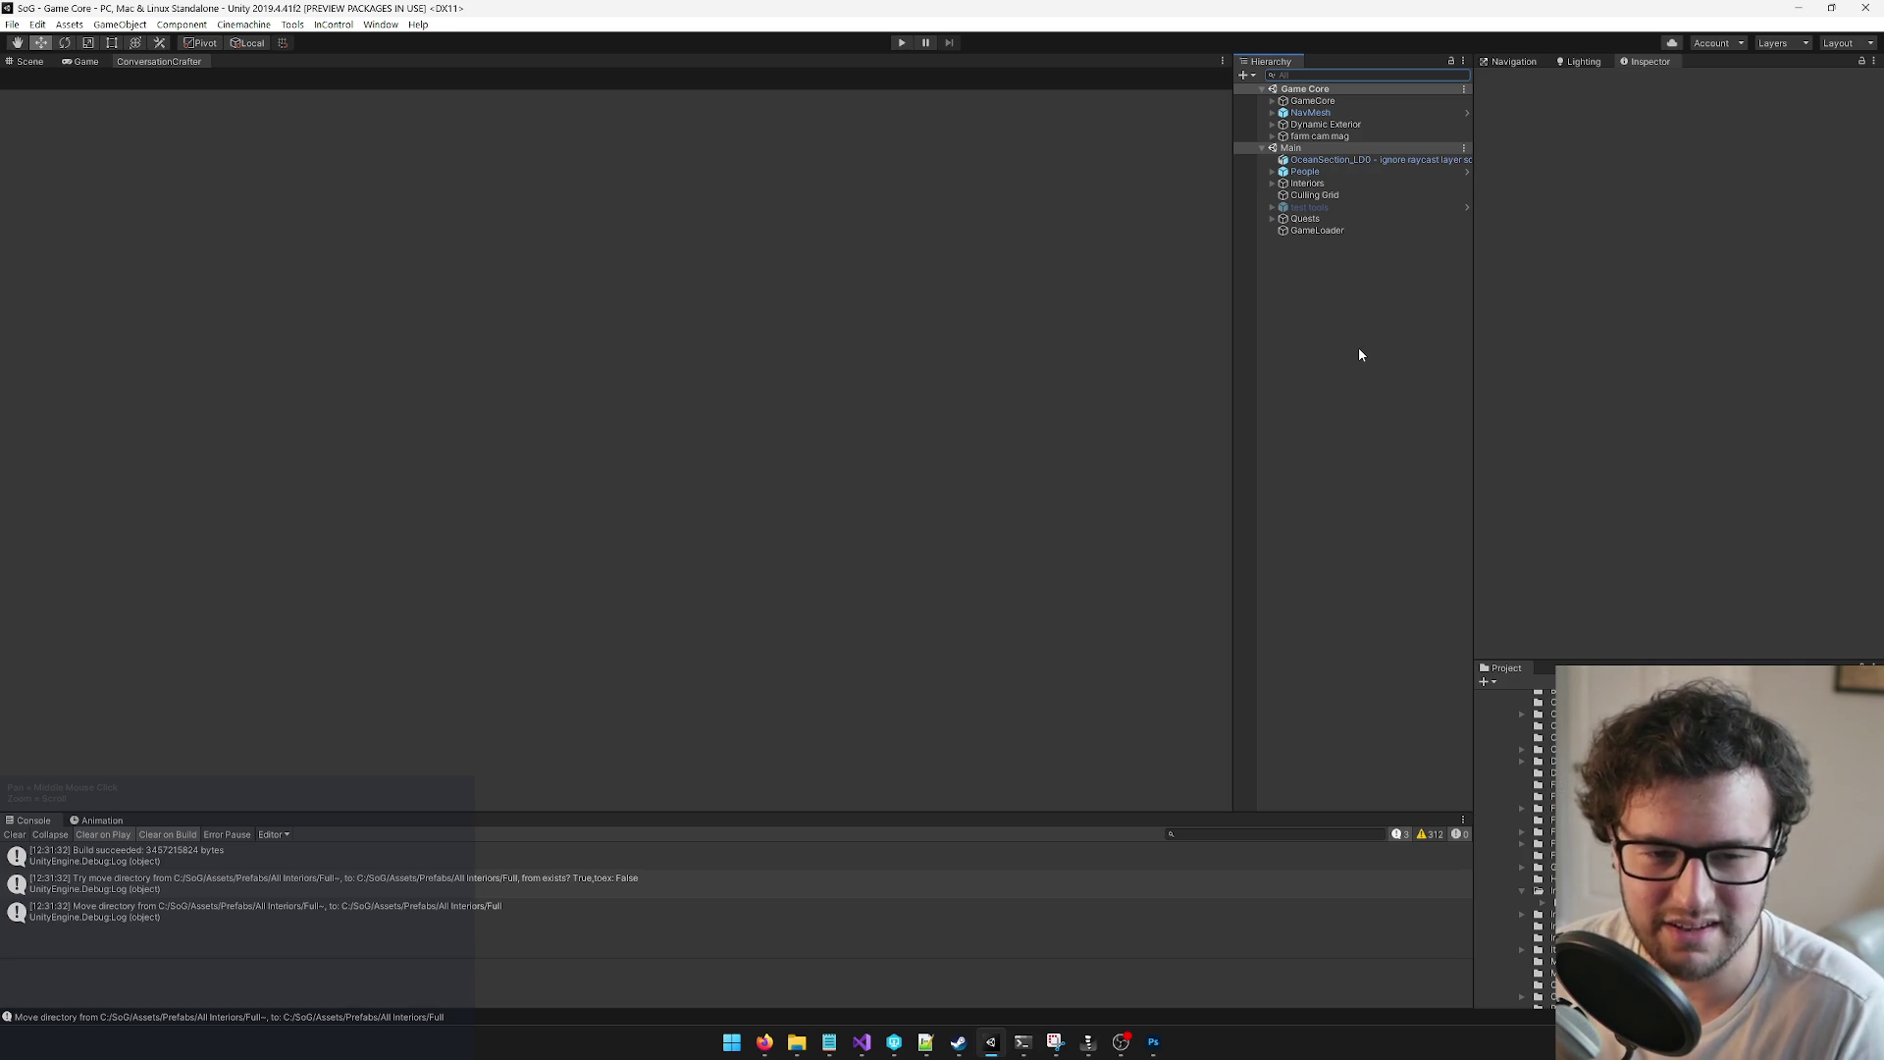
# Step: Find the Game Core scene in the project assets, inspect the GameCore object and frame the beach
pyautogui.click(1502, 667)
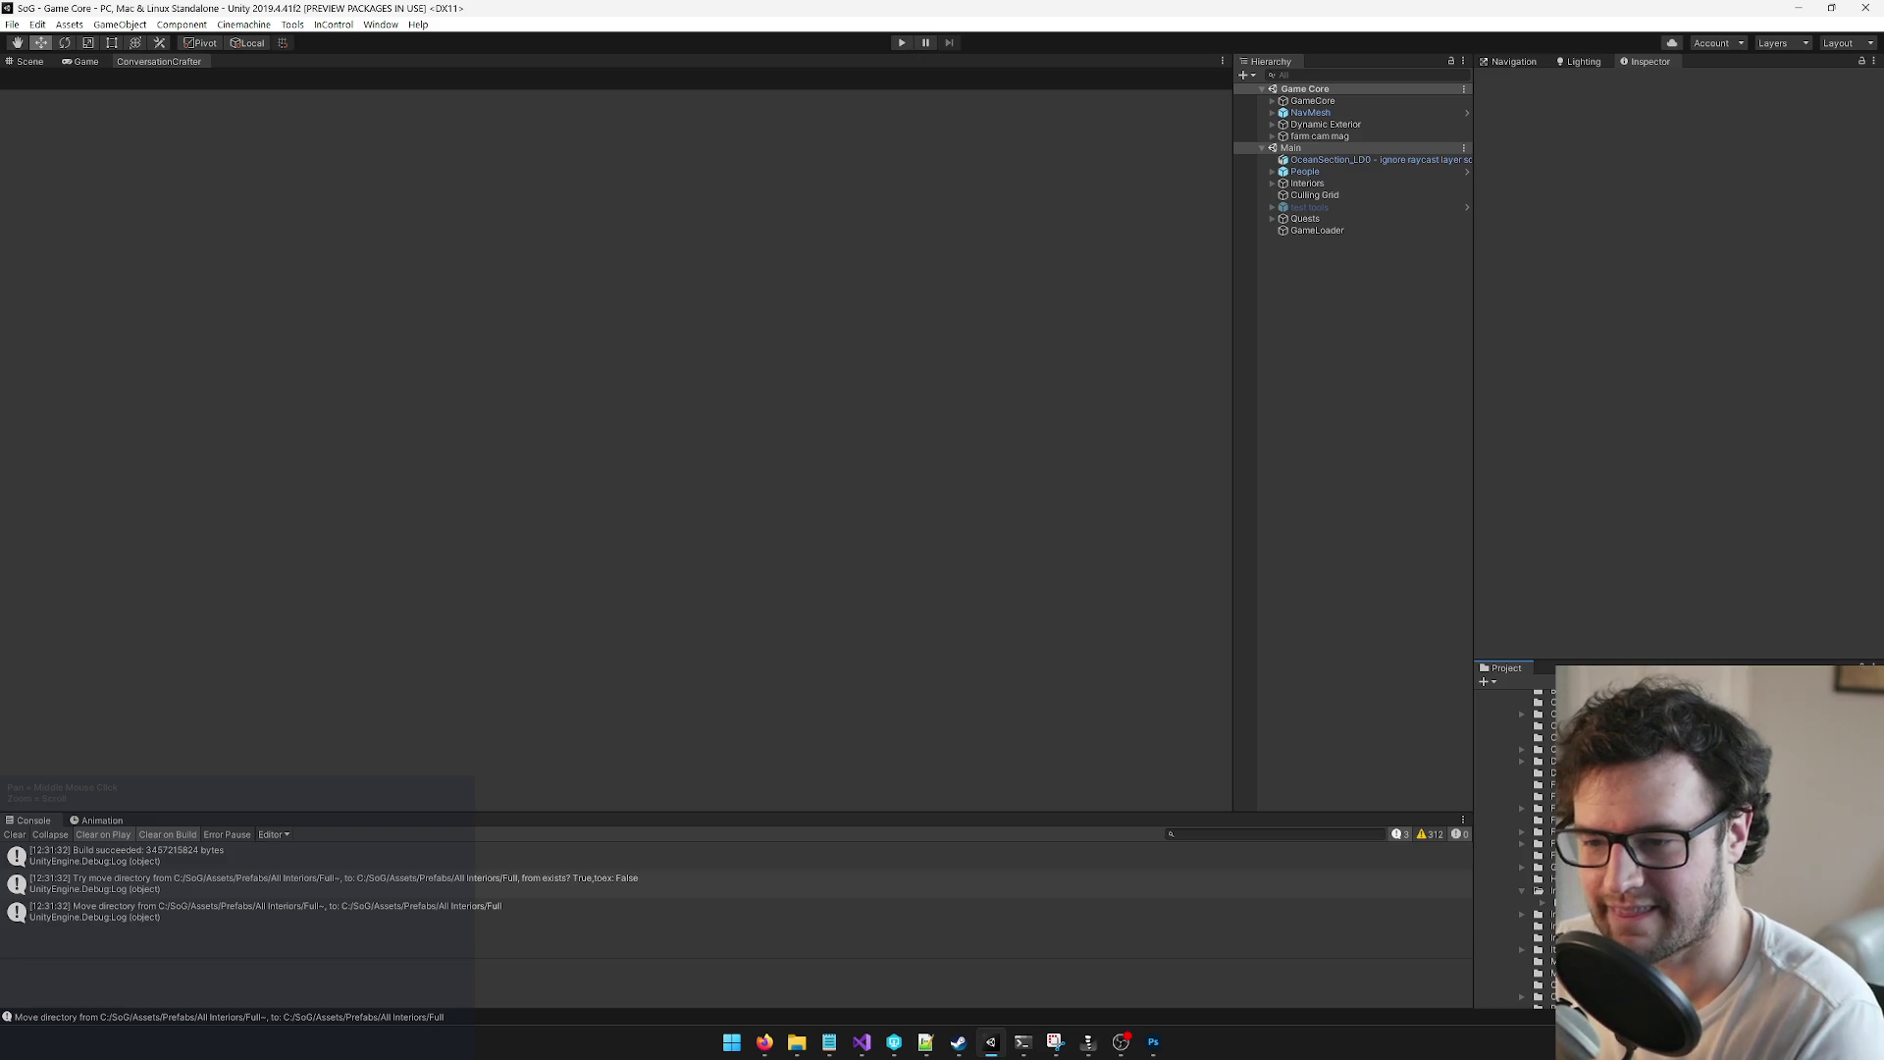
pyautogui.click(1342, 385)
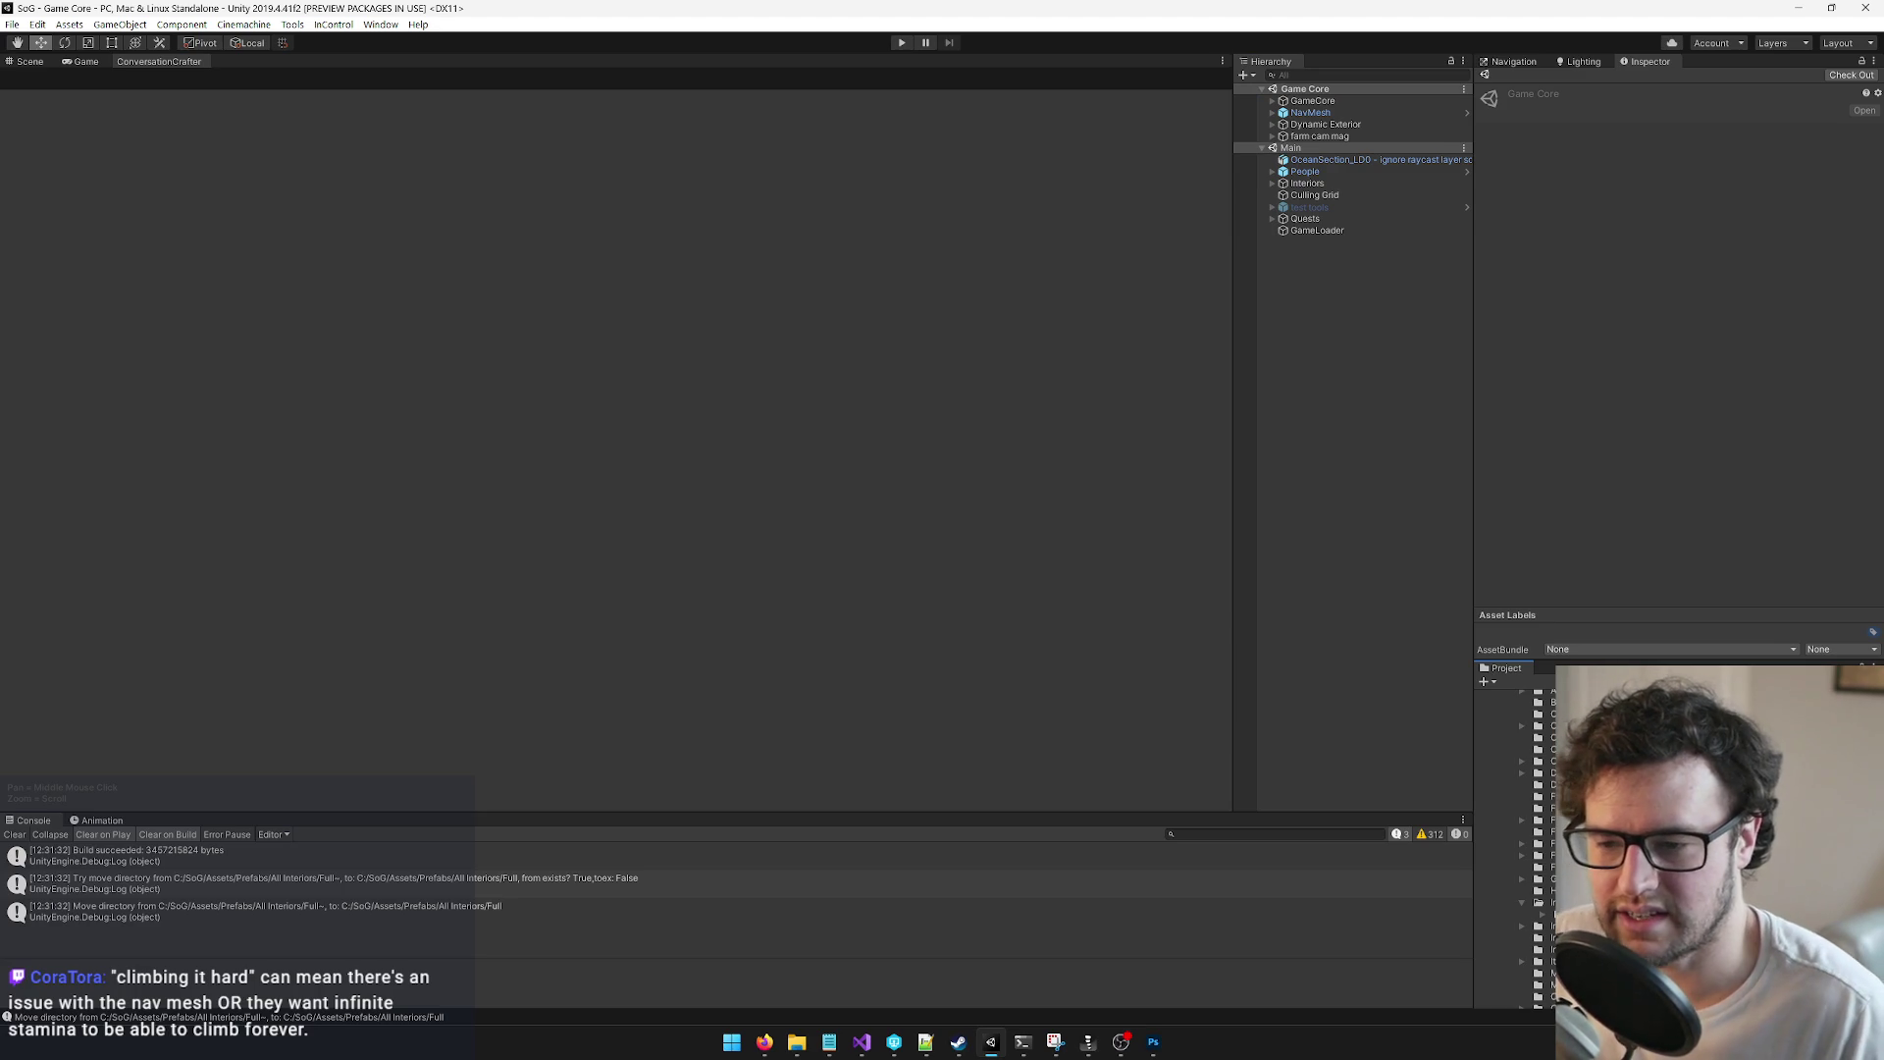
pyautogui.click(1335, 528)
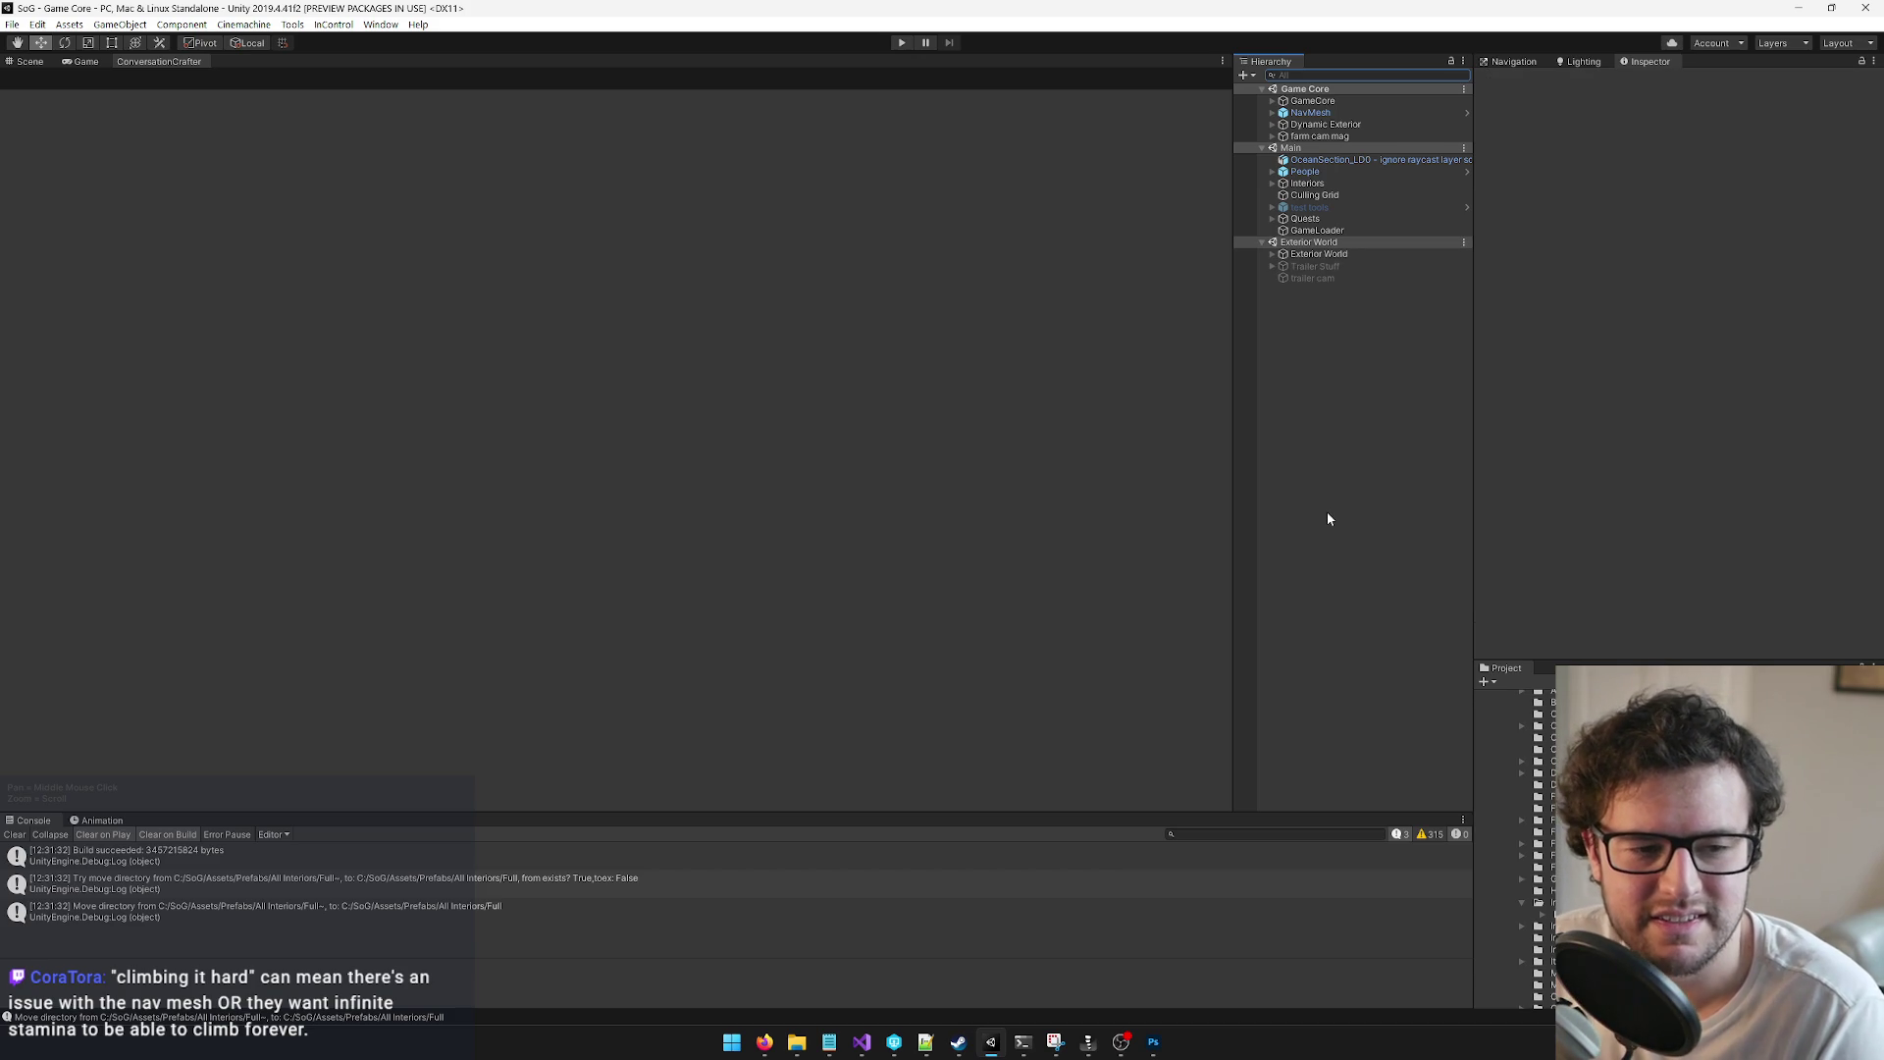
pyautogui.click(1341, 100)
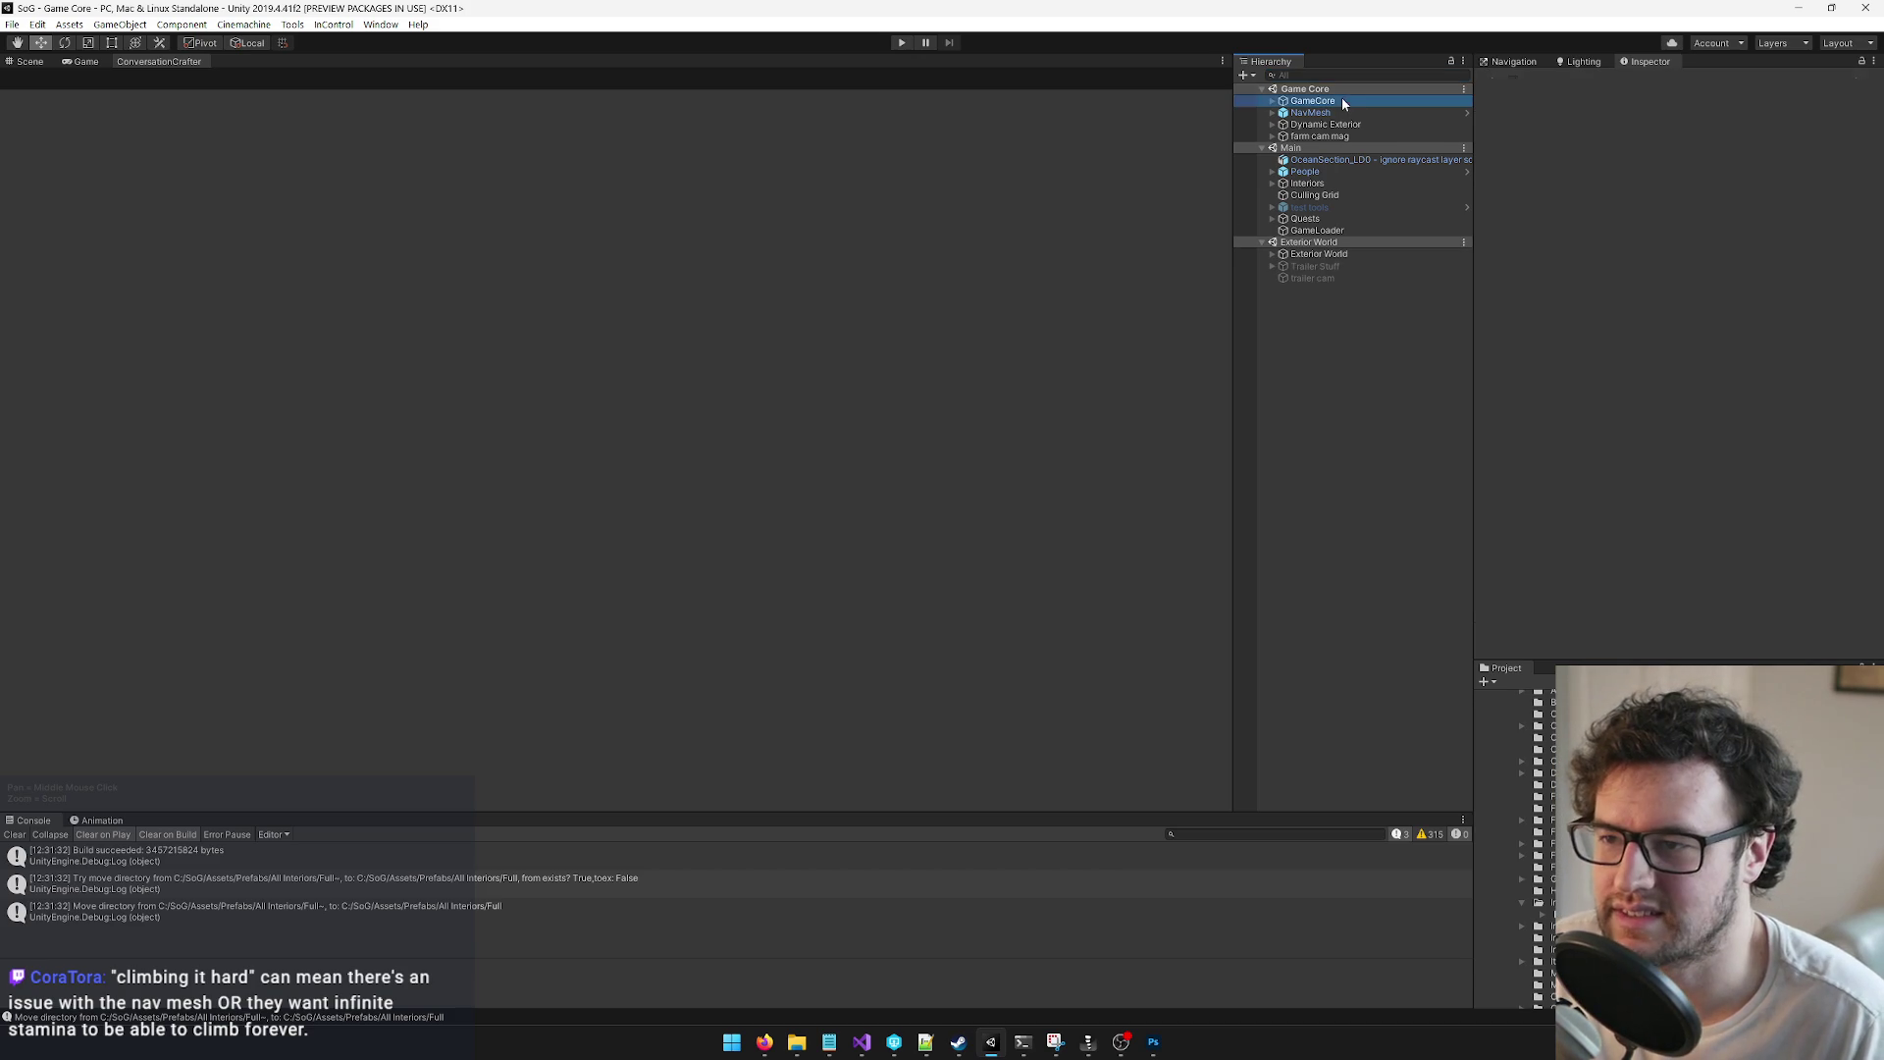
pyautogui.click(1344, 74)
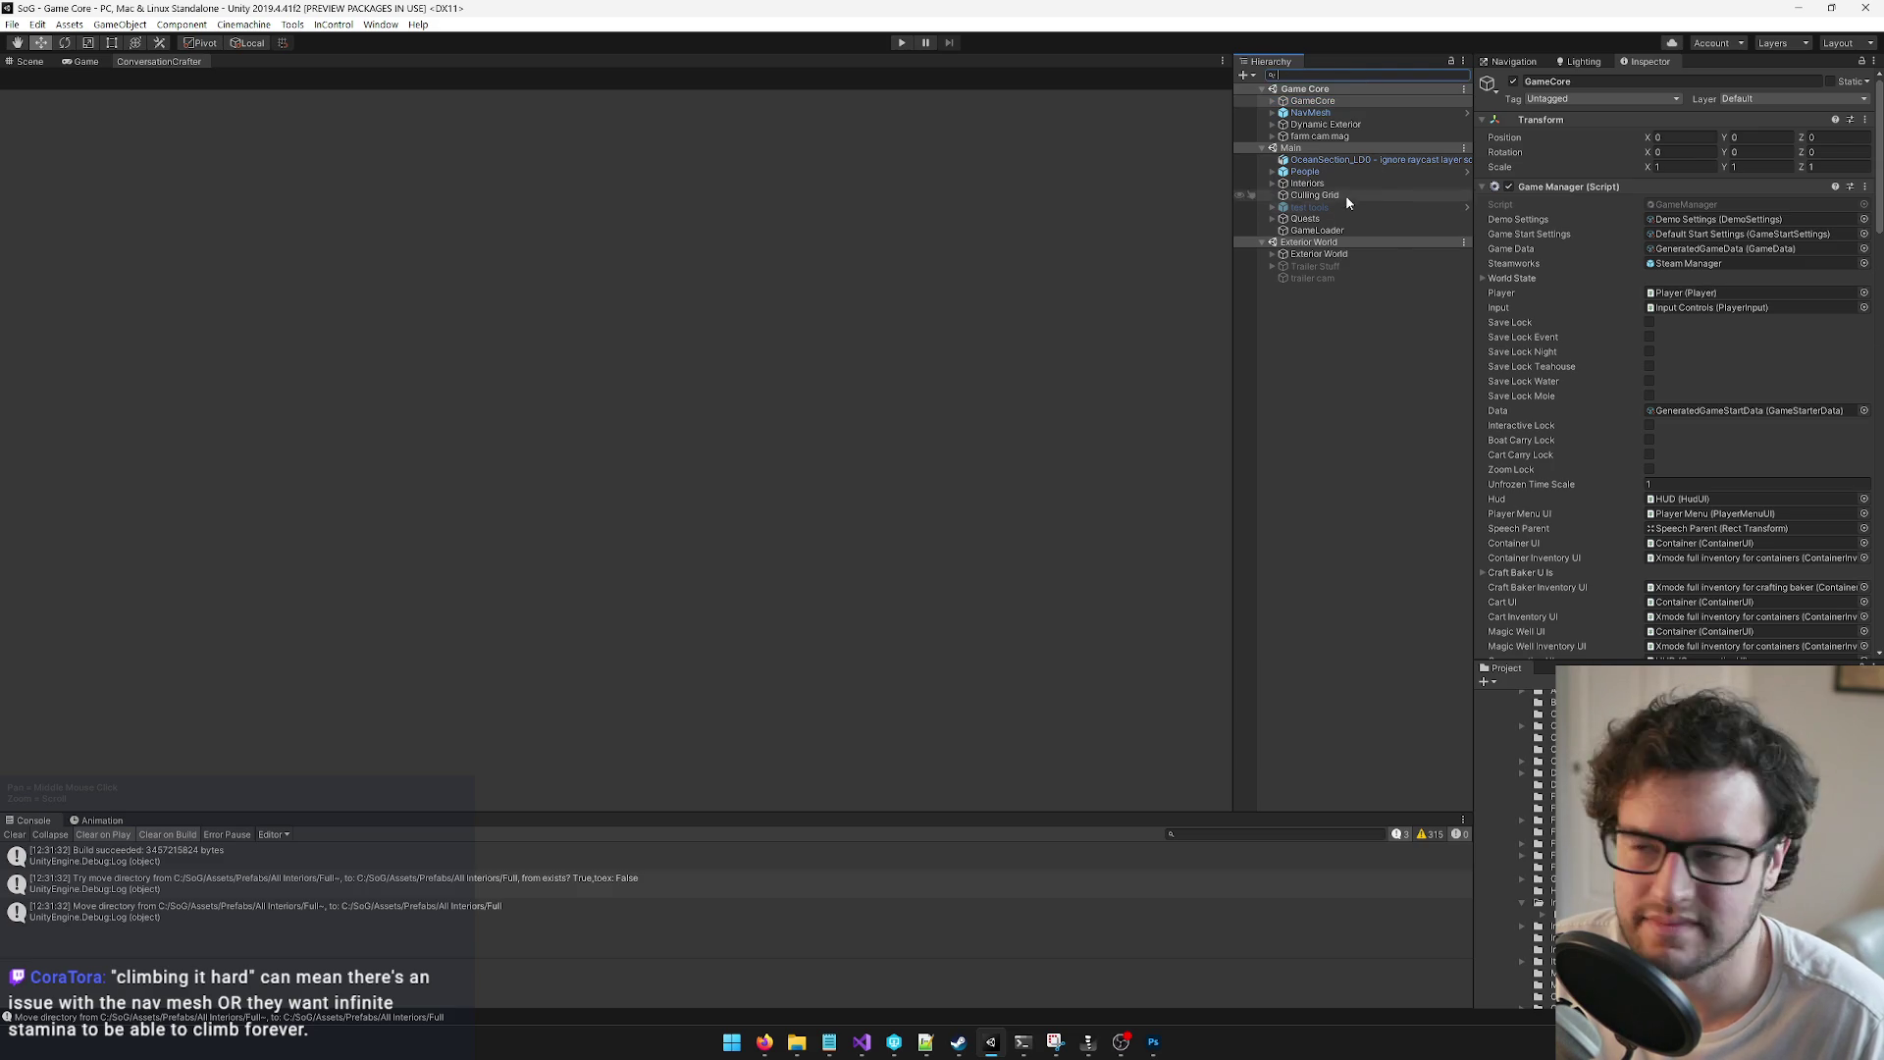
pyautogui.click(37, 63)
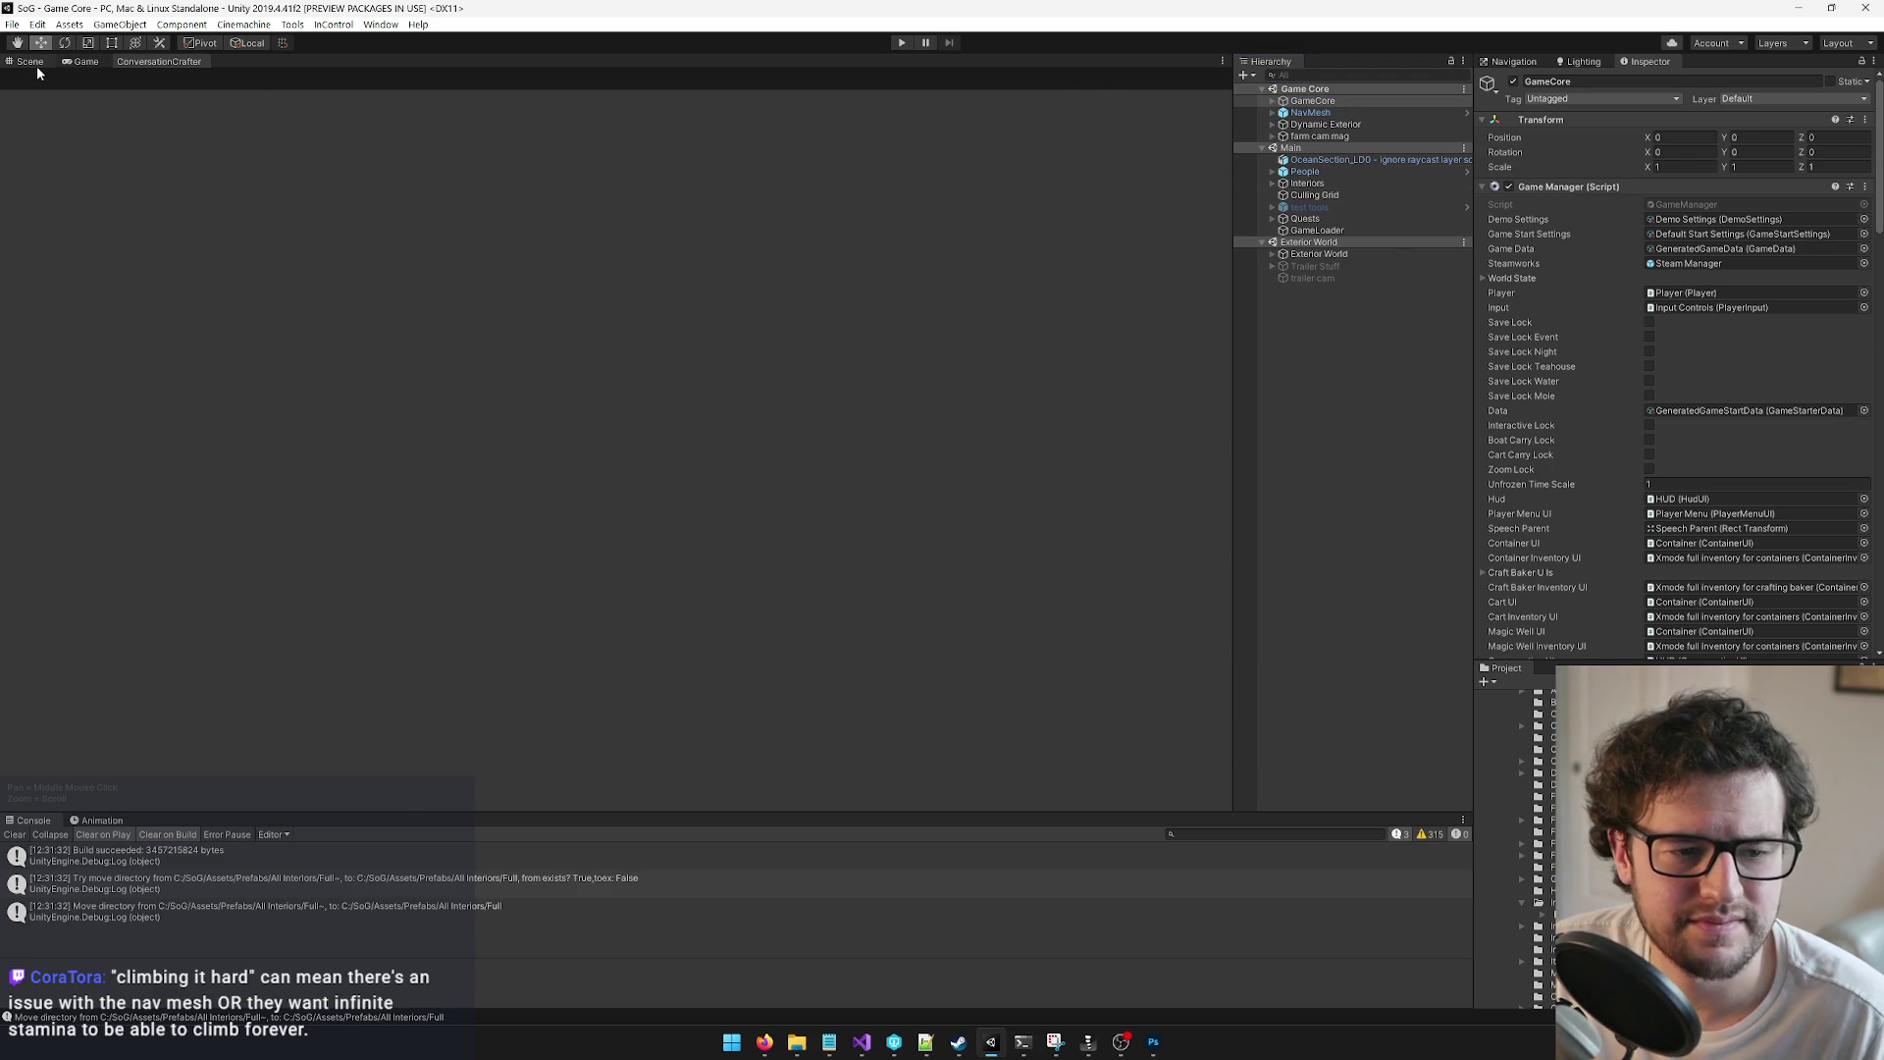
pyautogui.press('f')
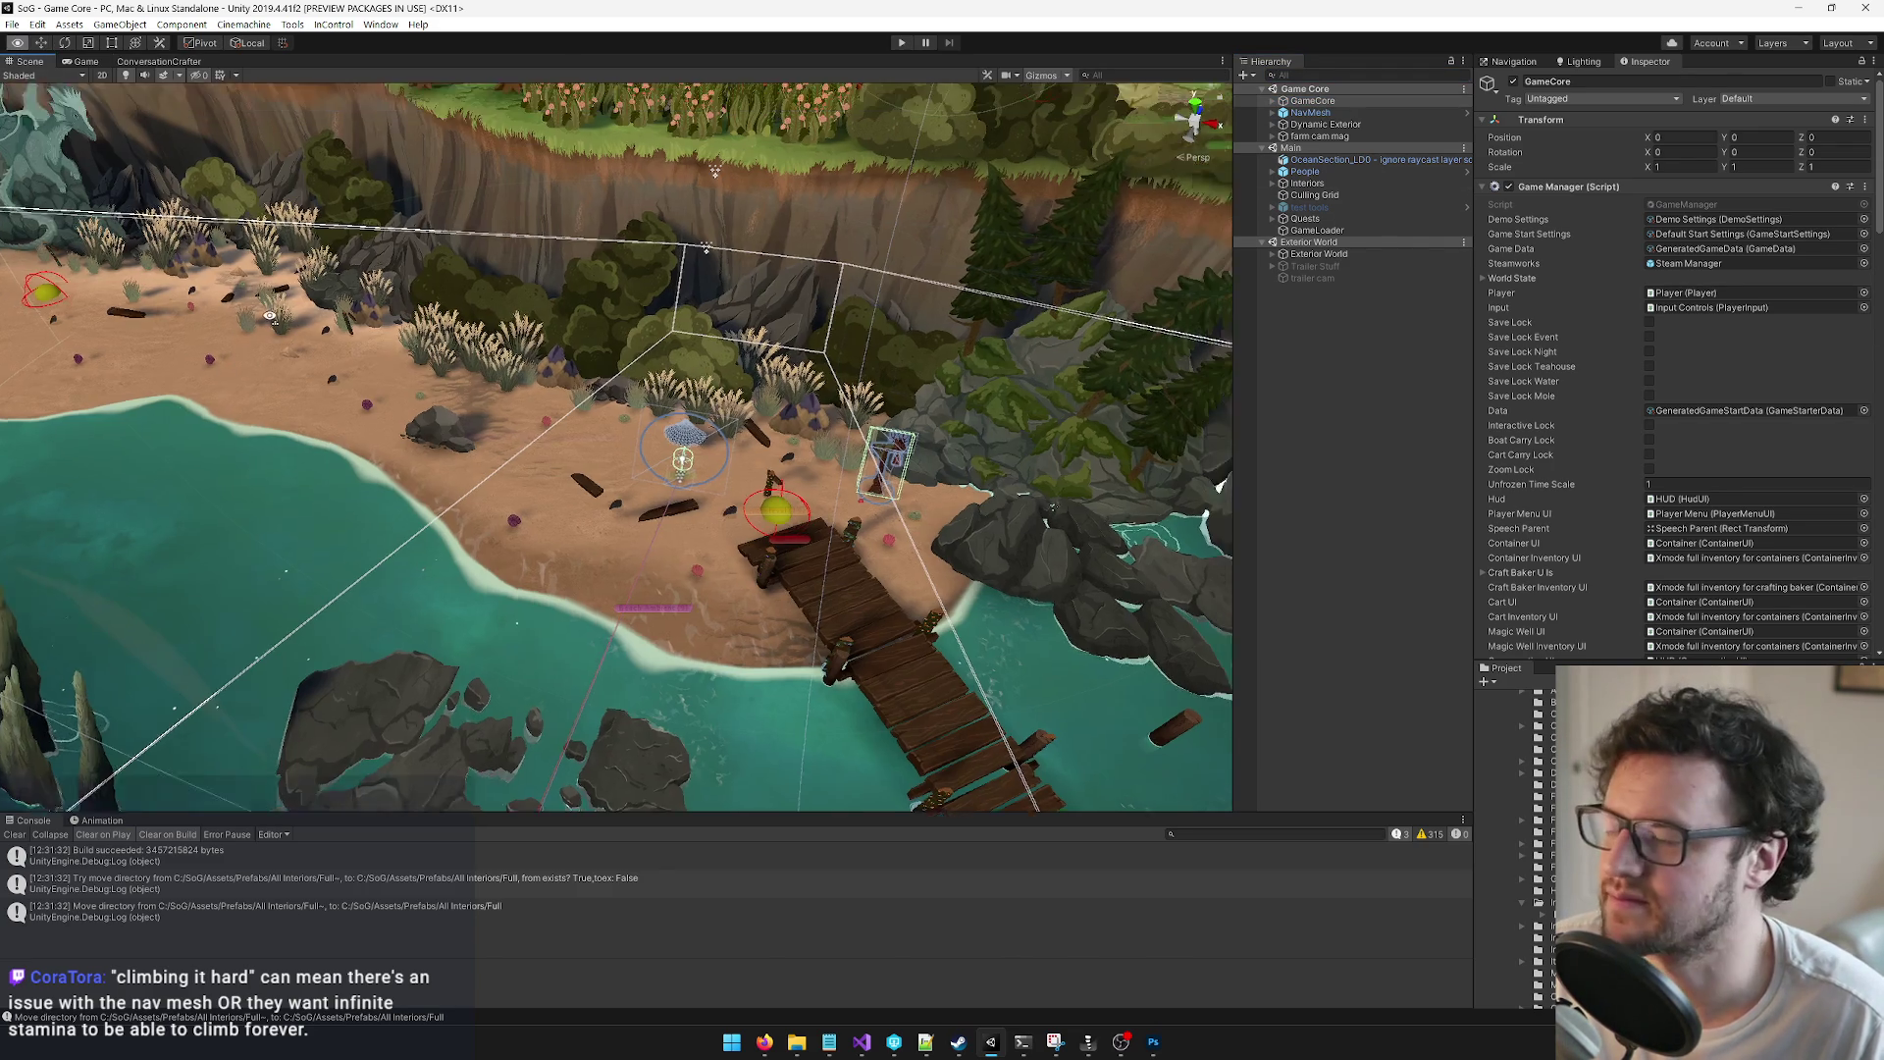
# Step: Select Three Quarters under People > Rohesia > visibility, check the Game view, then return to Spine
pyautogui.click(1276, 173)
pyautogui.click(1273, 172)
pyautogui.click(1284, 195)
pyautogui.click(1294, 207)
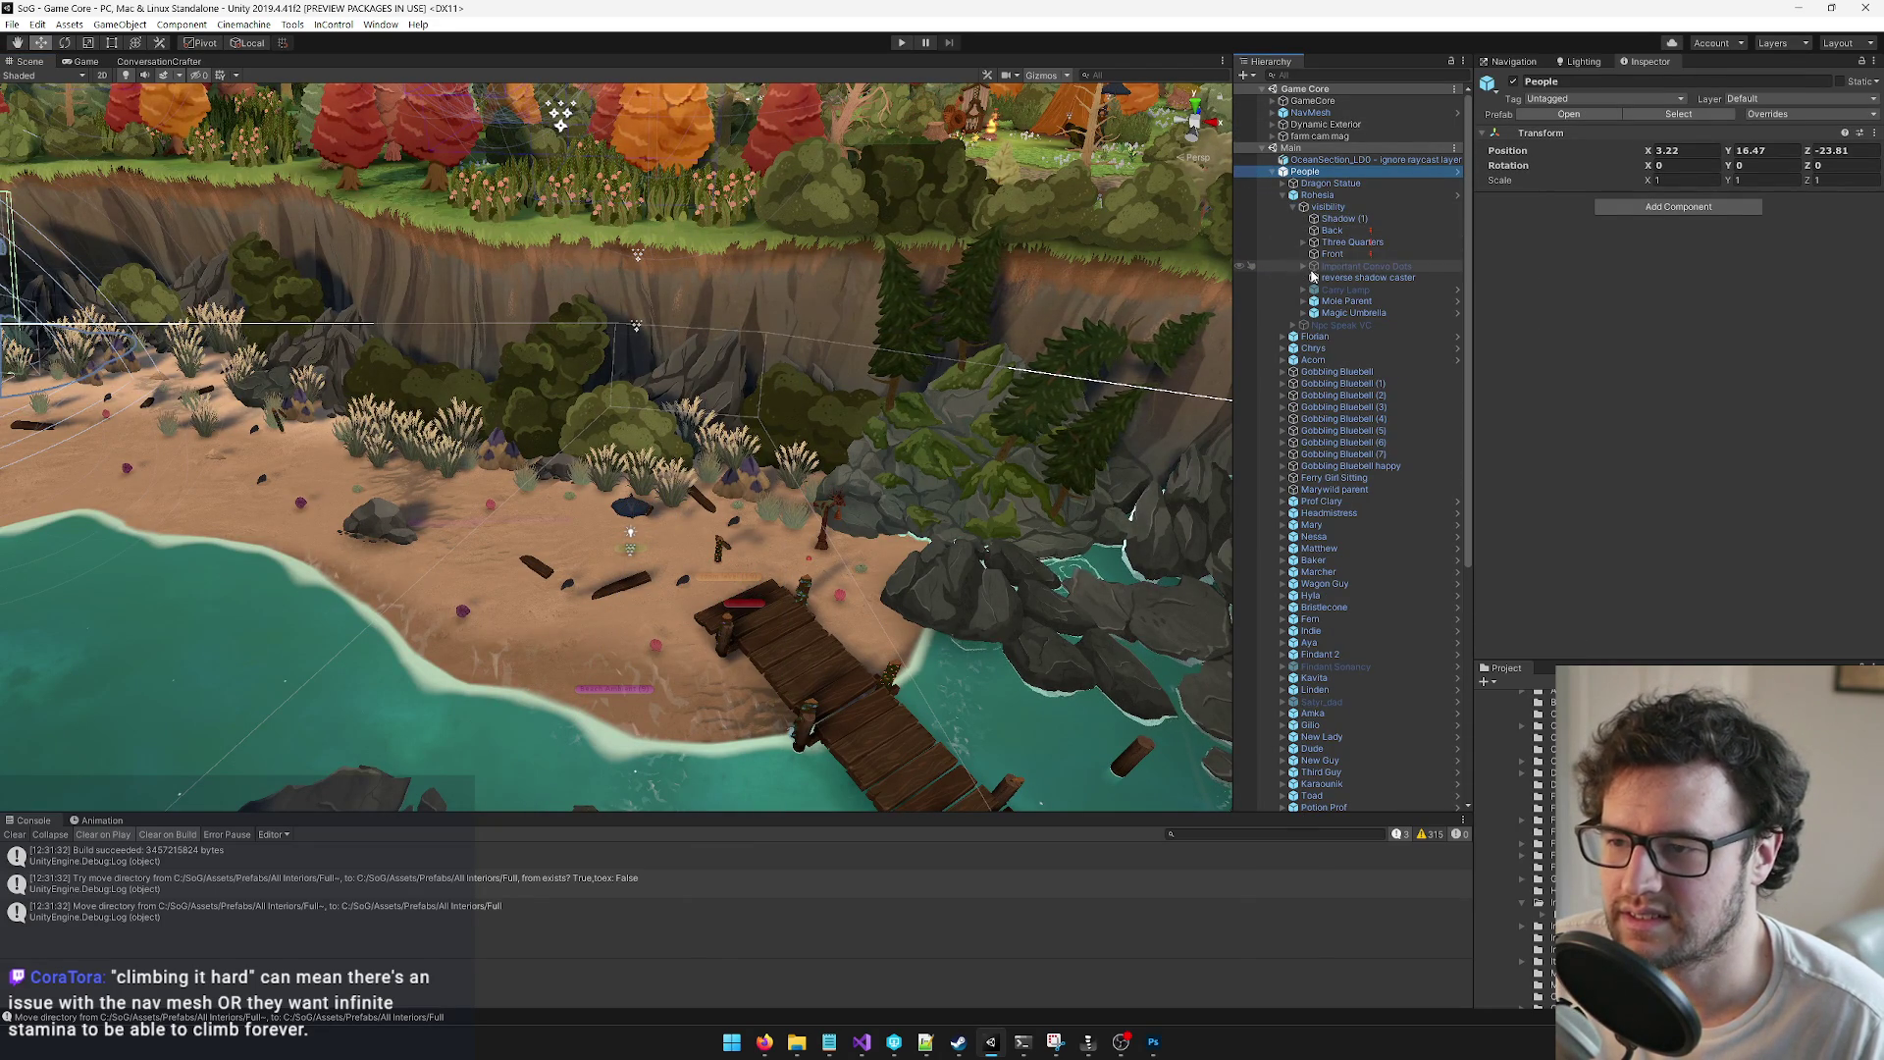
pyautogui.click(1313, 243)
pyautogui.click(1305, 244)
pyautogui.press('F2')
pyautogui.click(1359, 254)
pyautogui.click(1352, 242)
pyautogui.click(83, 61)
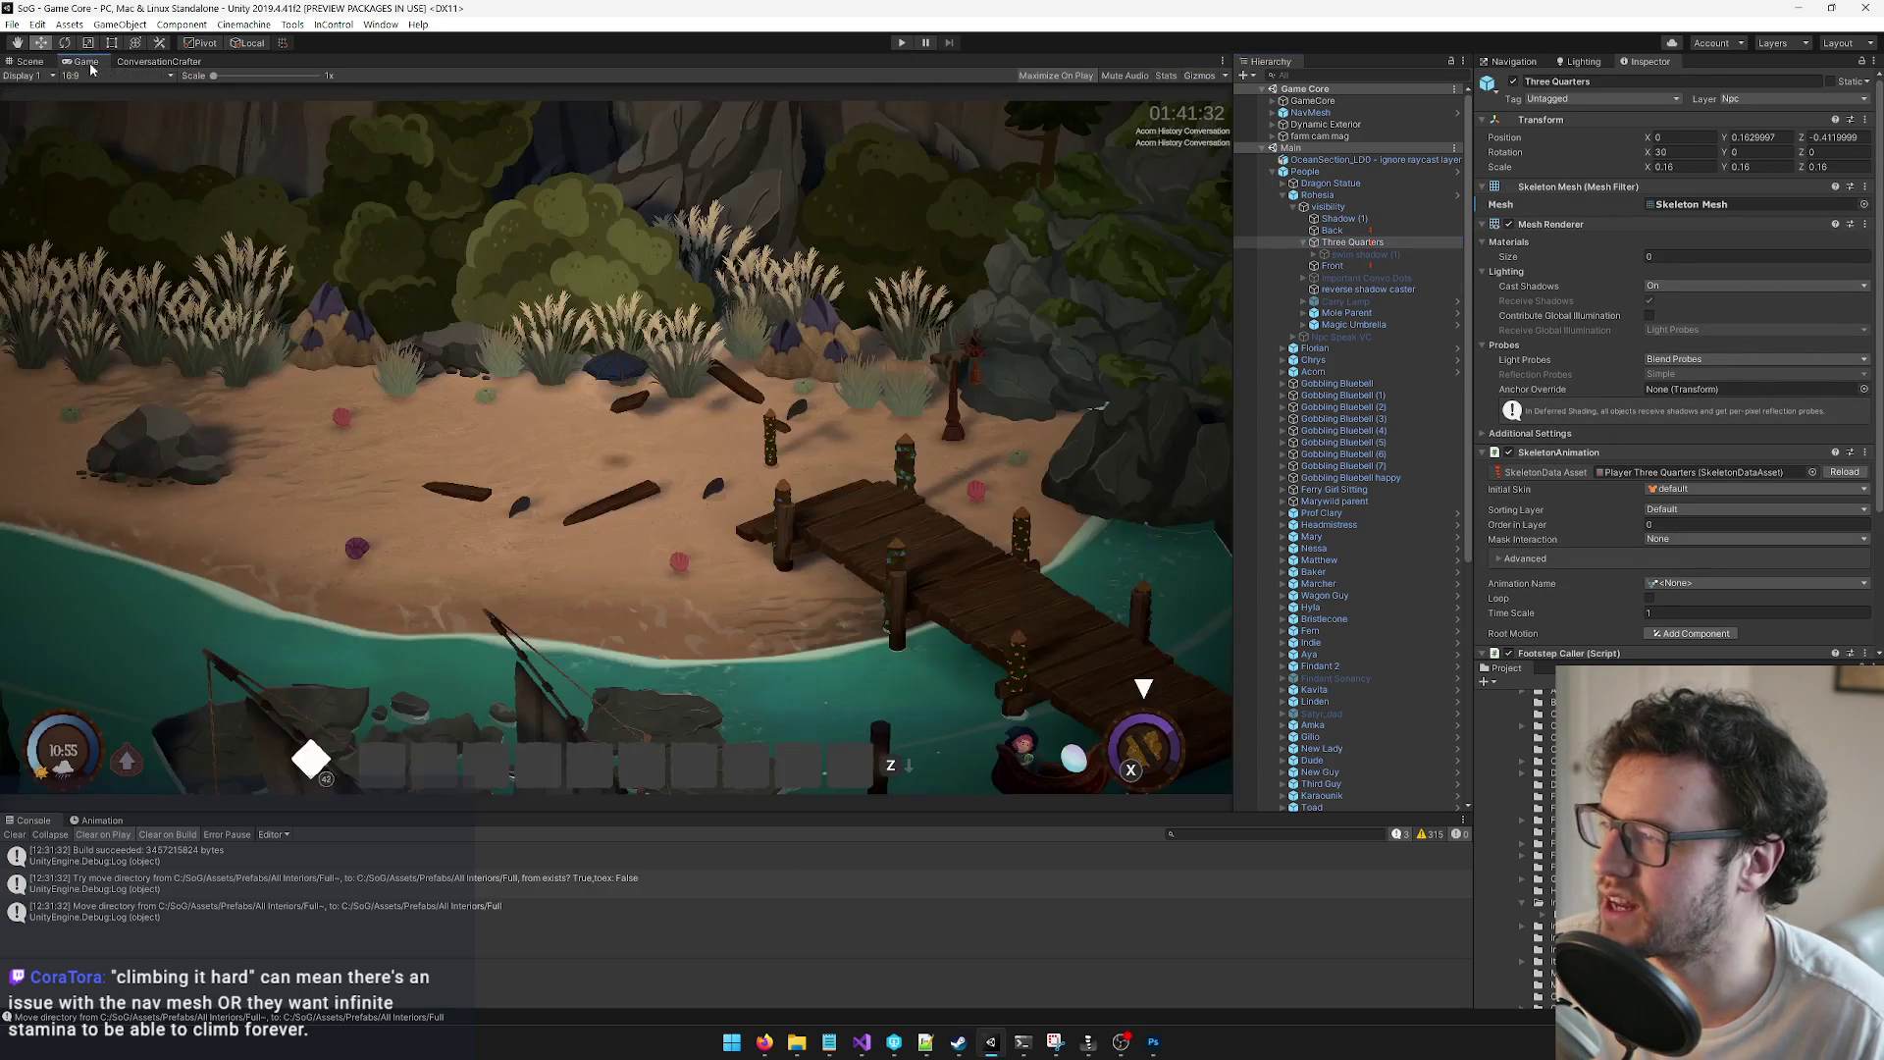
pyautogui.hotkey('alt', 'Tab')
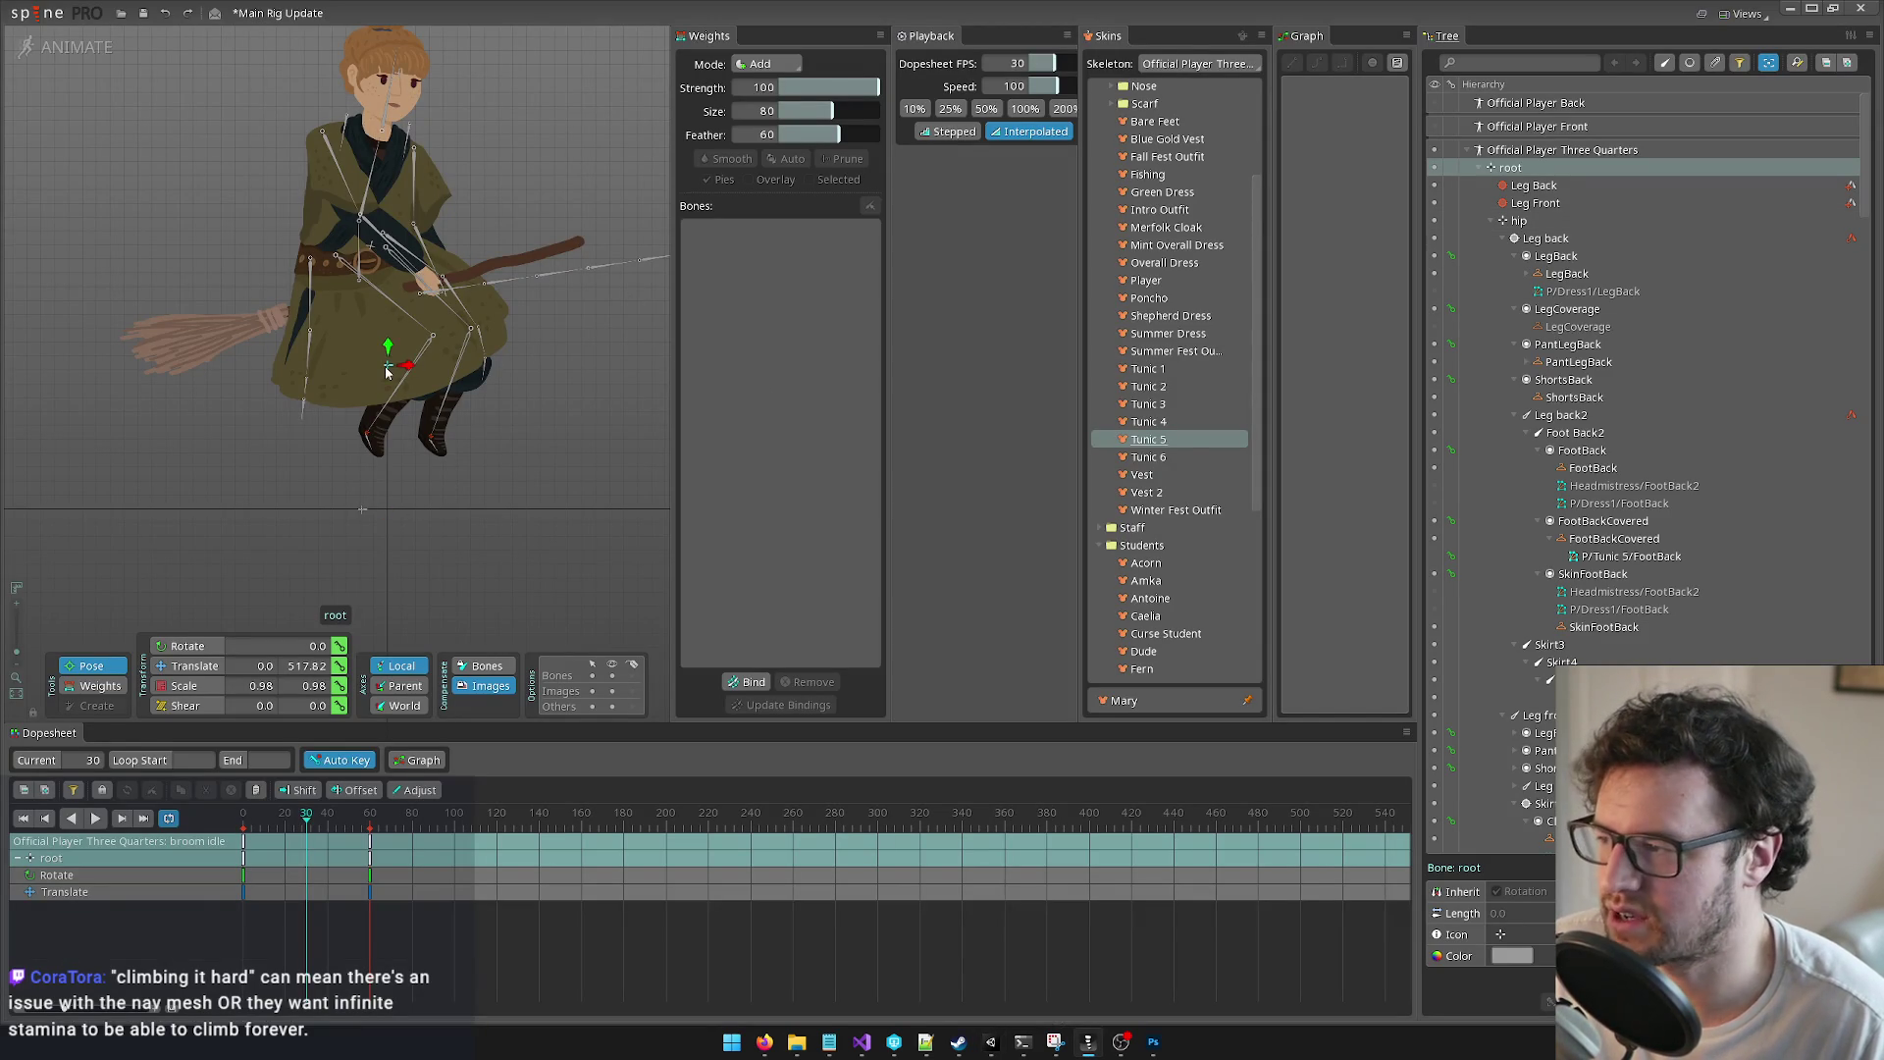
pyautogui.moveTo(384, 393); pyautogui.dragTo(378, 412)
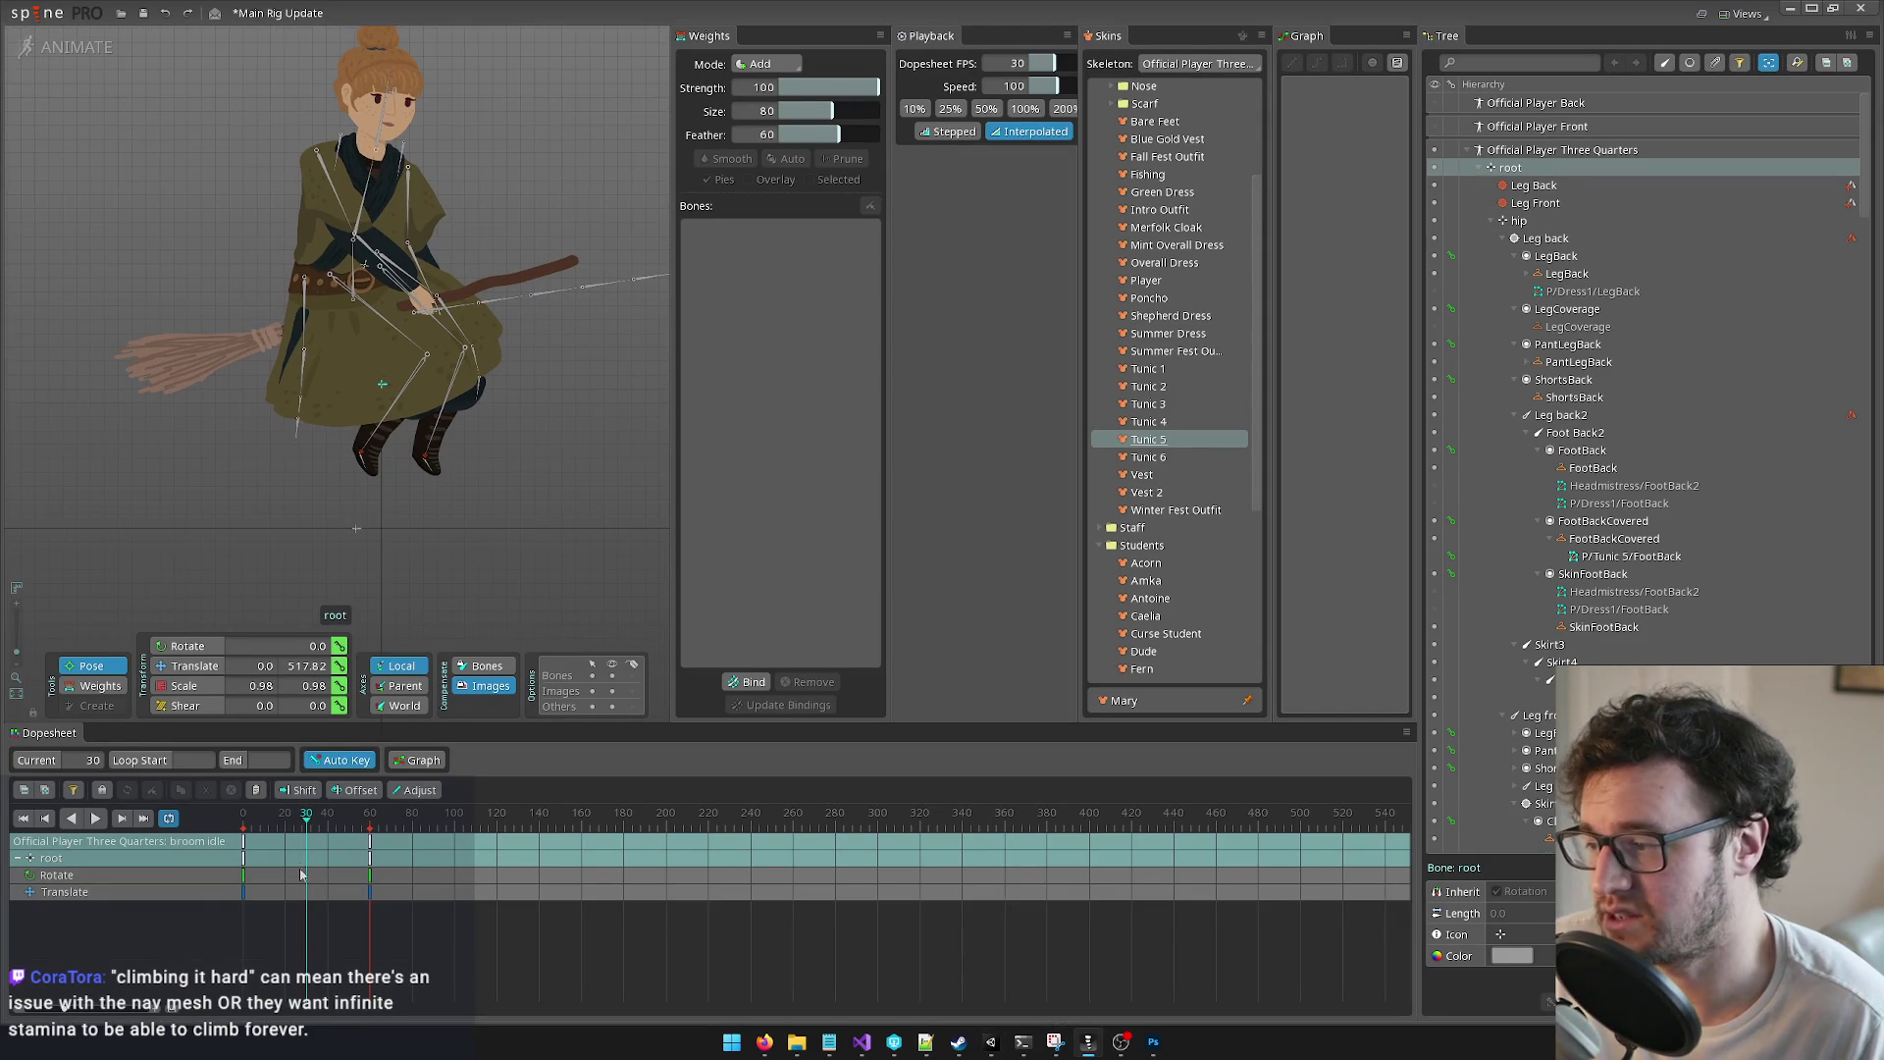
pyautogui.moveTo(307, 818)
pyautogui.mouseDown()
pyautogui.moveTo(244, 818)
pyautogui.moveTo(303, 819)
pyautogui.mouseUp()
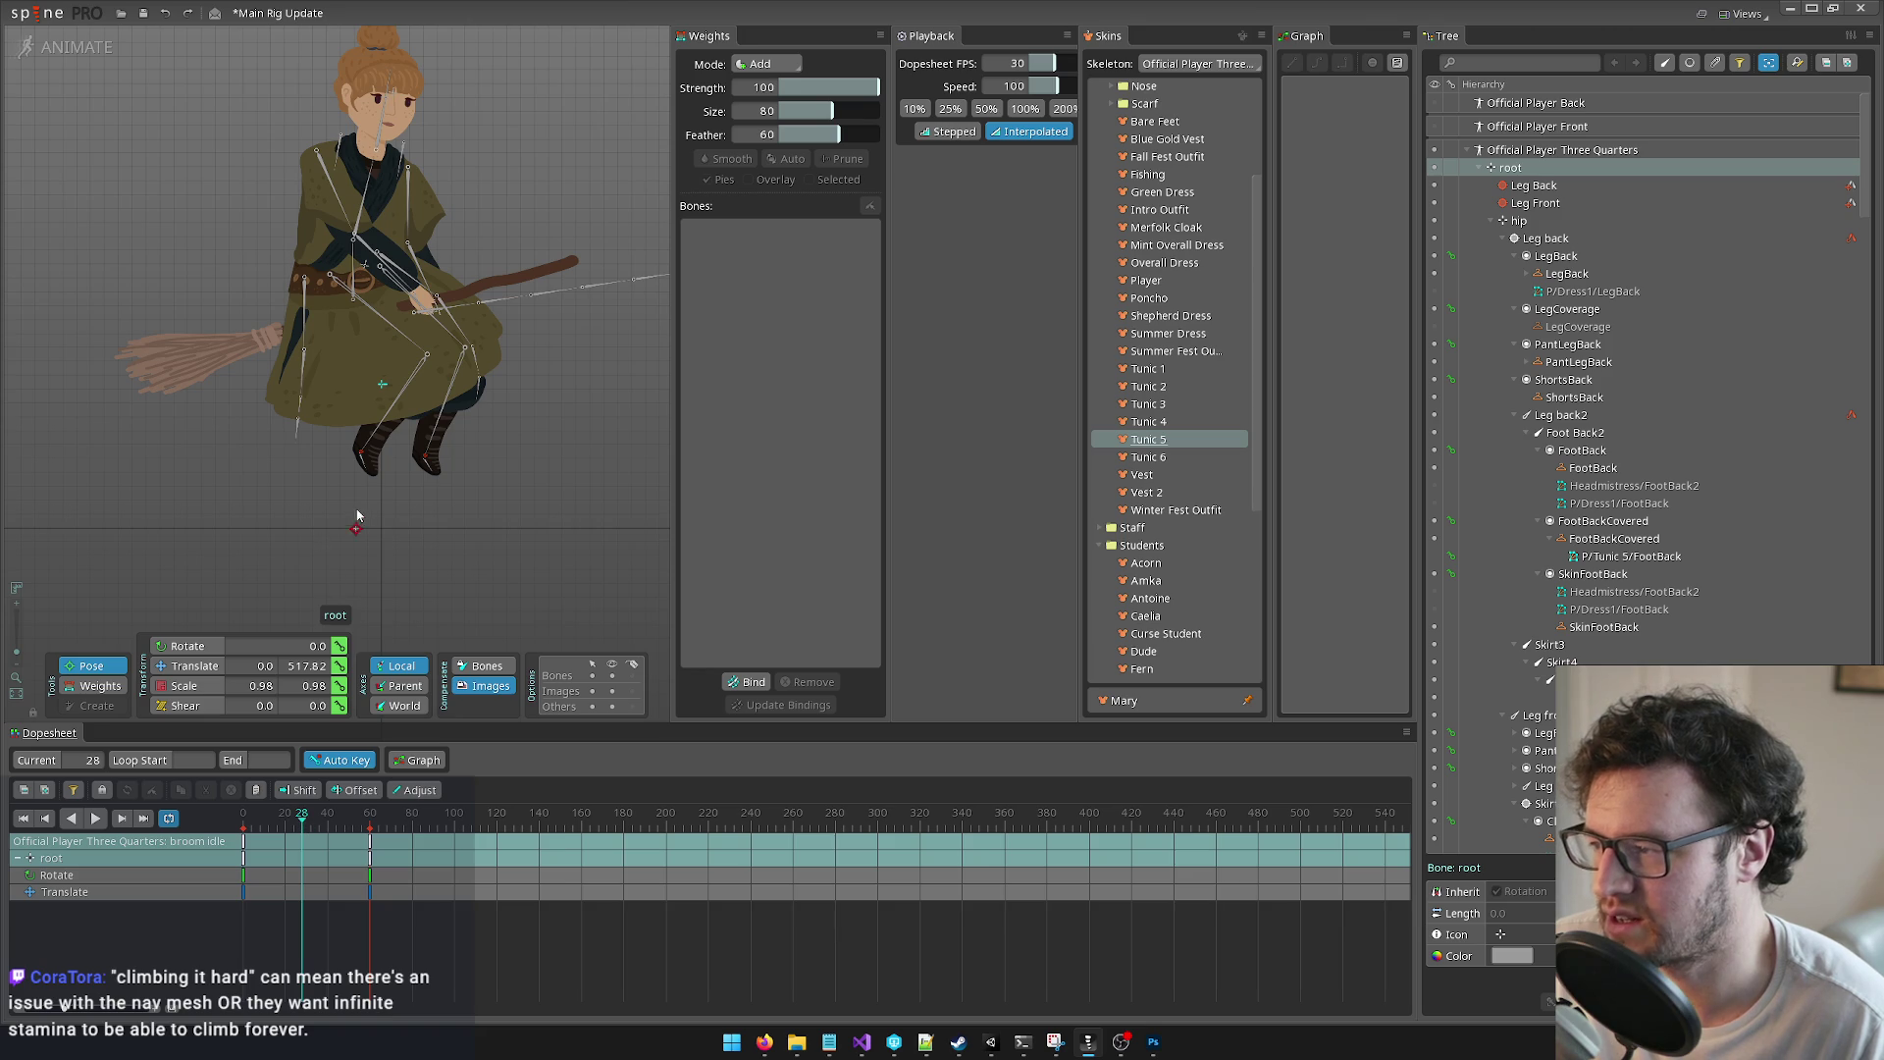
pyautogui.moveTo(355, 525); pyautogui.dragTo(383, 373)
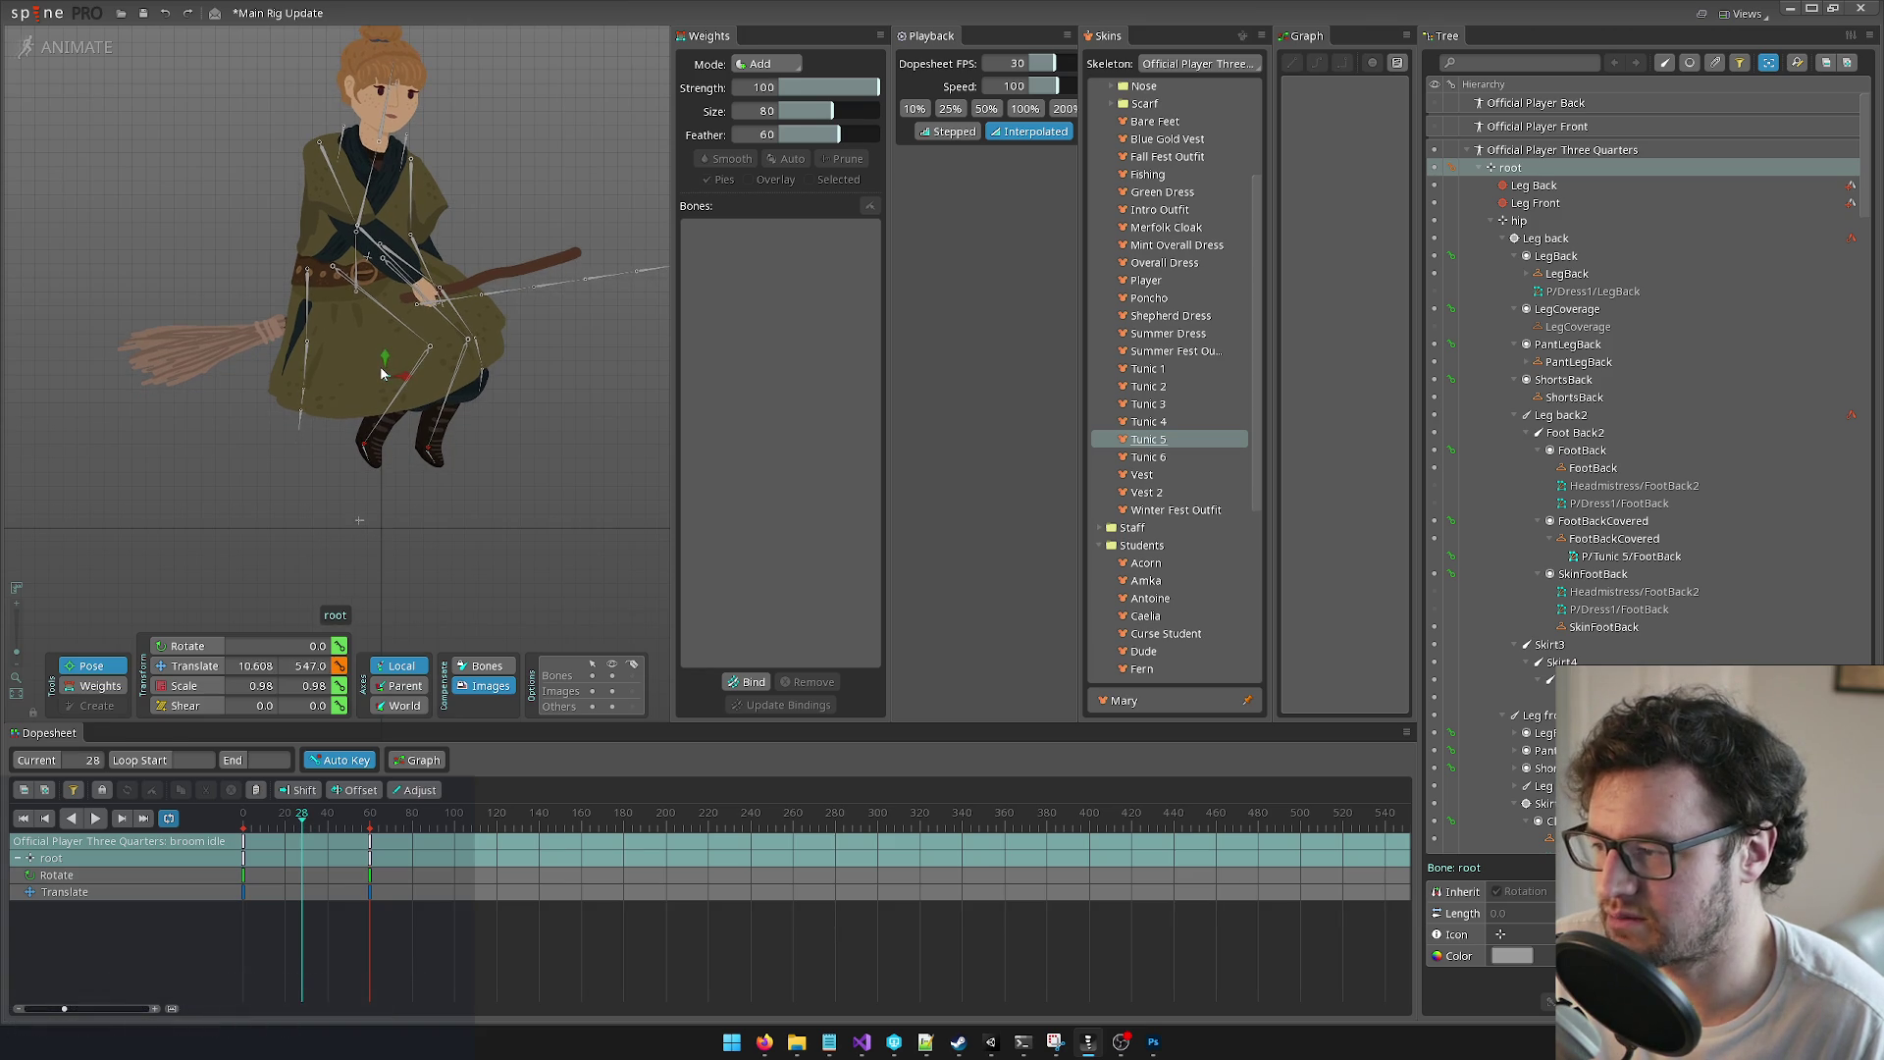
pyautogui.hotkey('ctrl', 'z')
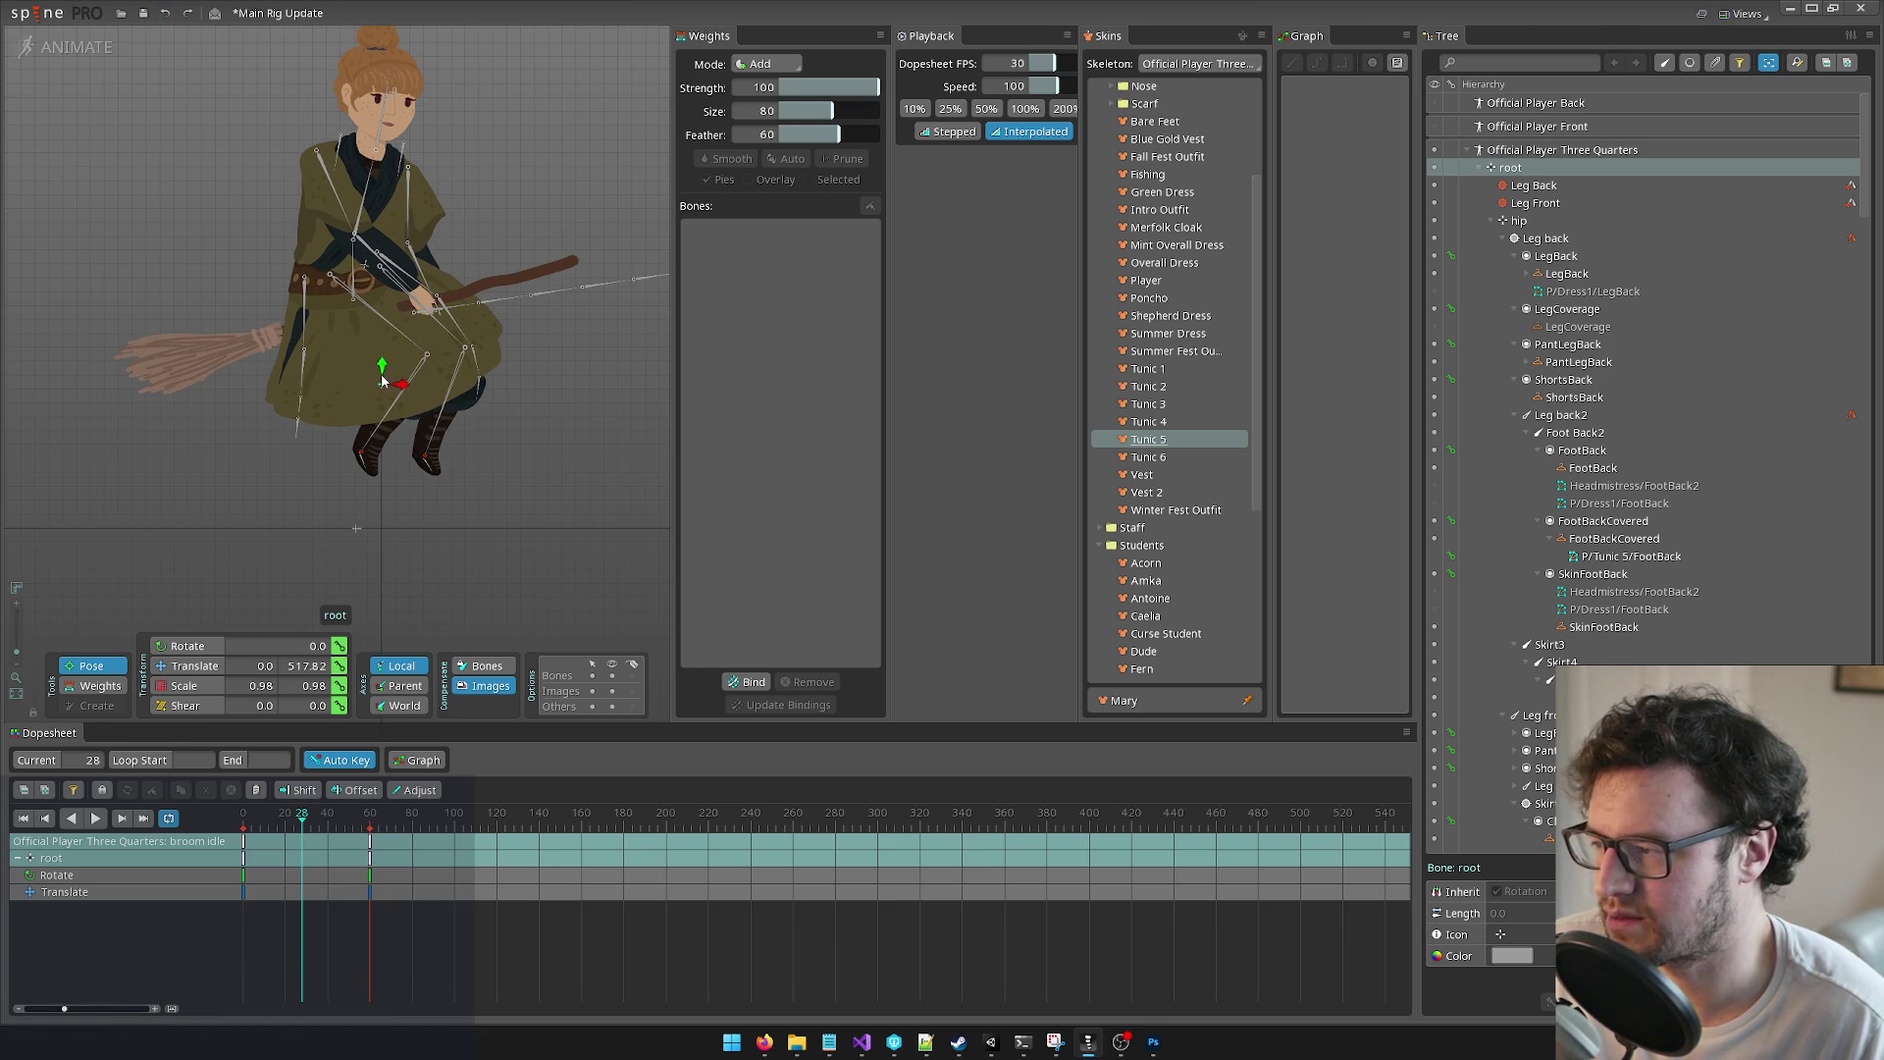
pyautogui.click(167, 667)
pyautogui.moveTo(382, 365); pyautogui.dragTo(382, 343)
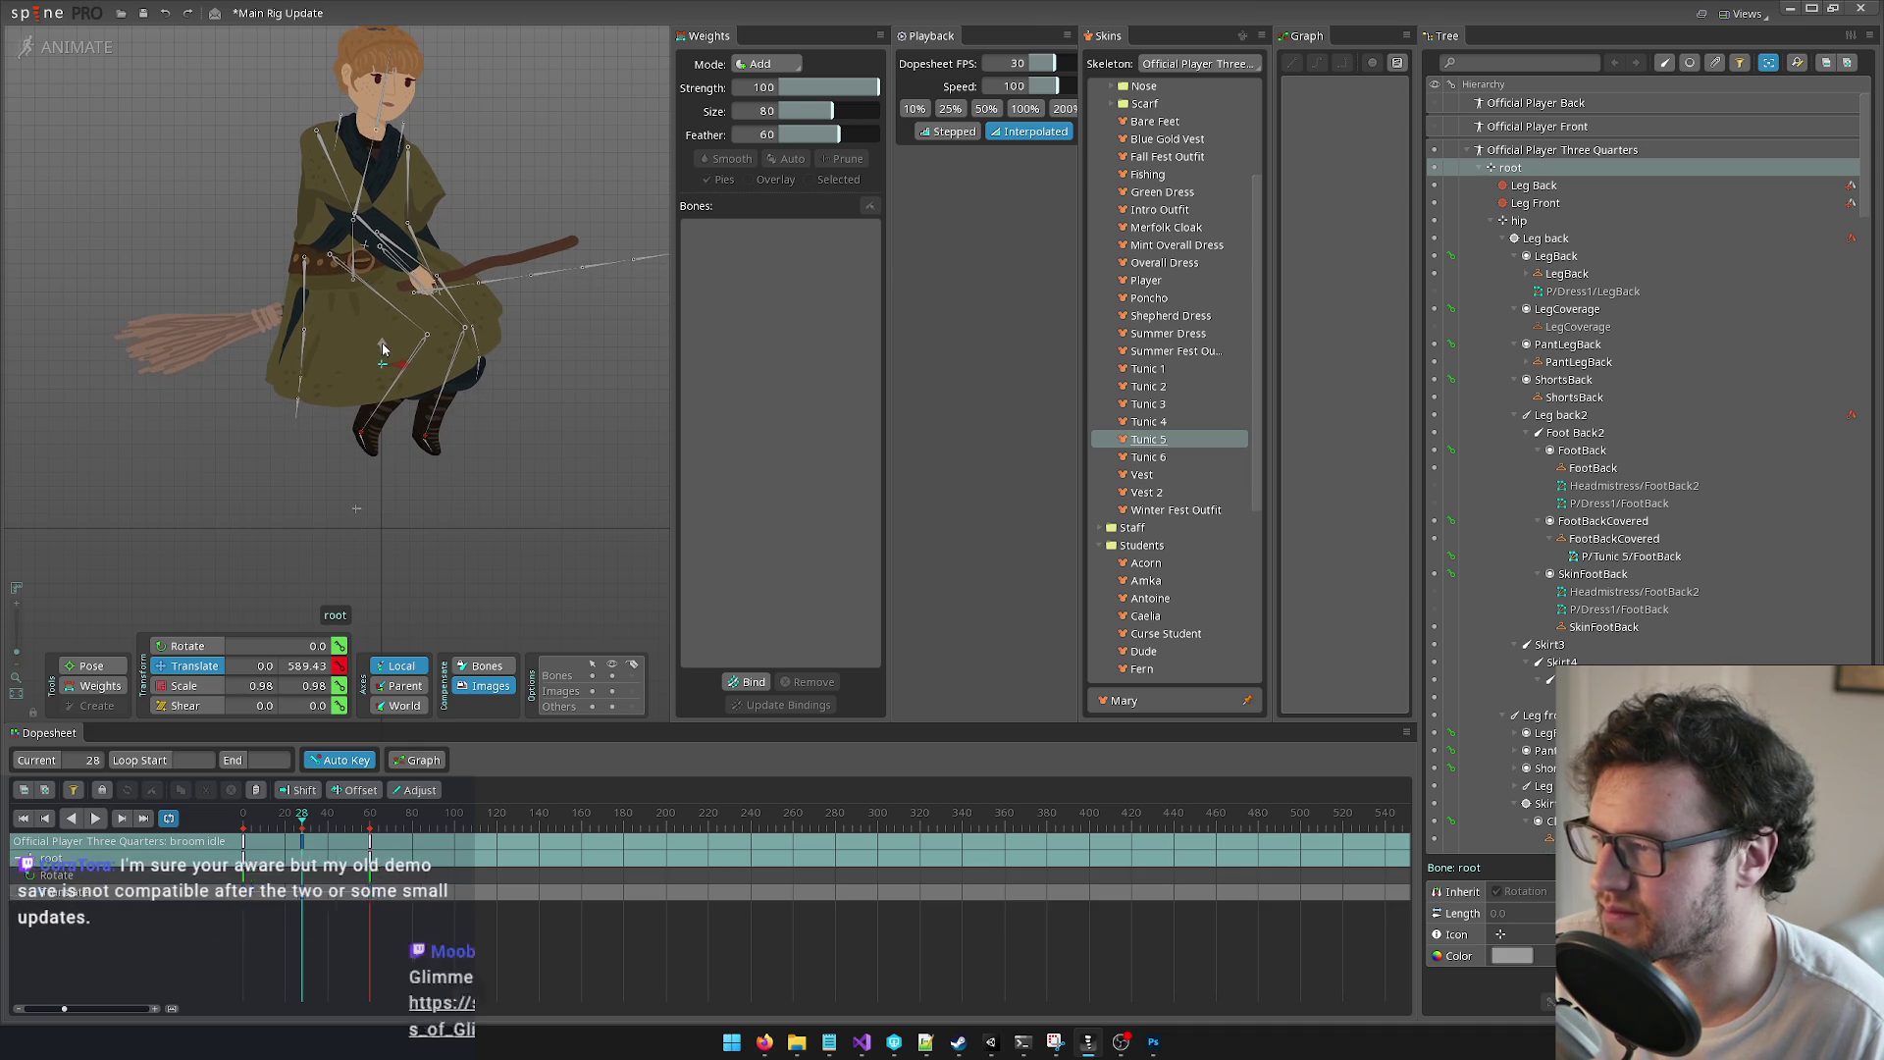
pyautogui.press('Home')
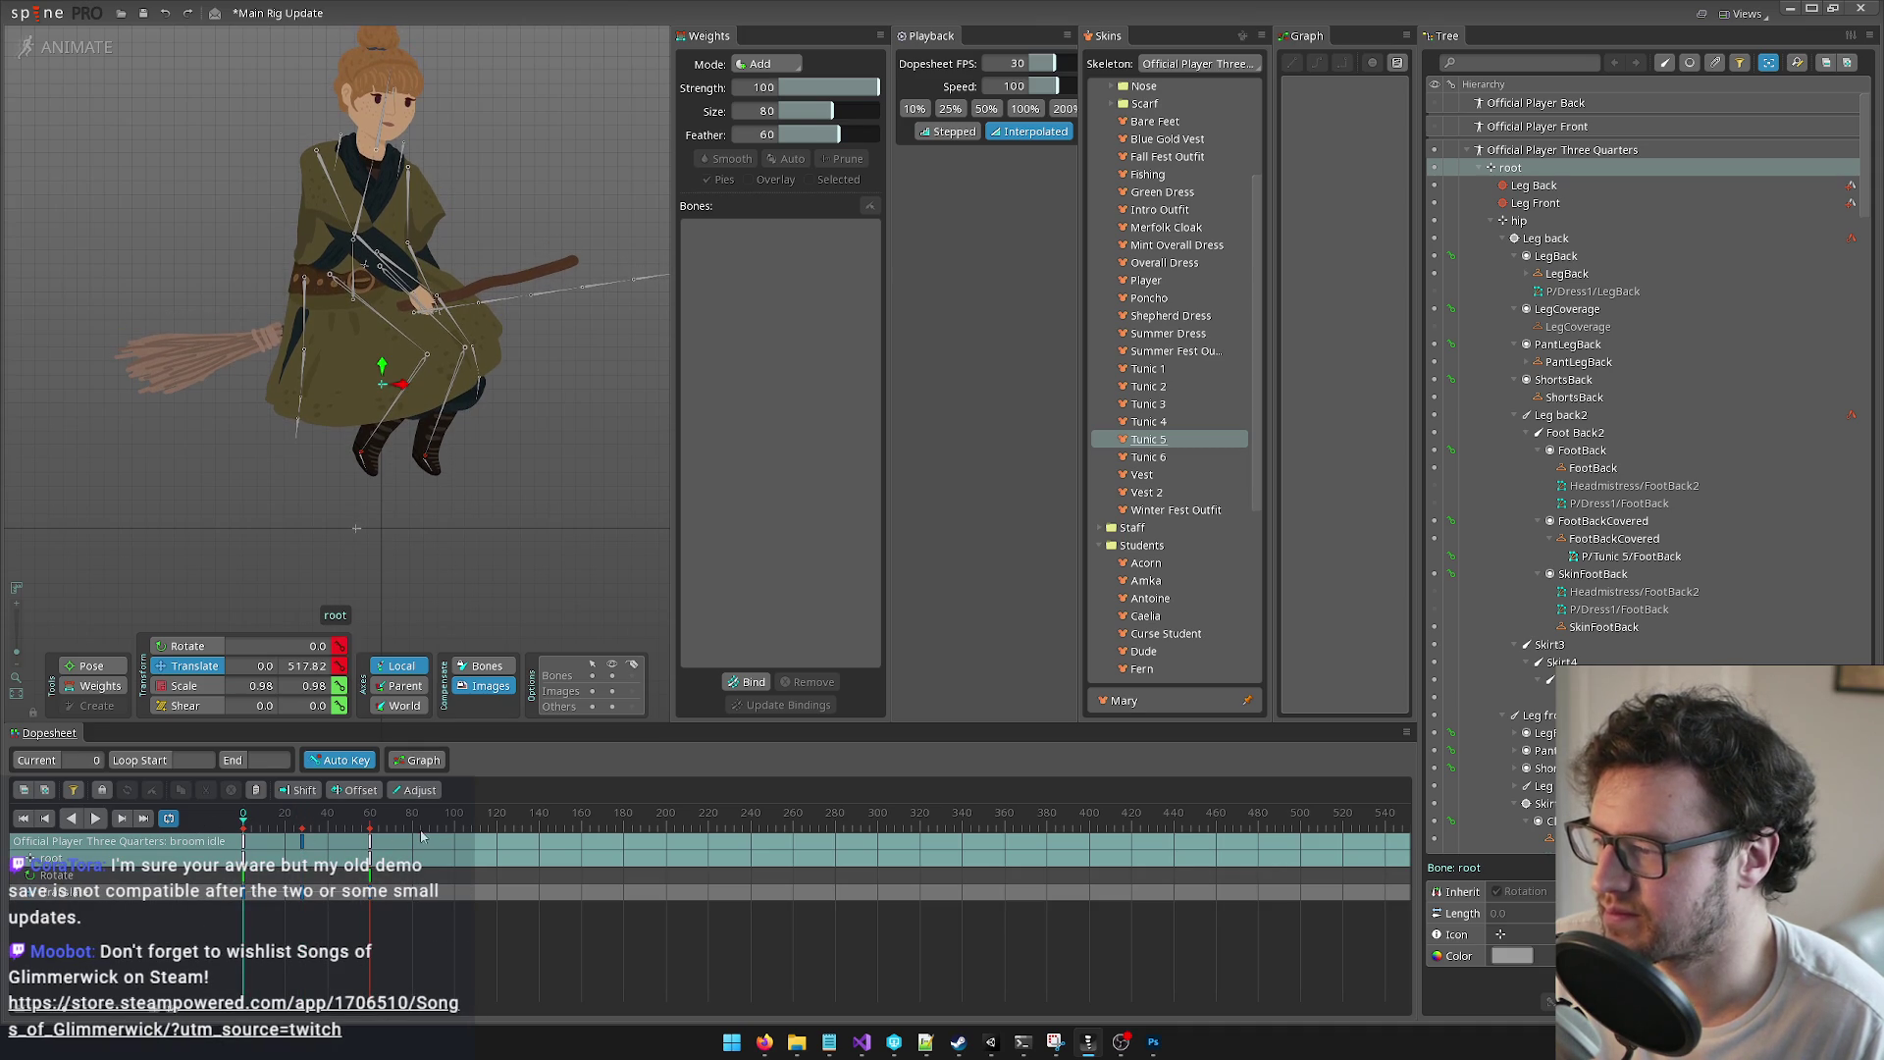
pyautogui.click(420, 846)
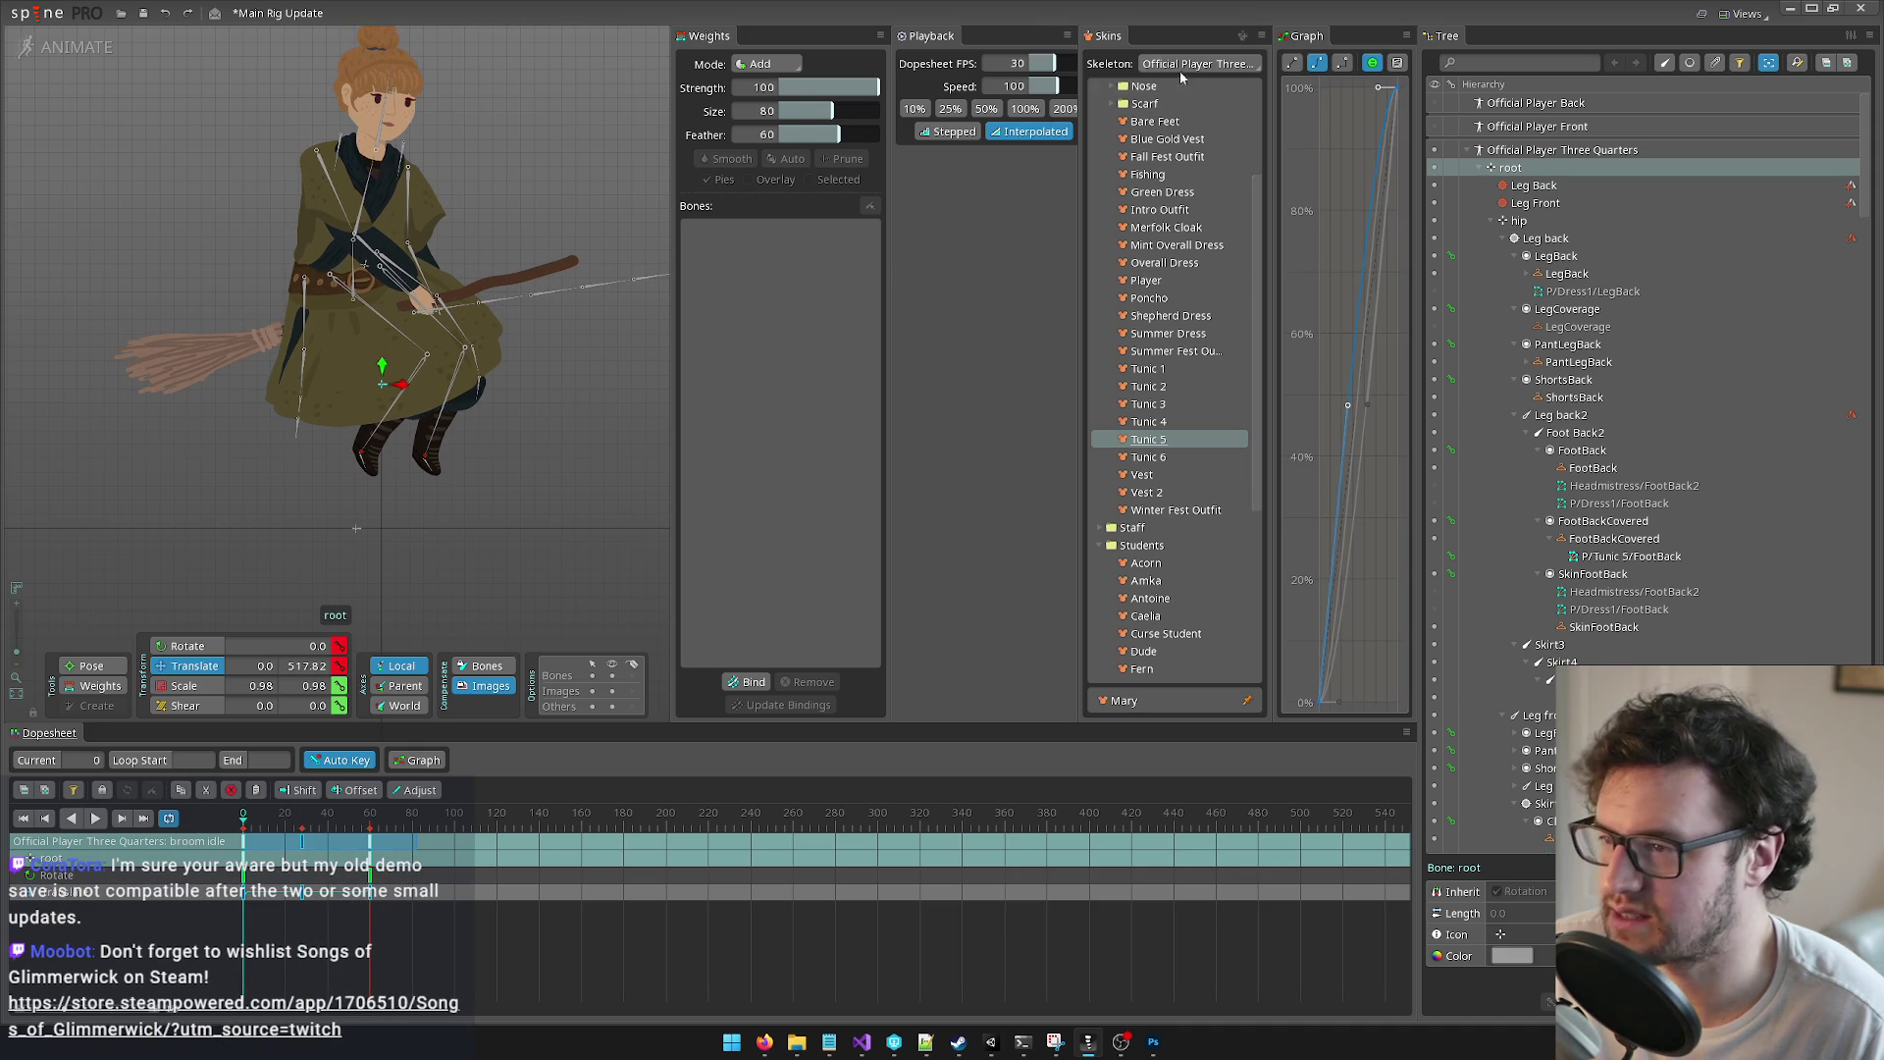
pyautogui.click(1331, 677)
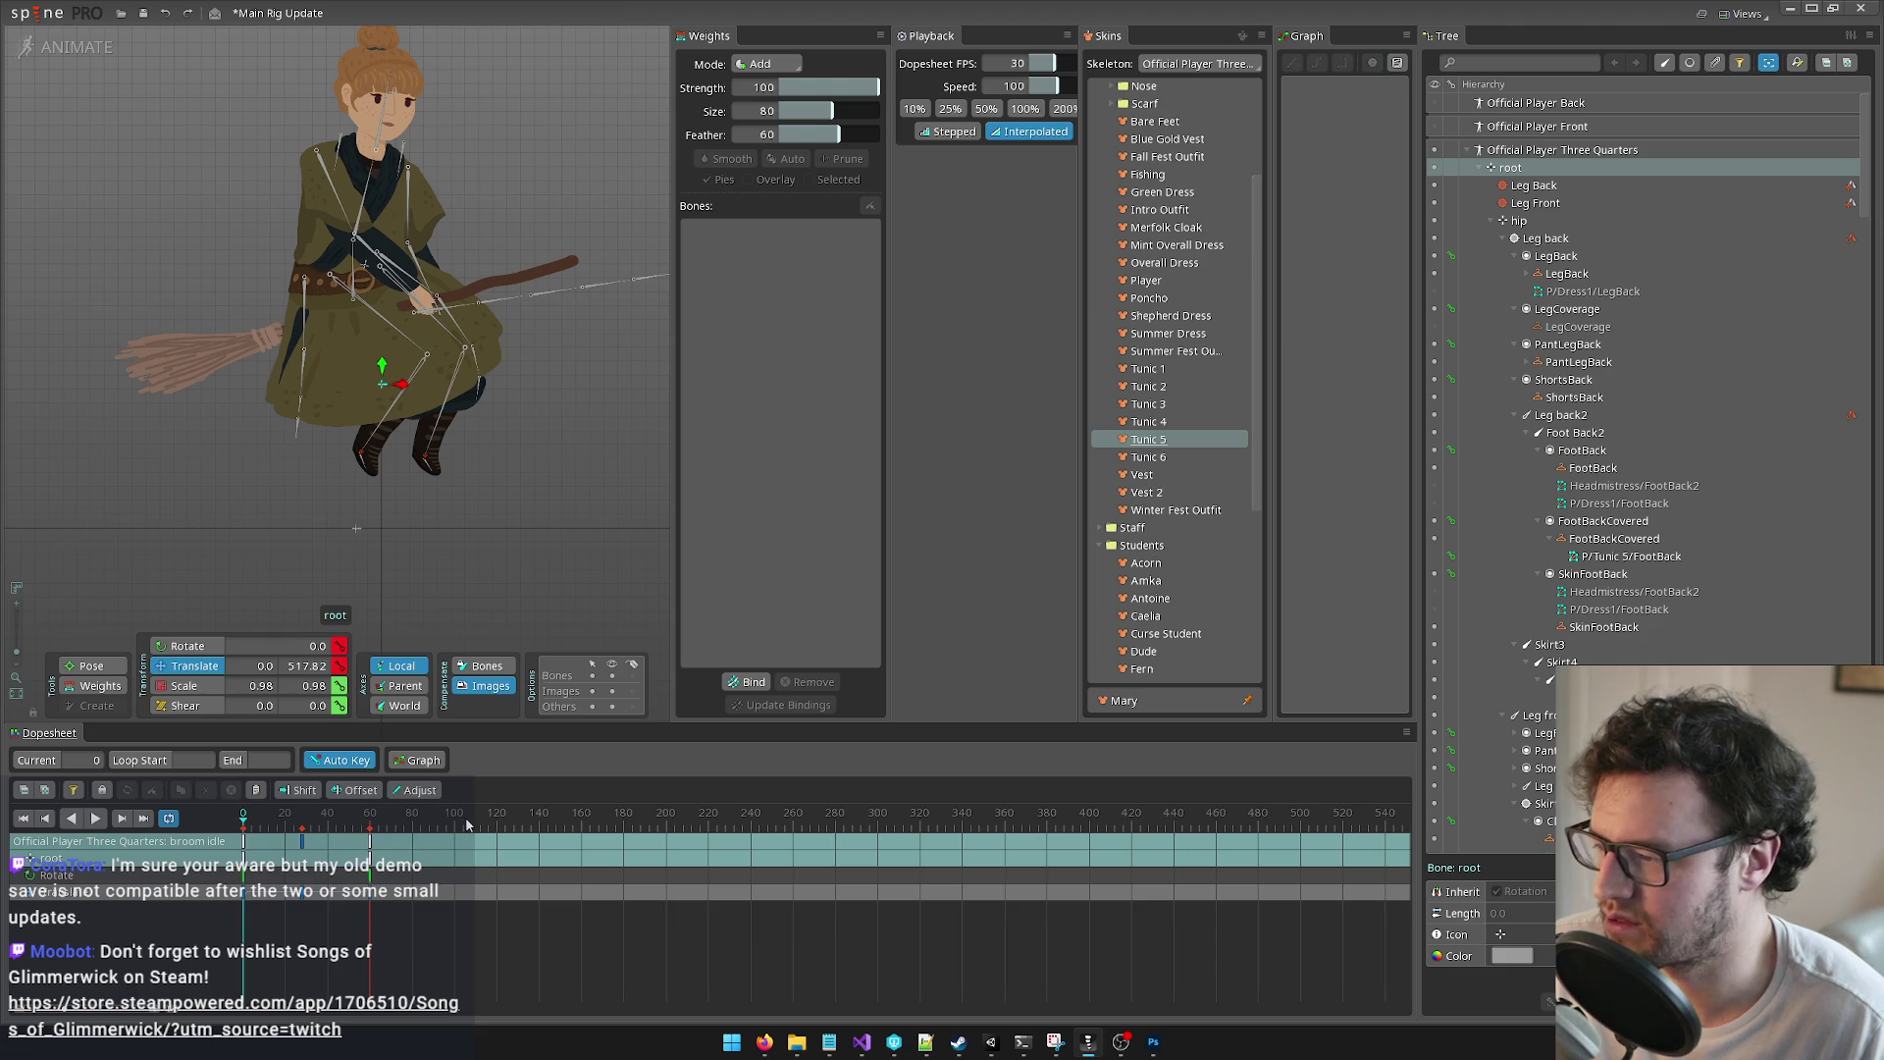
pyautogui.click(98, 820)
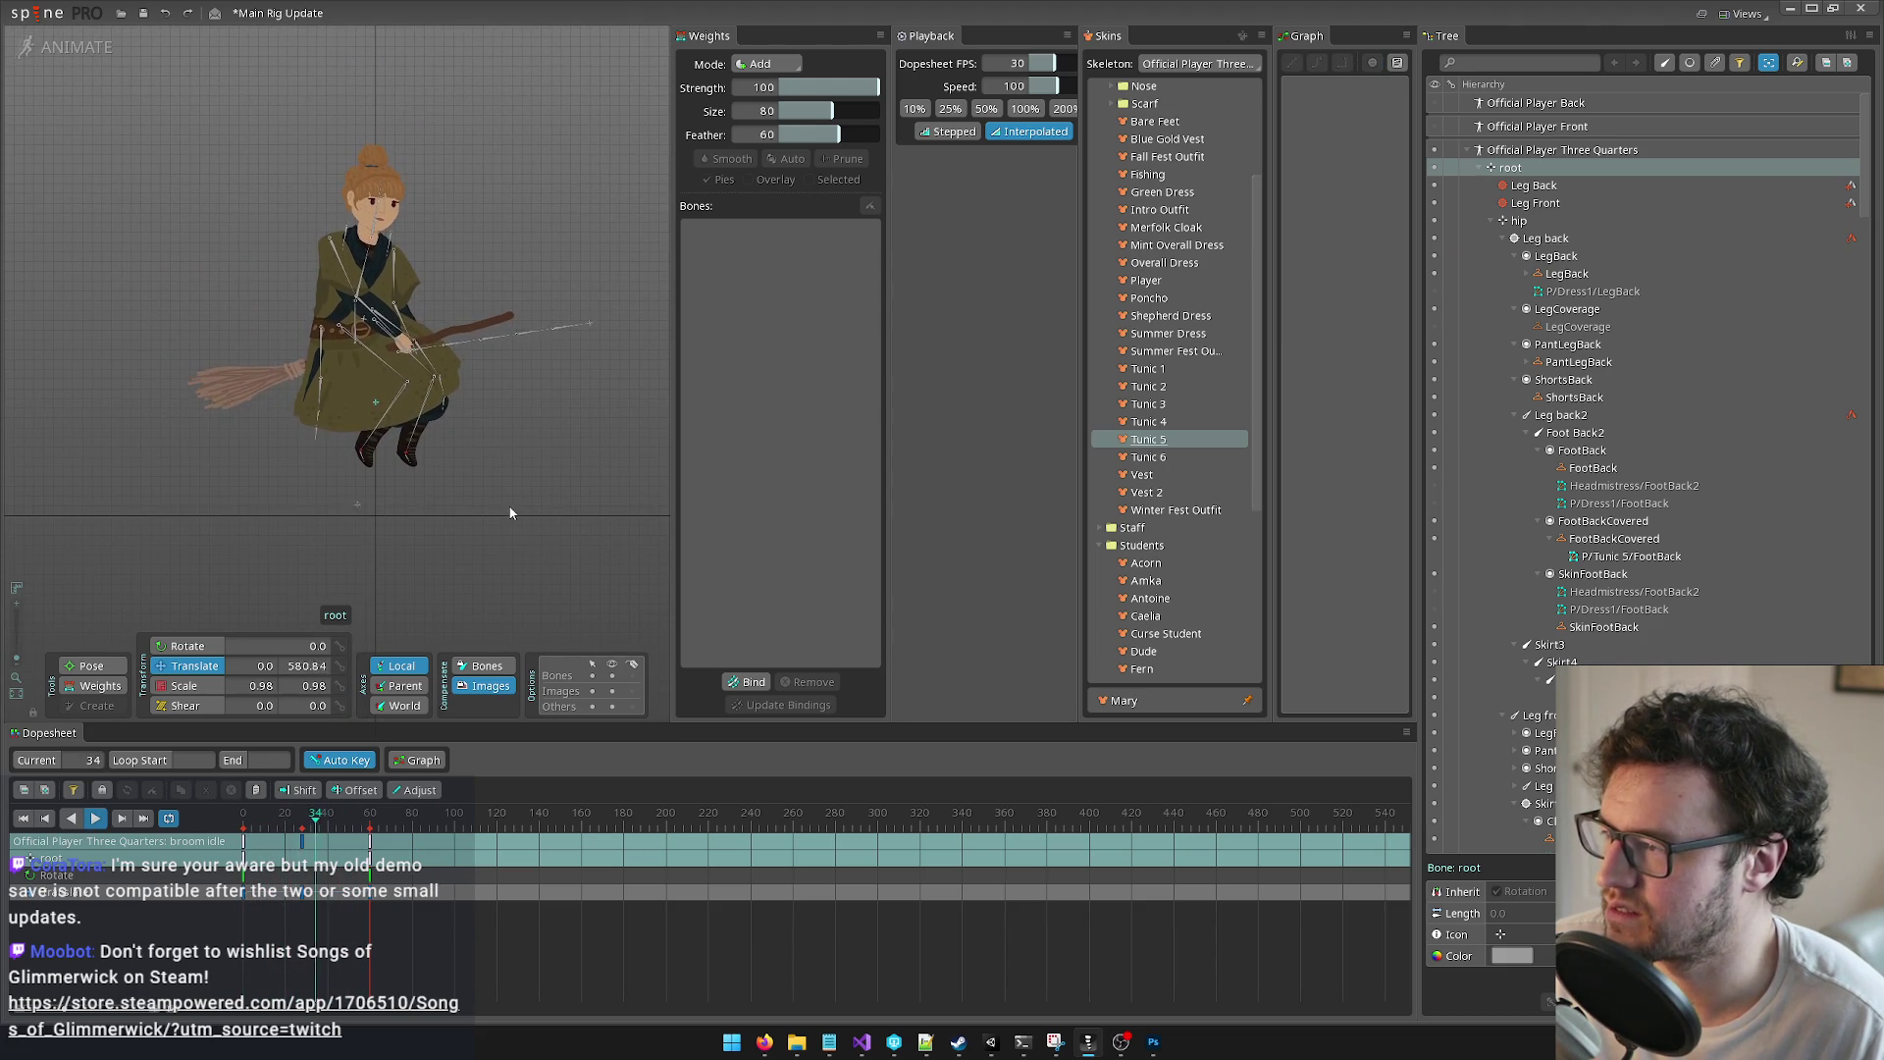
pyautogui.click(306, 841)
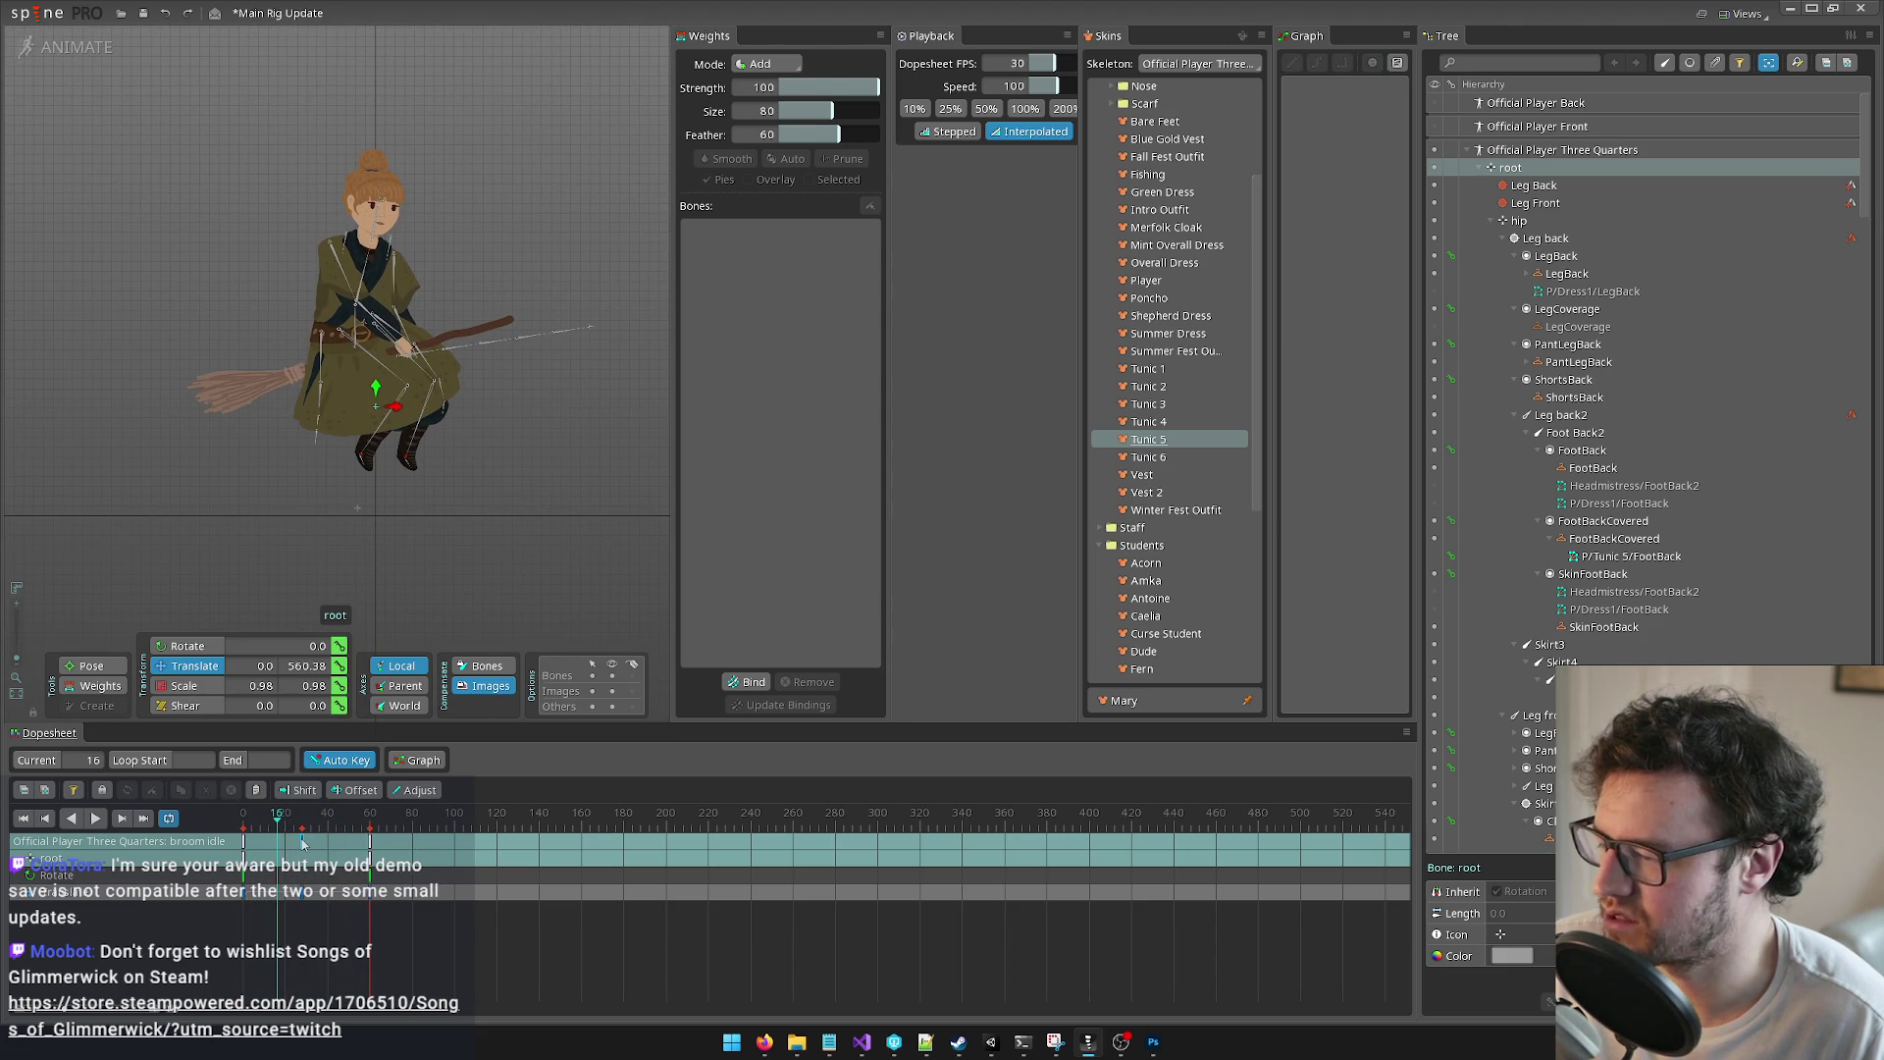
pyautogui.click(367, 843)
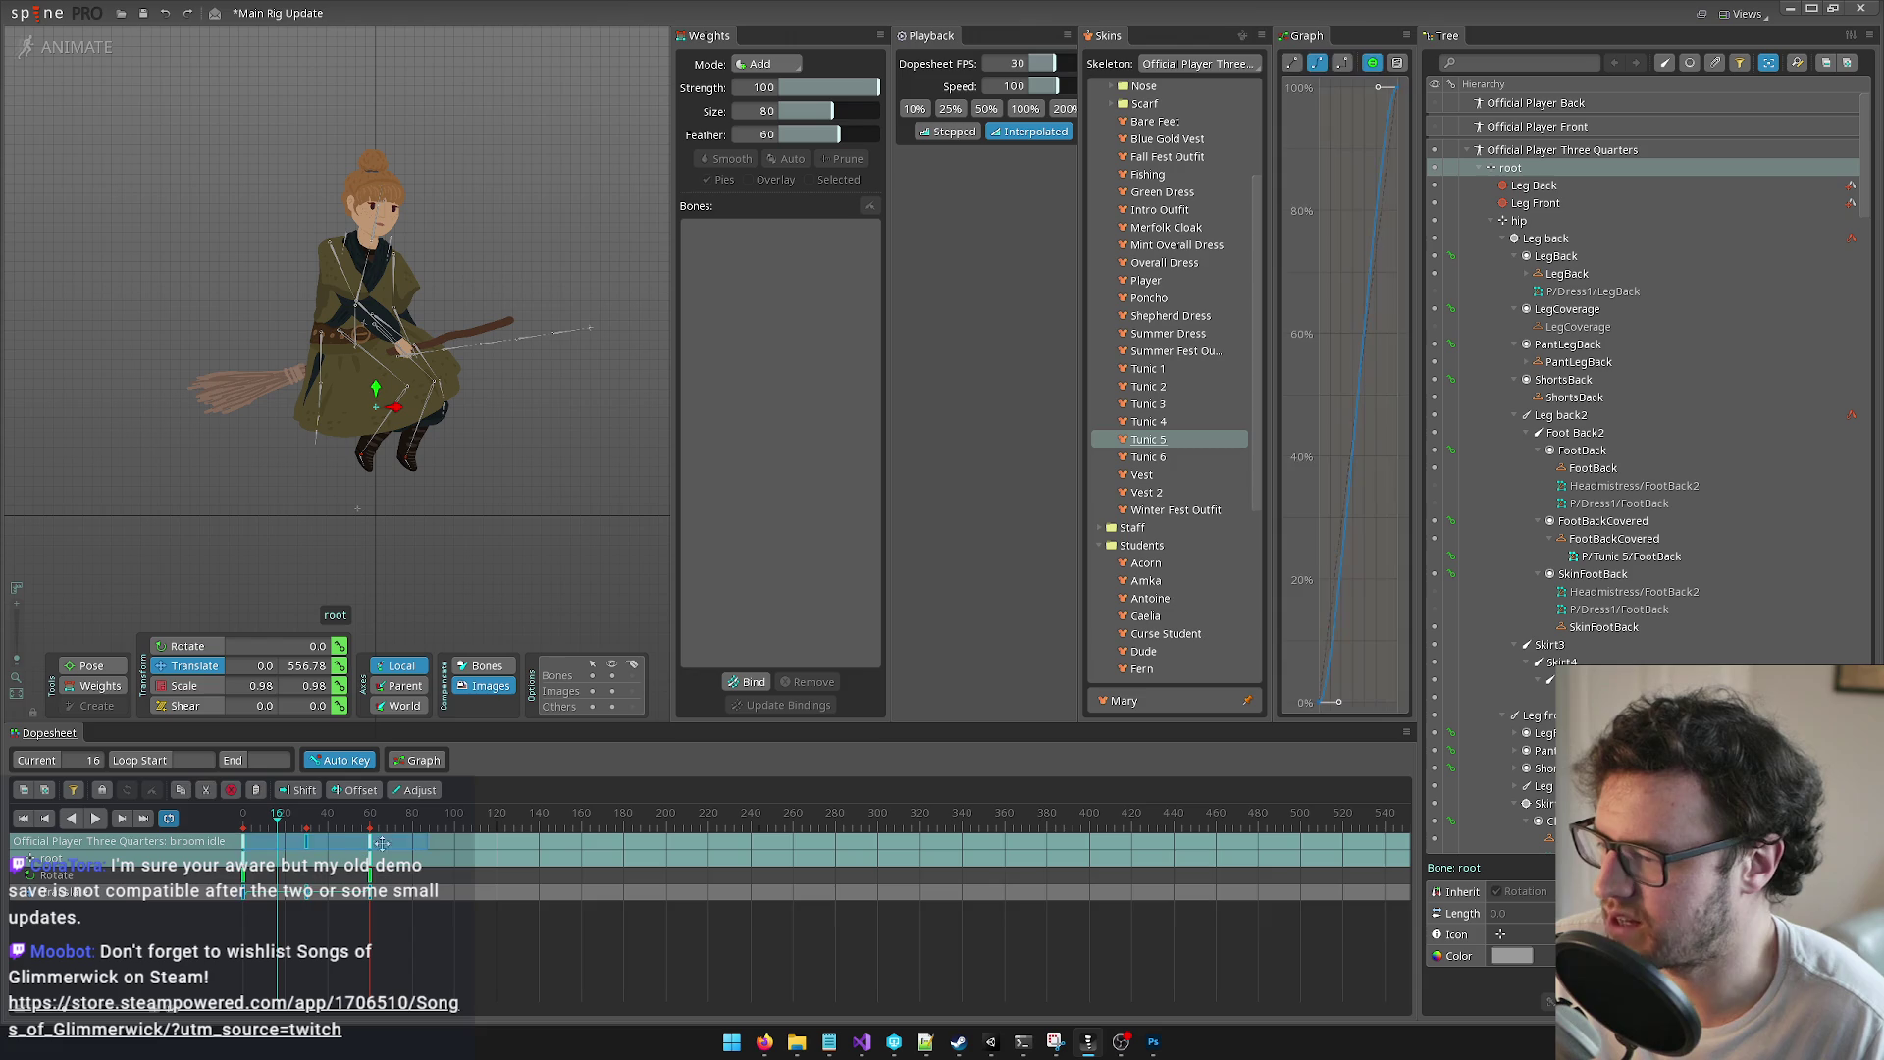
pyautogui.moveTo(424, 841); pyautogui.dragTo(382, 841)
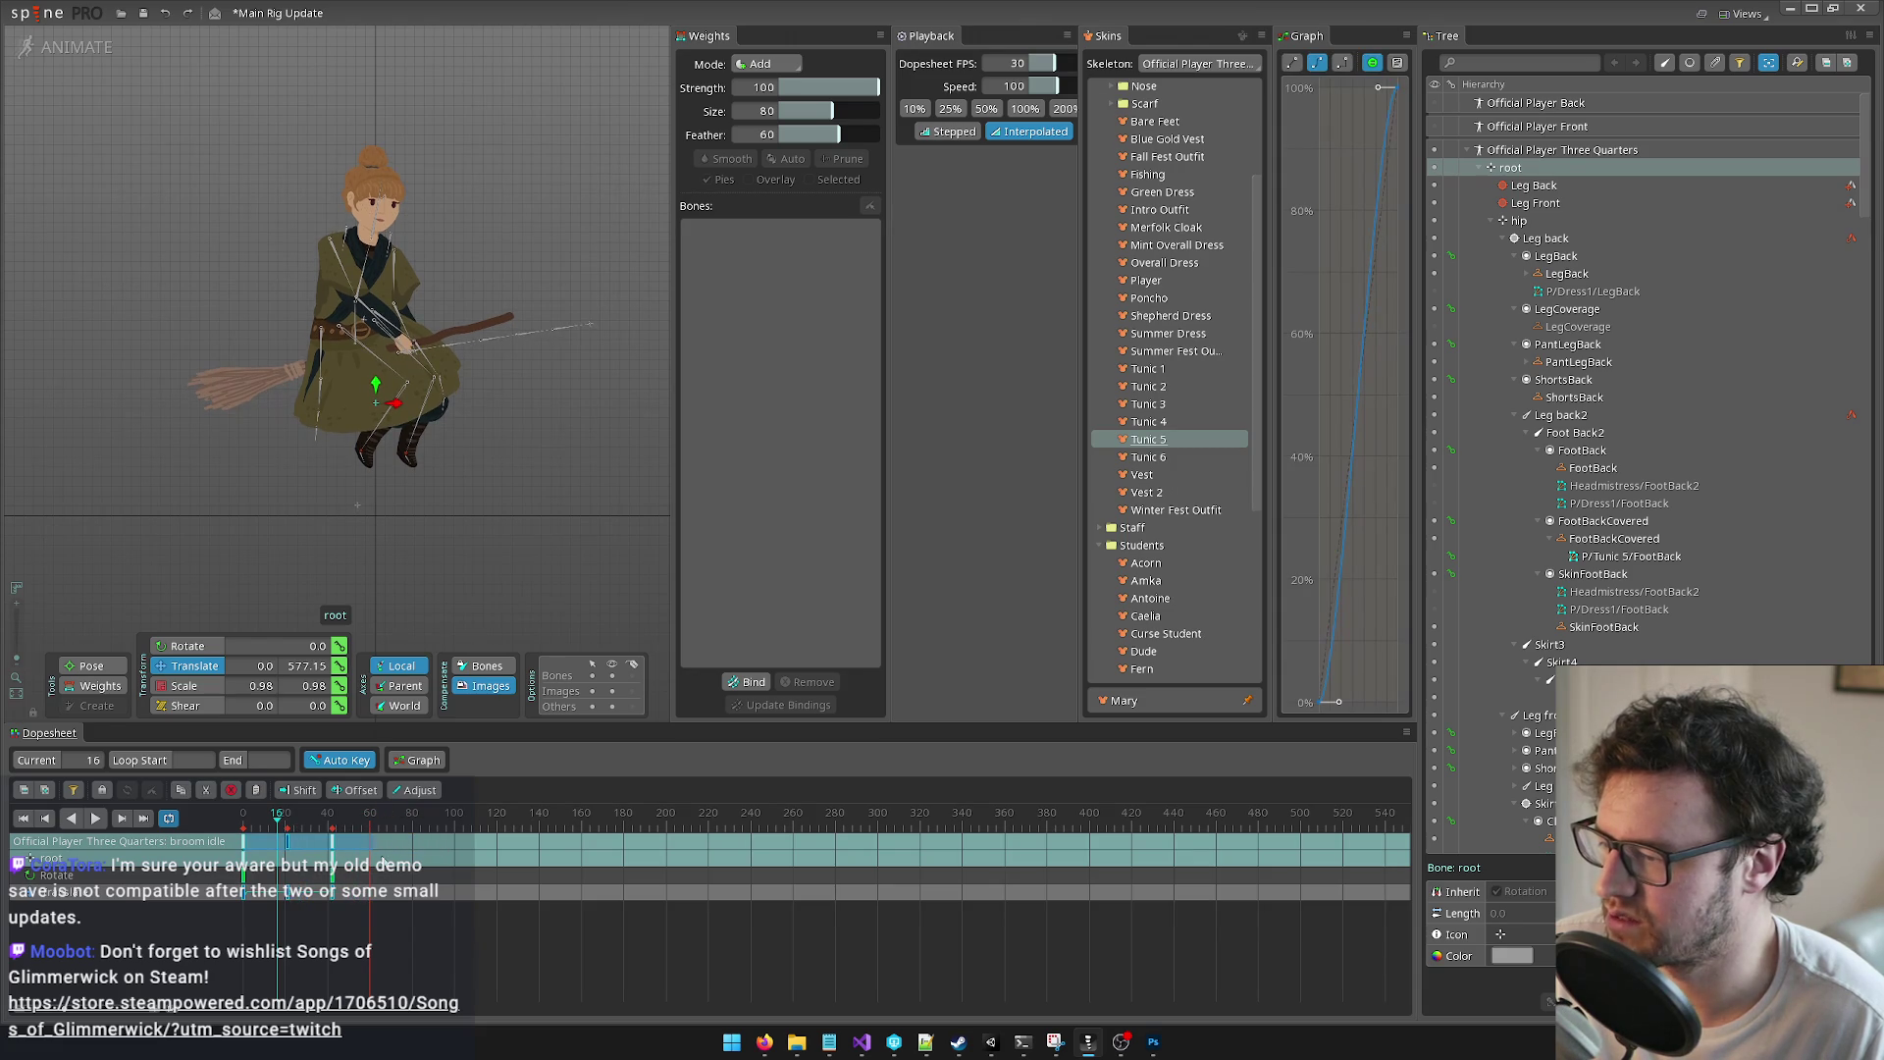
pyautogui.click(169, 829)
pyautogui.click(97, 828)
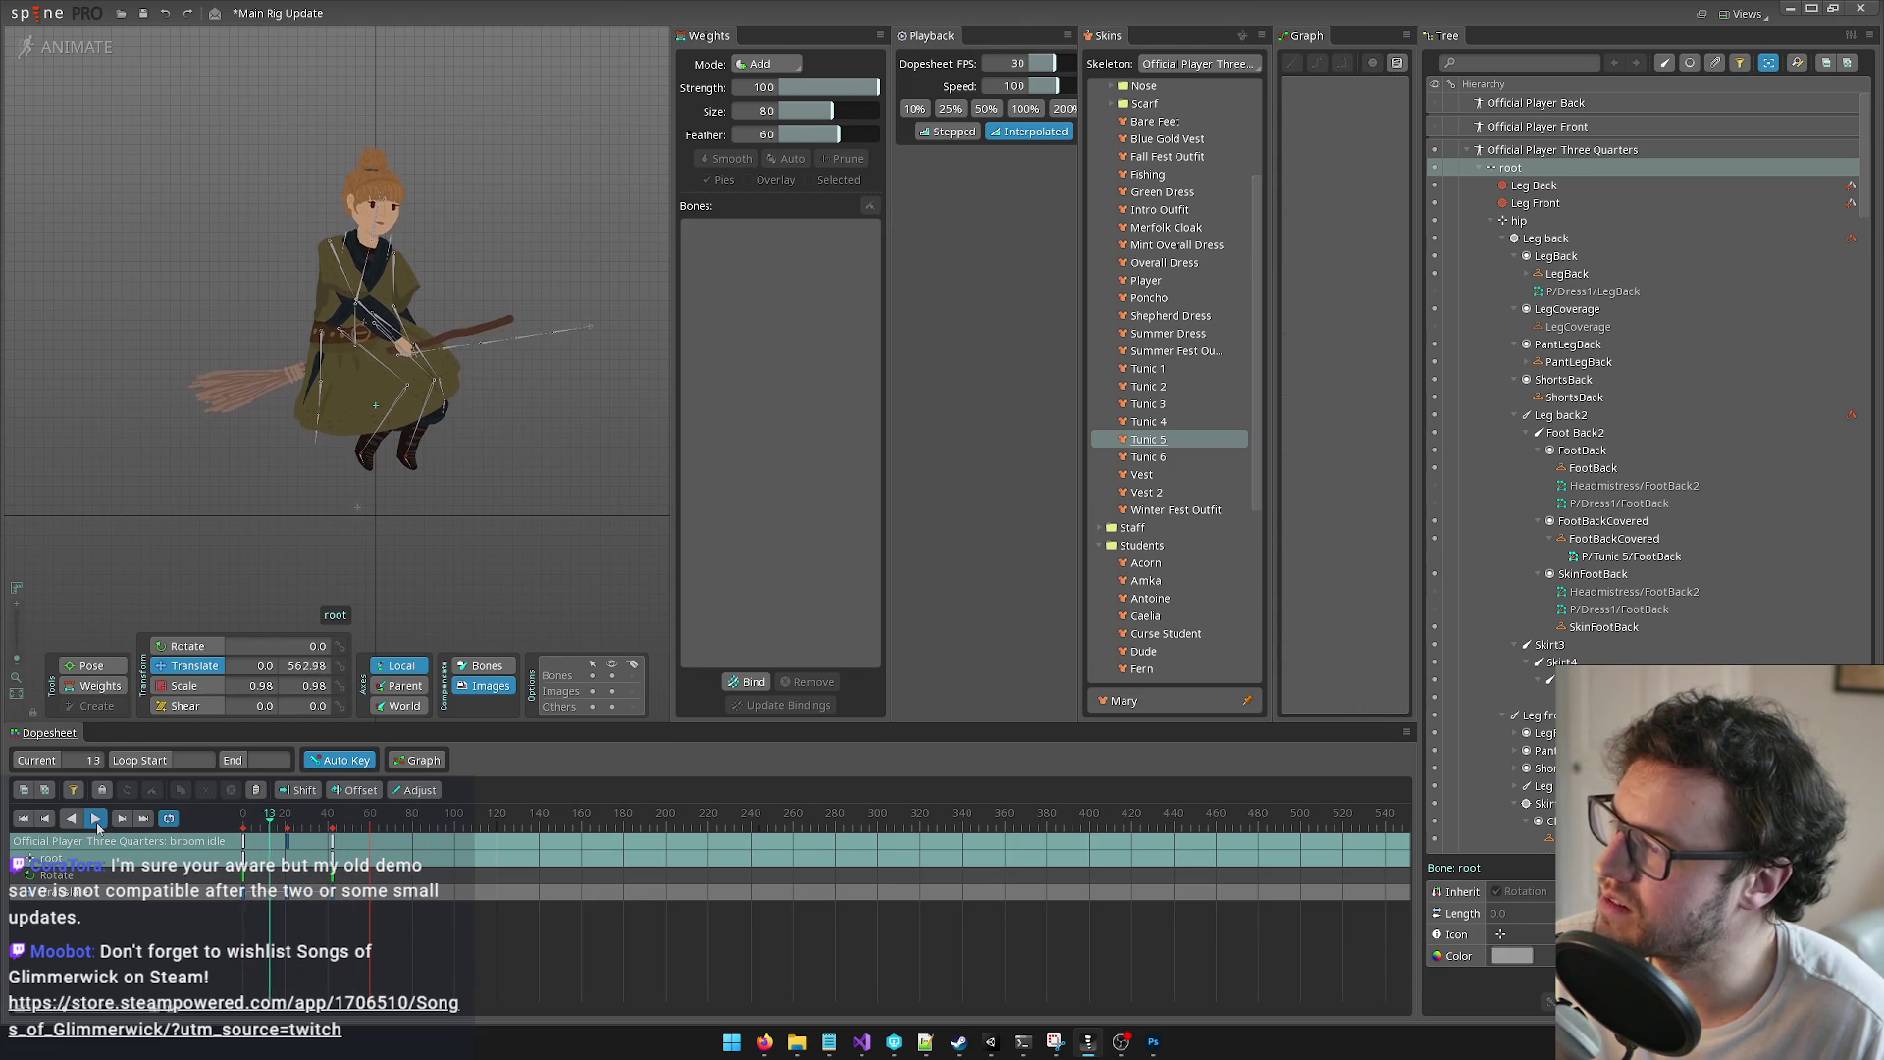
pyautogui.click(97, 827)
pyautogui.hotkey('ctrl', 'z')
pyautogui.hotkey('ctrl', 'z')
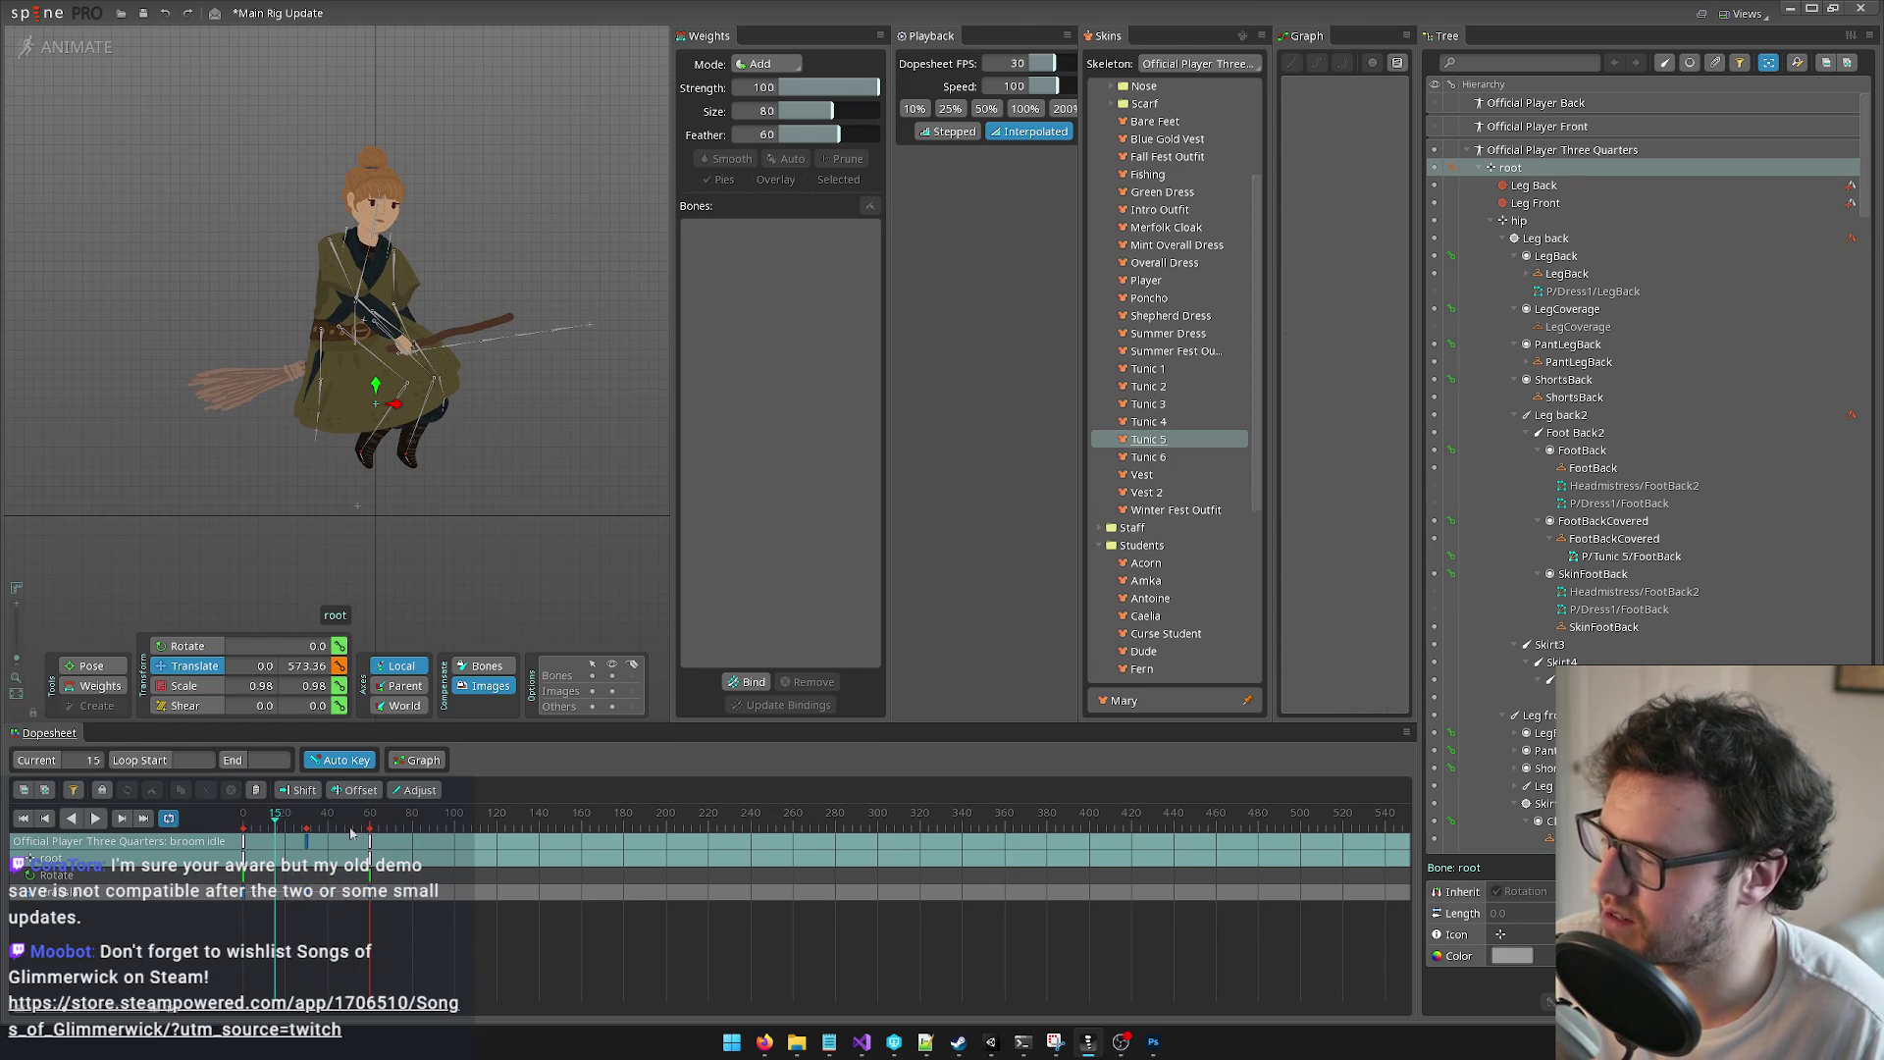
pyautogui.scroll(-2, 283, 542)
pyautogui.click(92, 665)
pyautogui.moveTo(115, 500); pyautogui.dragTo(463, 357)
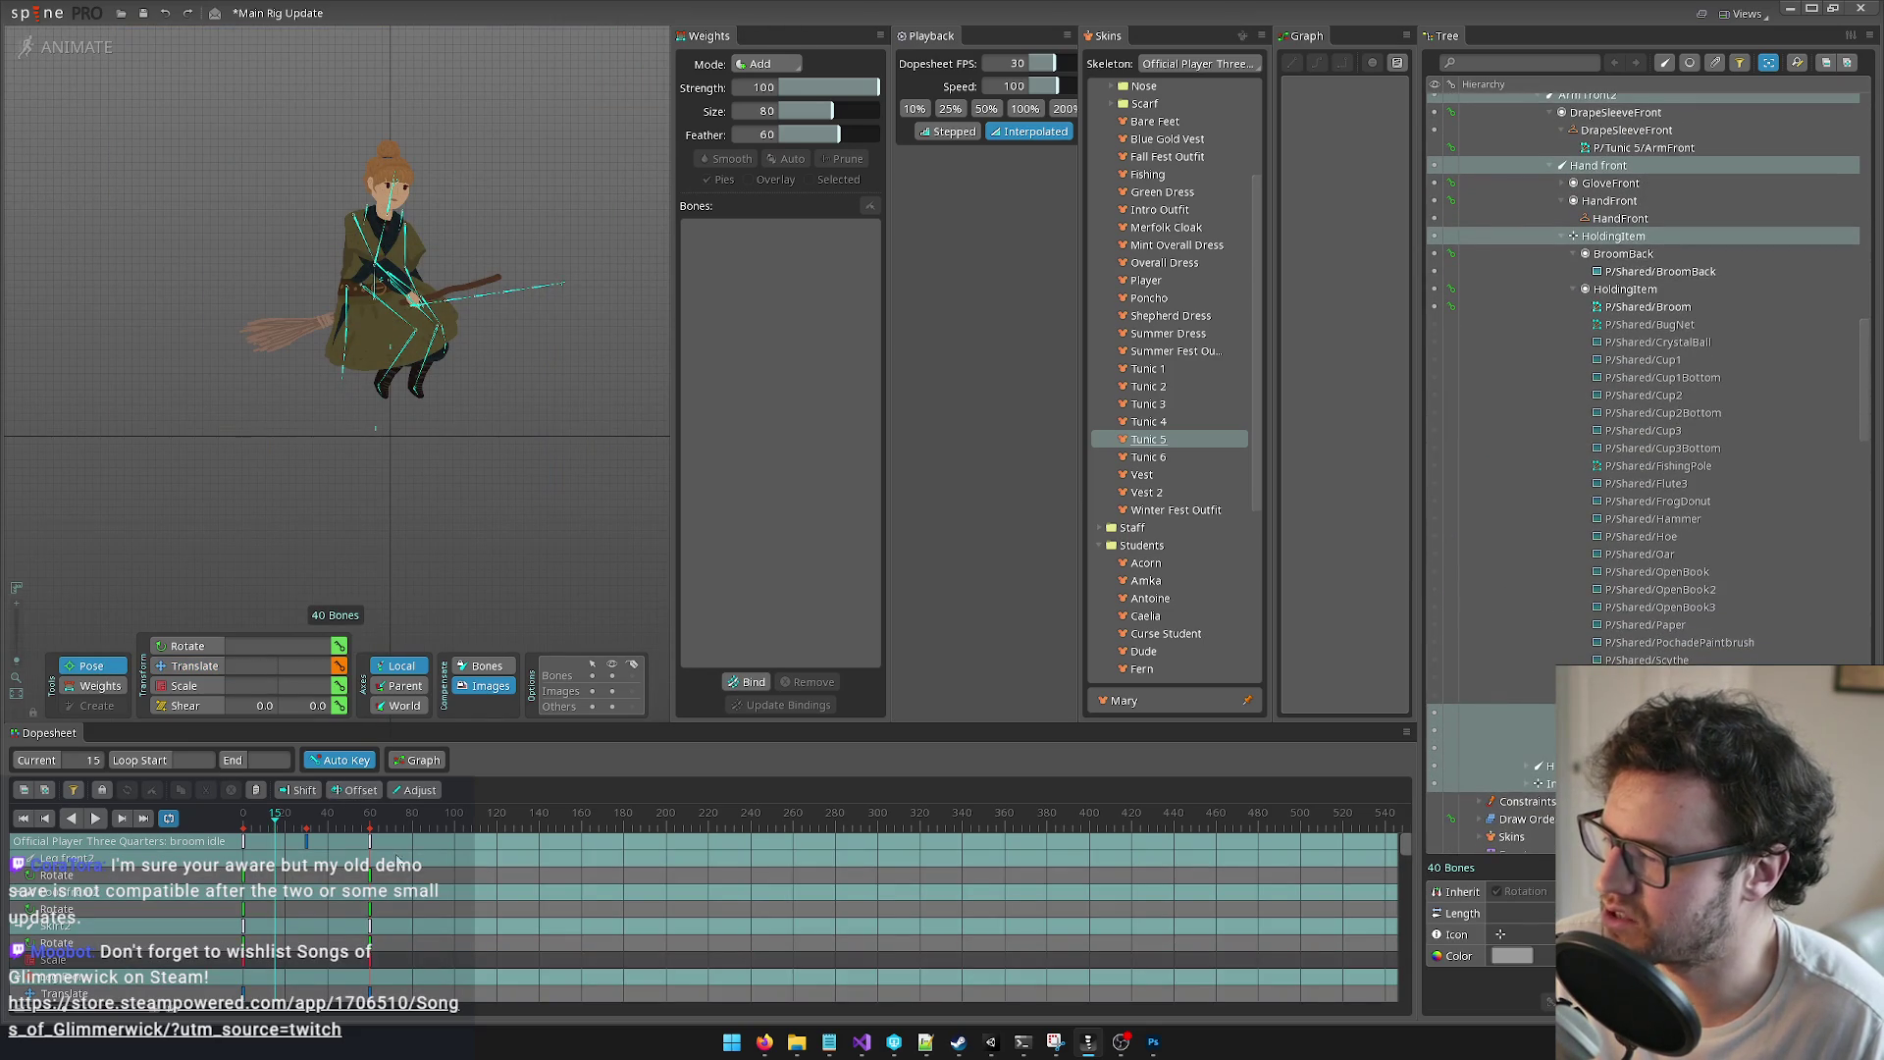
# Step: Select all broom idle keys, squeeze them toward frame 0 and preview the faster loop
pyautogui.click(307, 842)
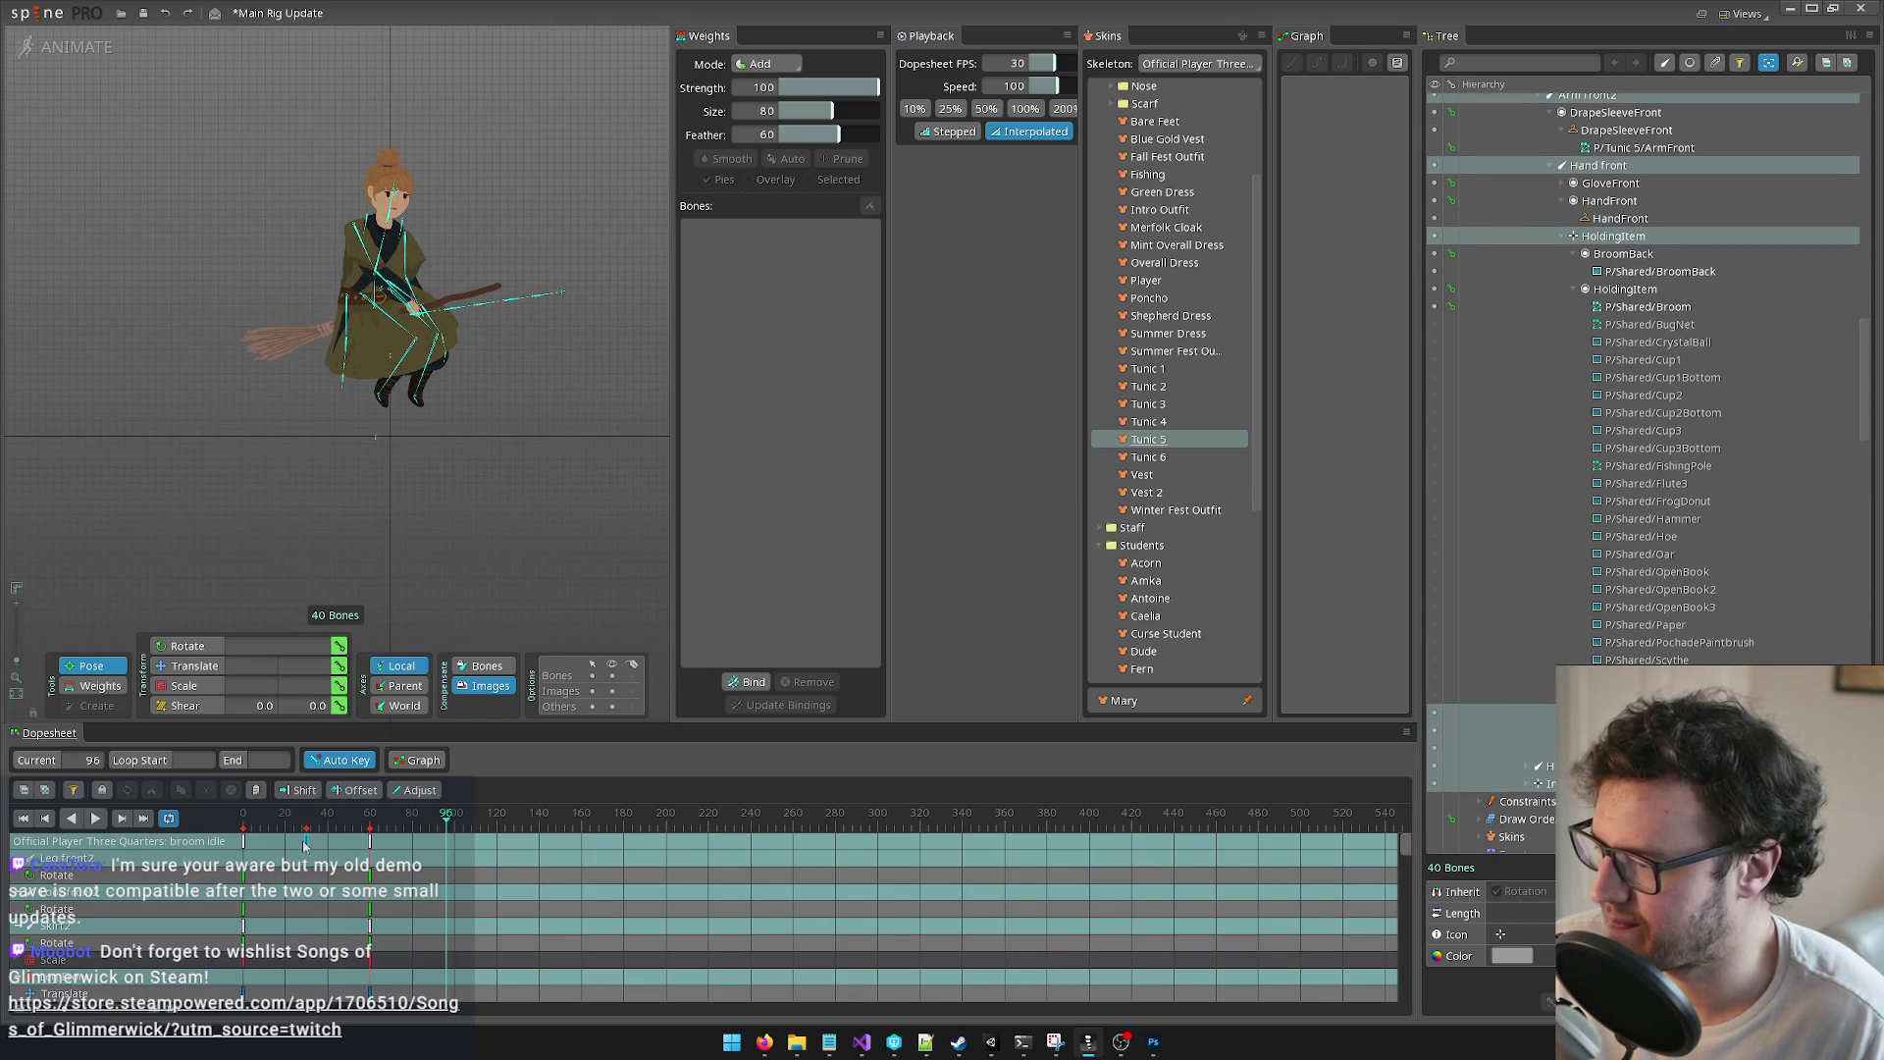
pyautogui.click(196, 840)
pyautogui.moveTo(466, 842)
pyautogui.mouseDown()
pyautogui.moveTo(389, 845)
pyautogui.moveTo(387, 813)
pyautogui.moveTo(61, 832)
pyautogui.mouseUp()
pyautogui.click(95, 817)
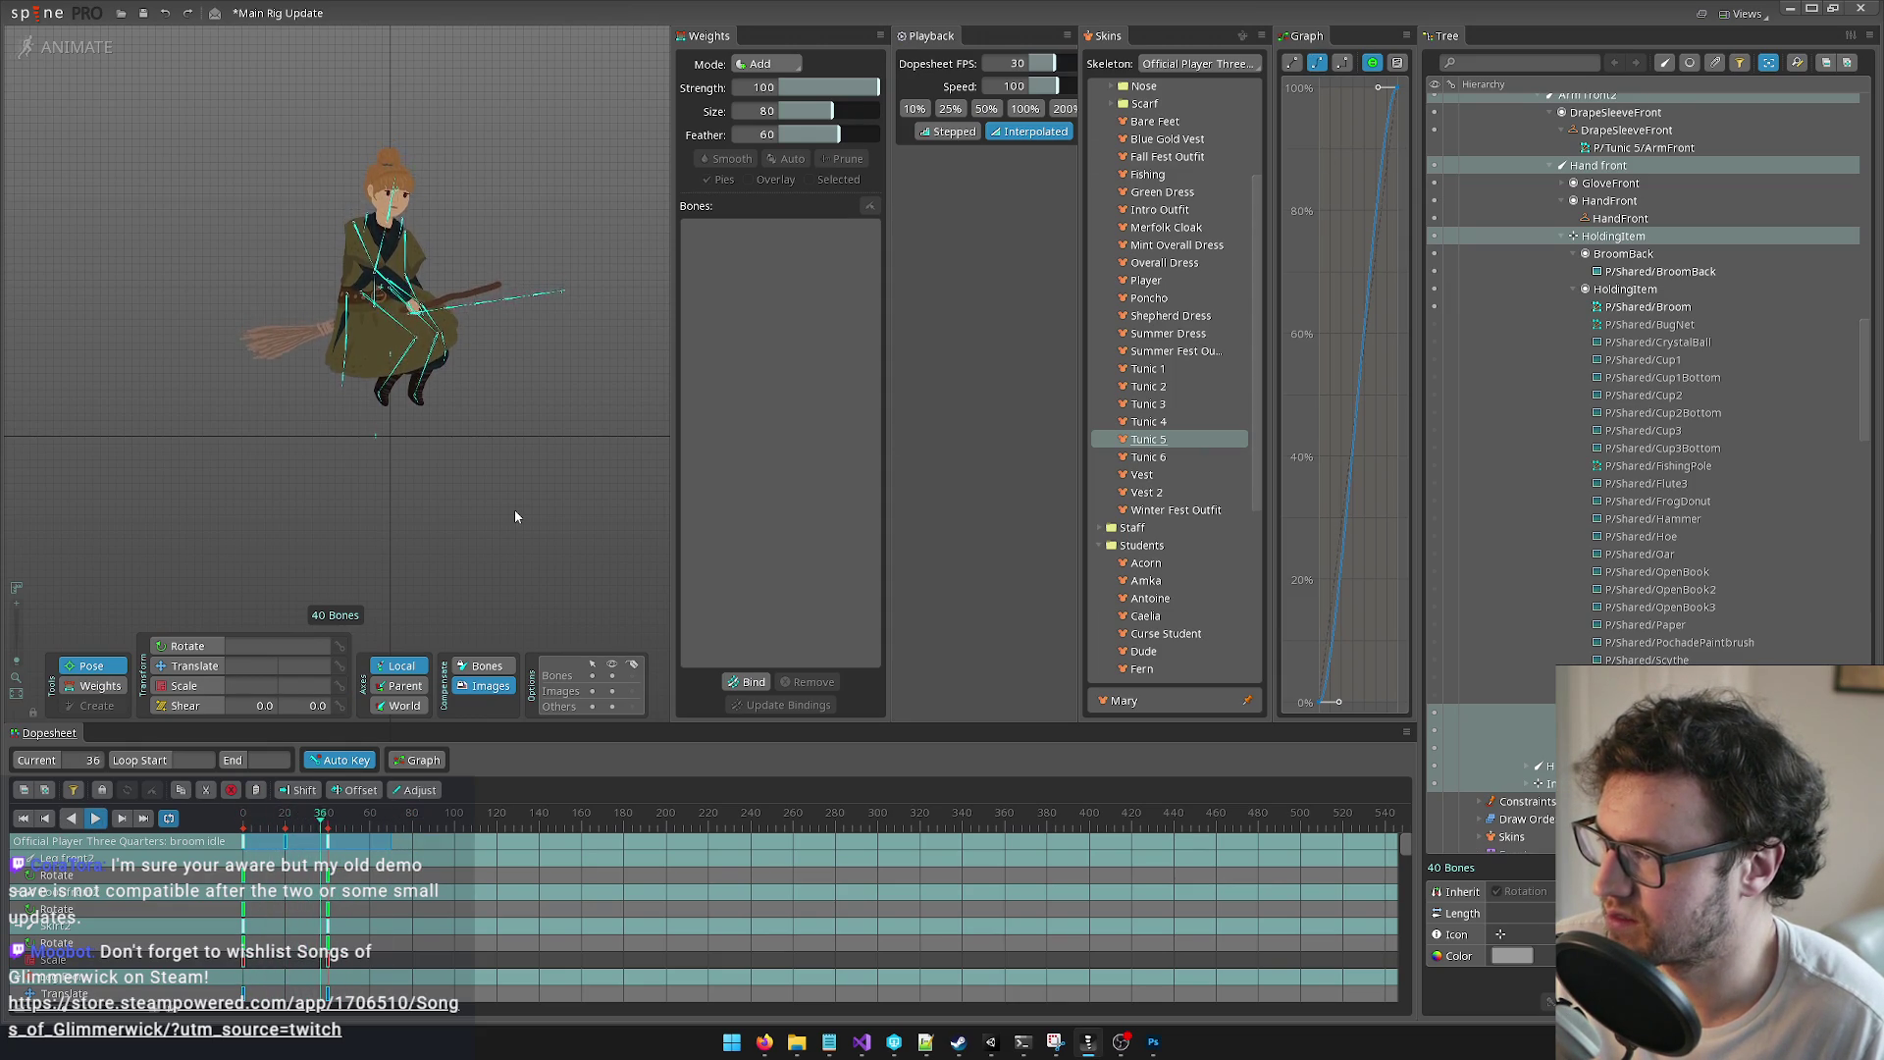
pyautogui.scroll(-1, 508, 519)
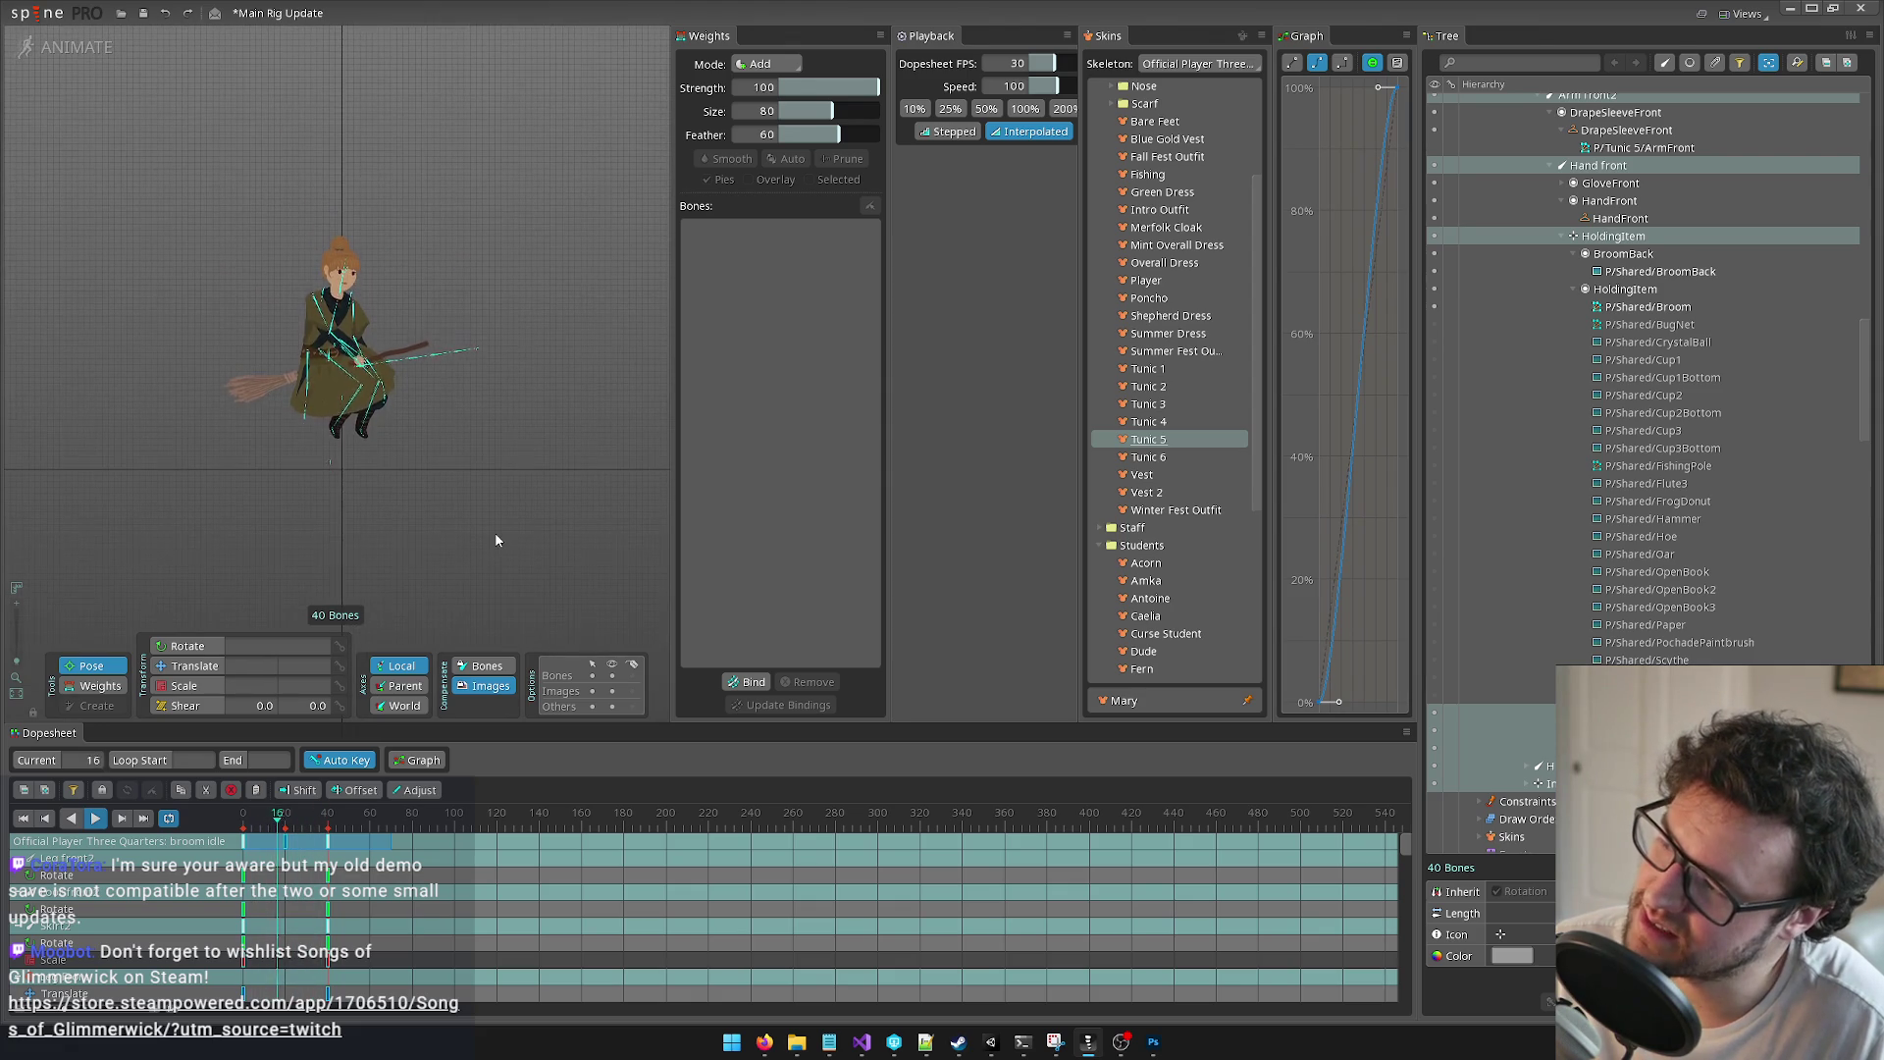
pyautogui.click(97, 821)
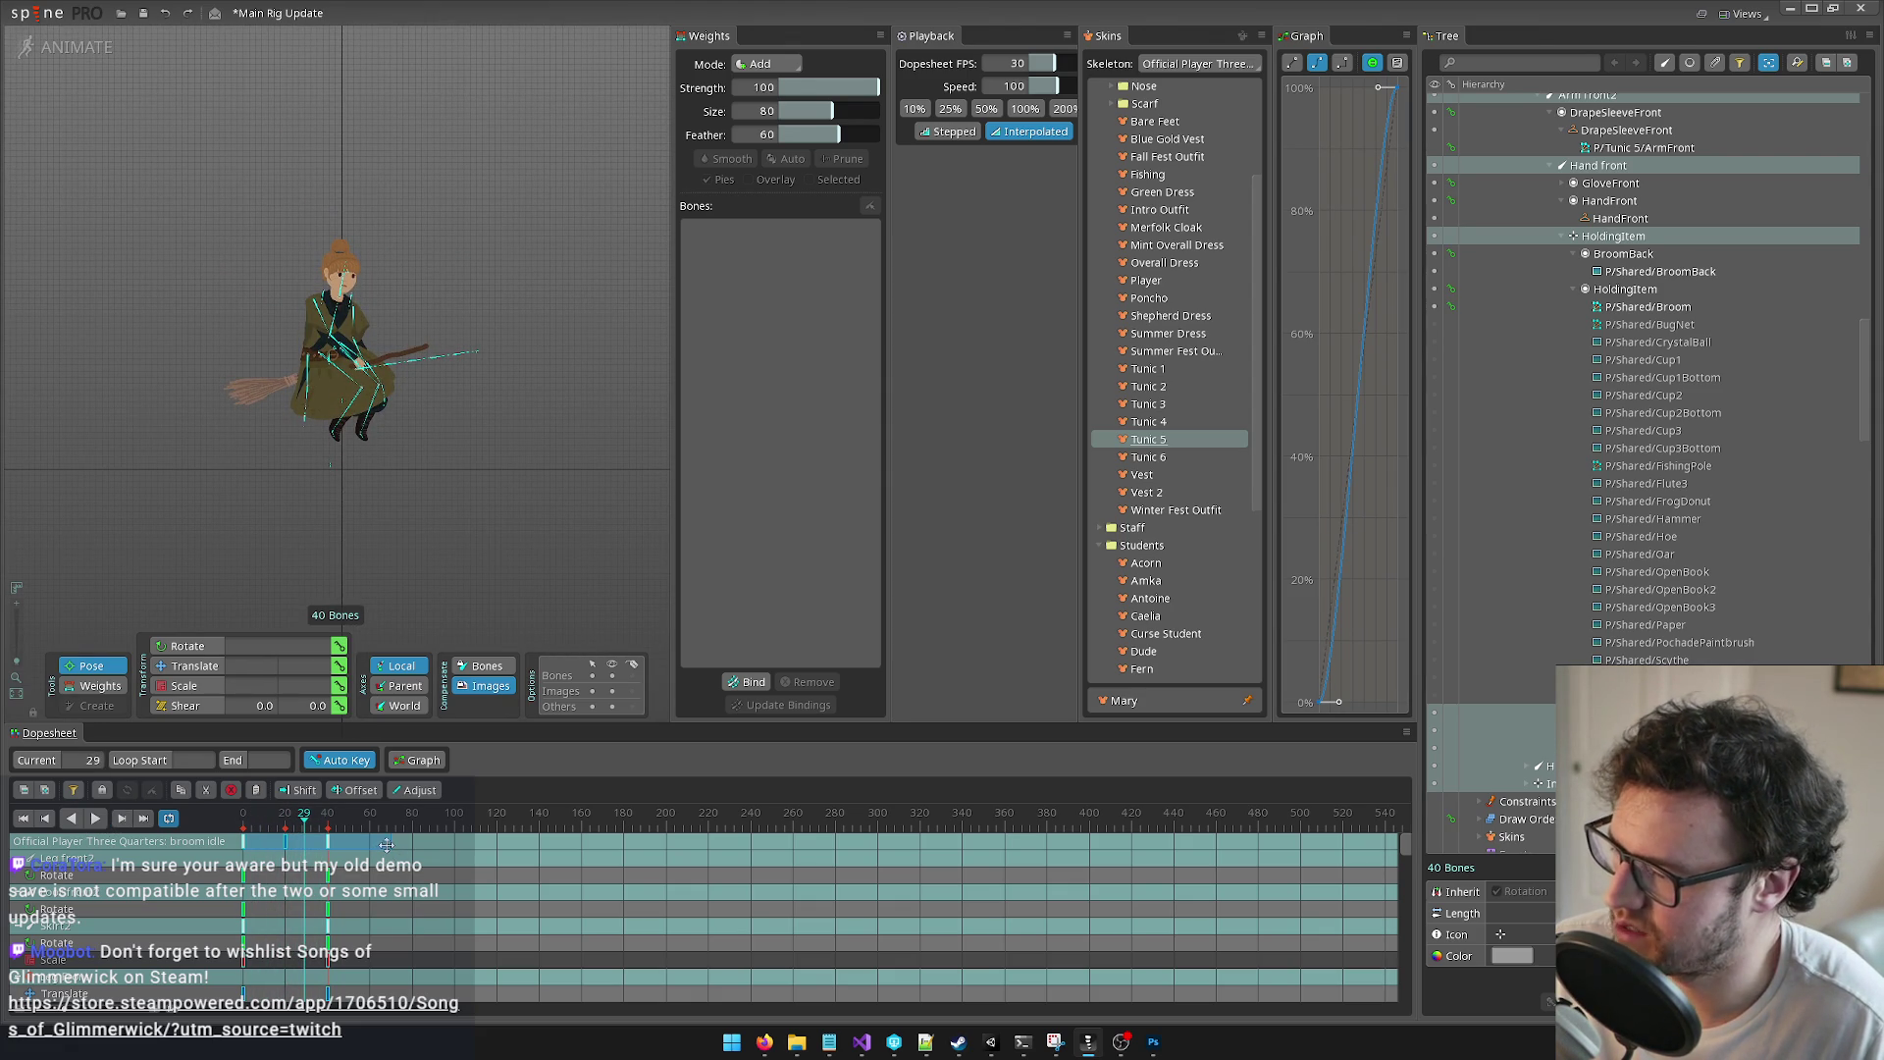
# Step: Stretch the keys later in two passes to slow the idle, previewing from frame 36
pyautogui.moveTo(389, 844); pyautogui.dragTo(420, 840)
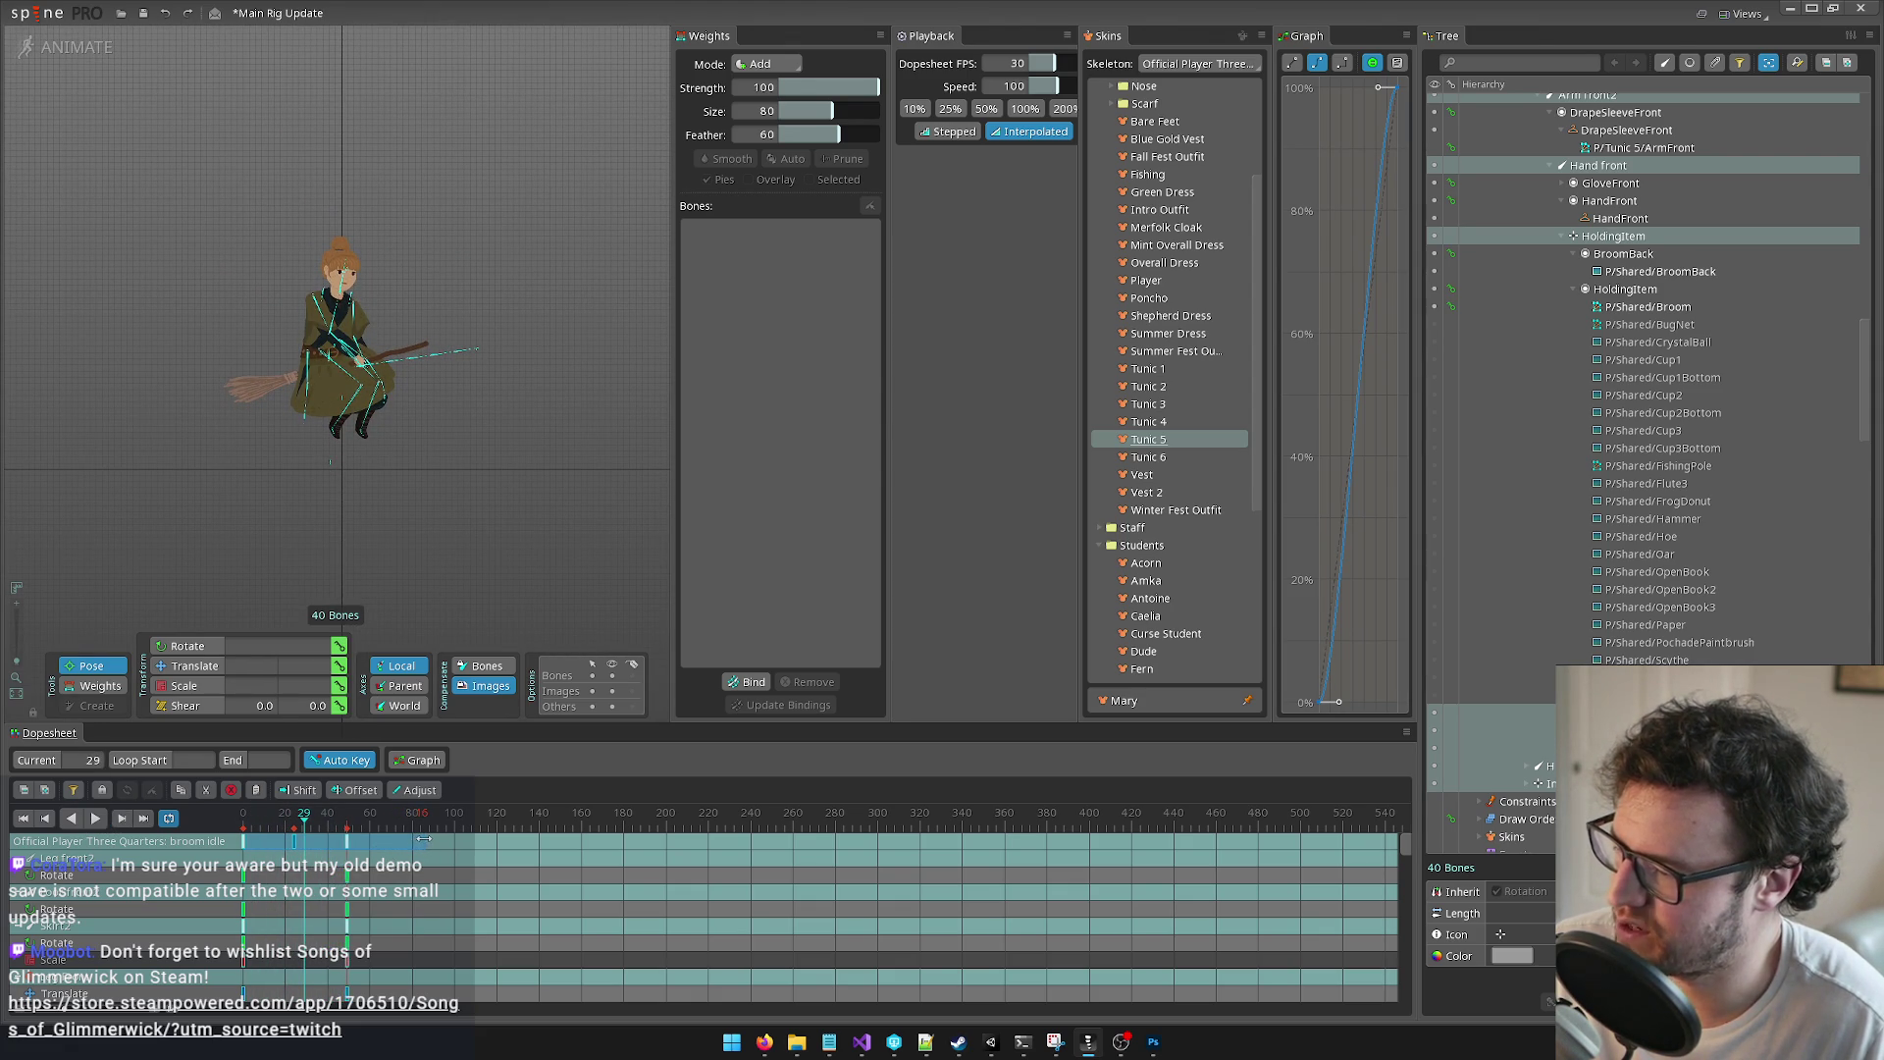
pyautogui.click(97, 821)
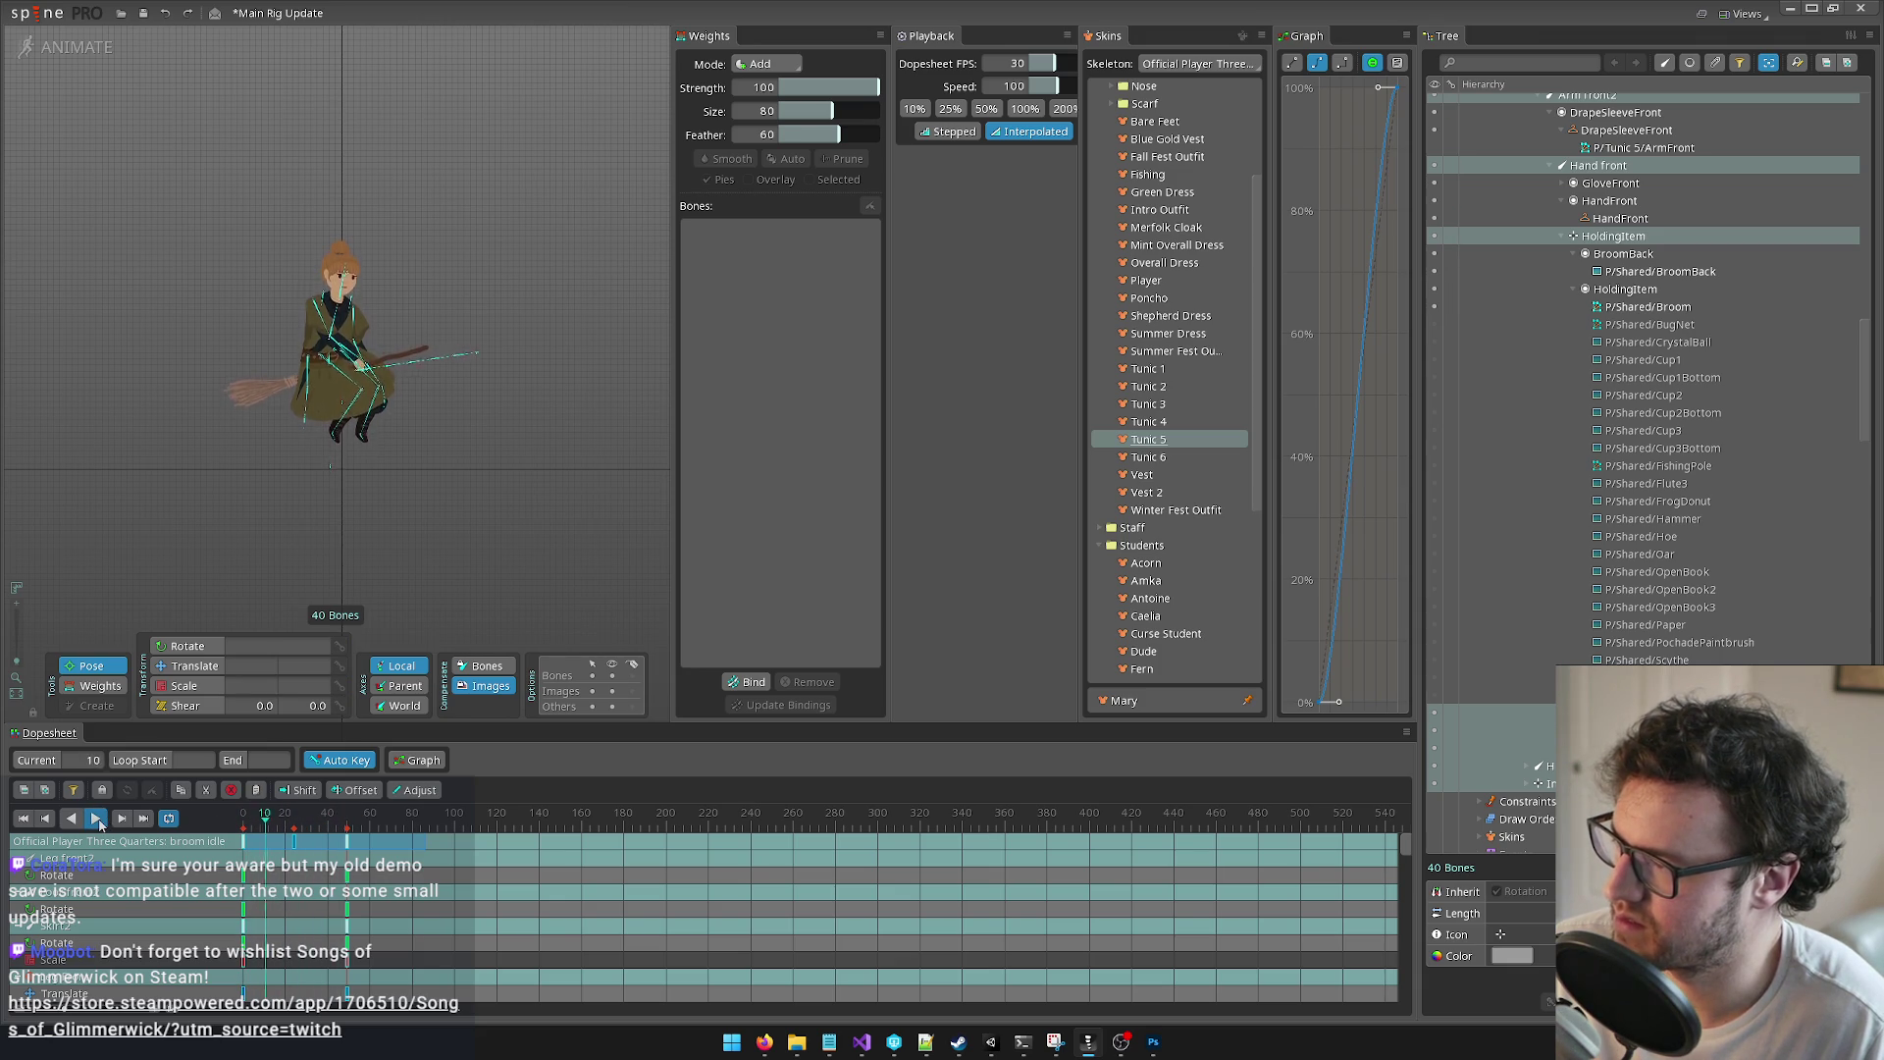
pyautogui.click(97, 821)
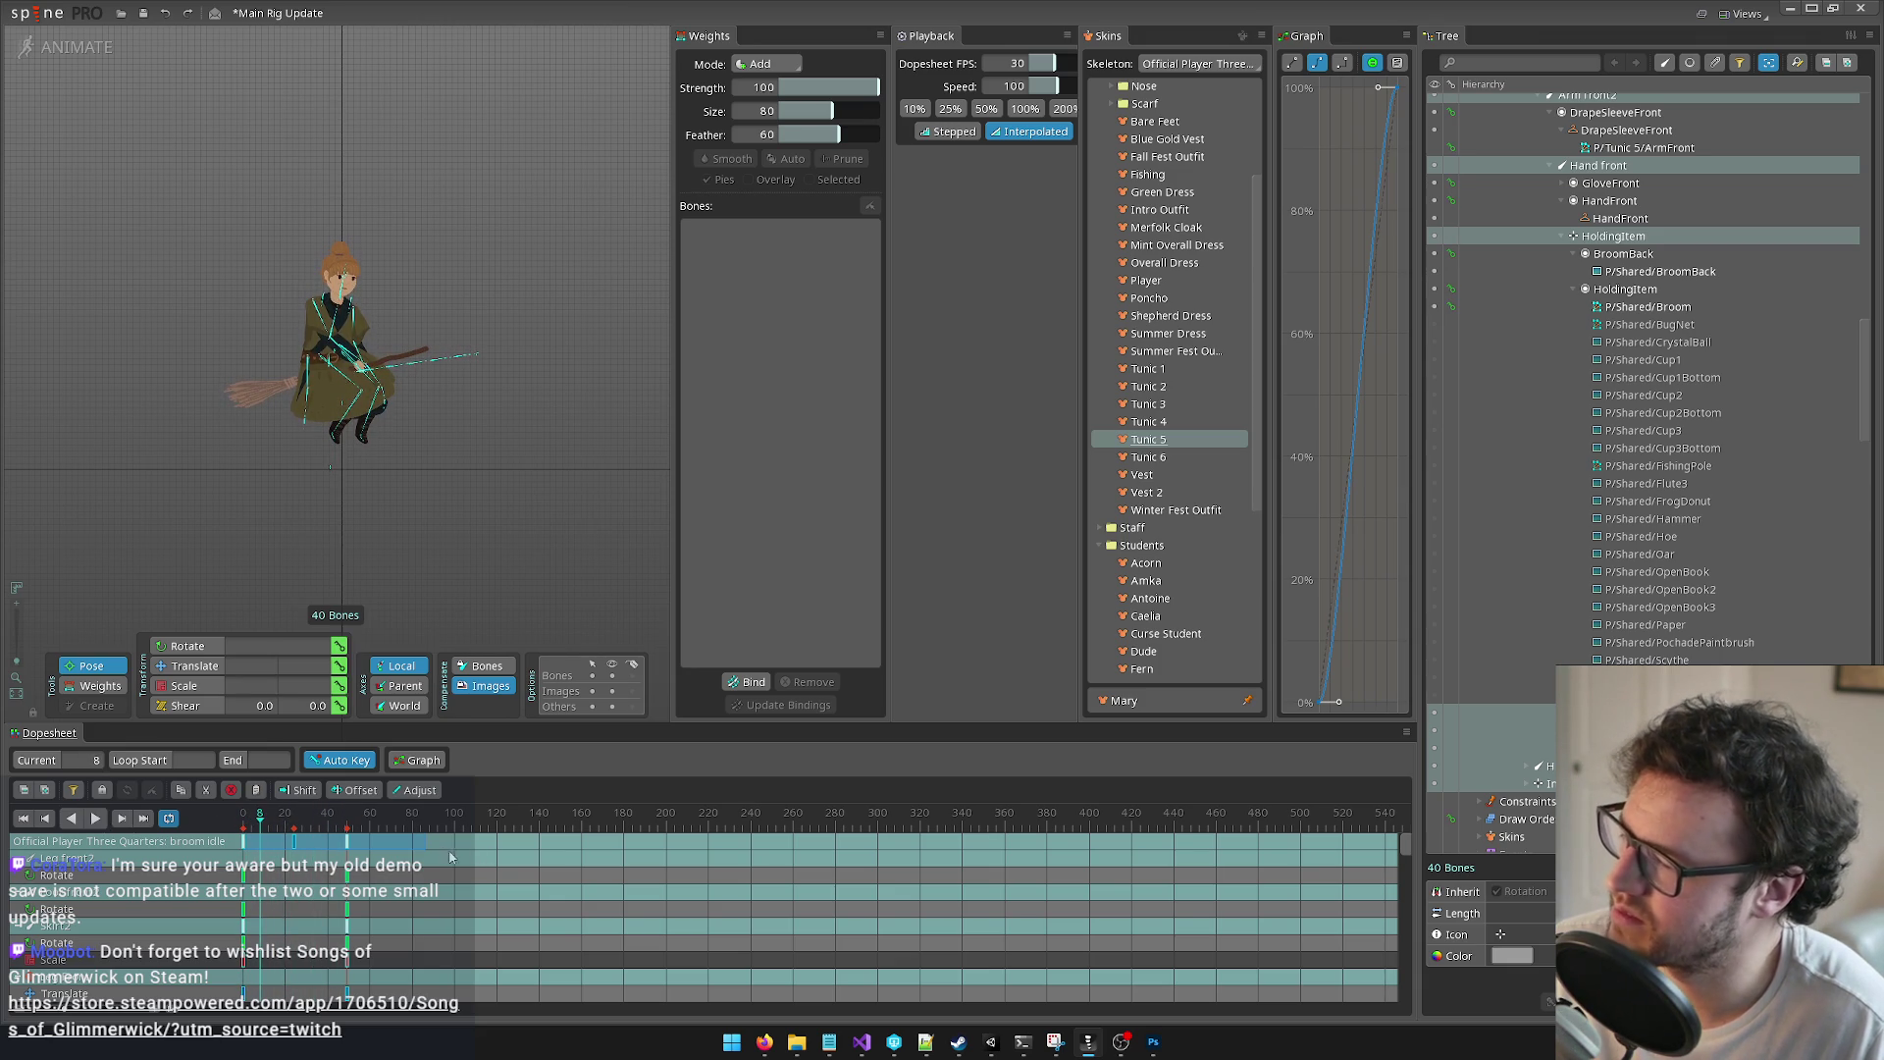
pyautogui.moveTo(422, 839); pyautogui.dragTo(451, 839)
pyautogui.click(319, 814)
pyautogui.click(96, 819)
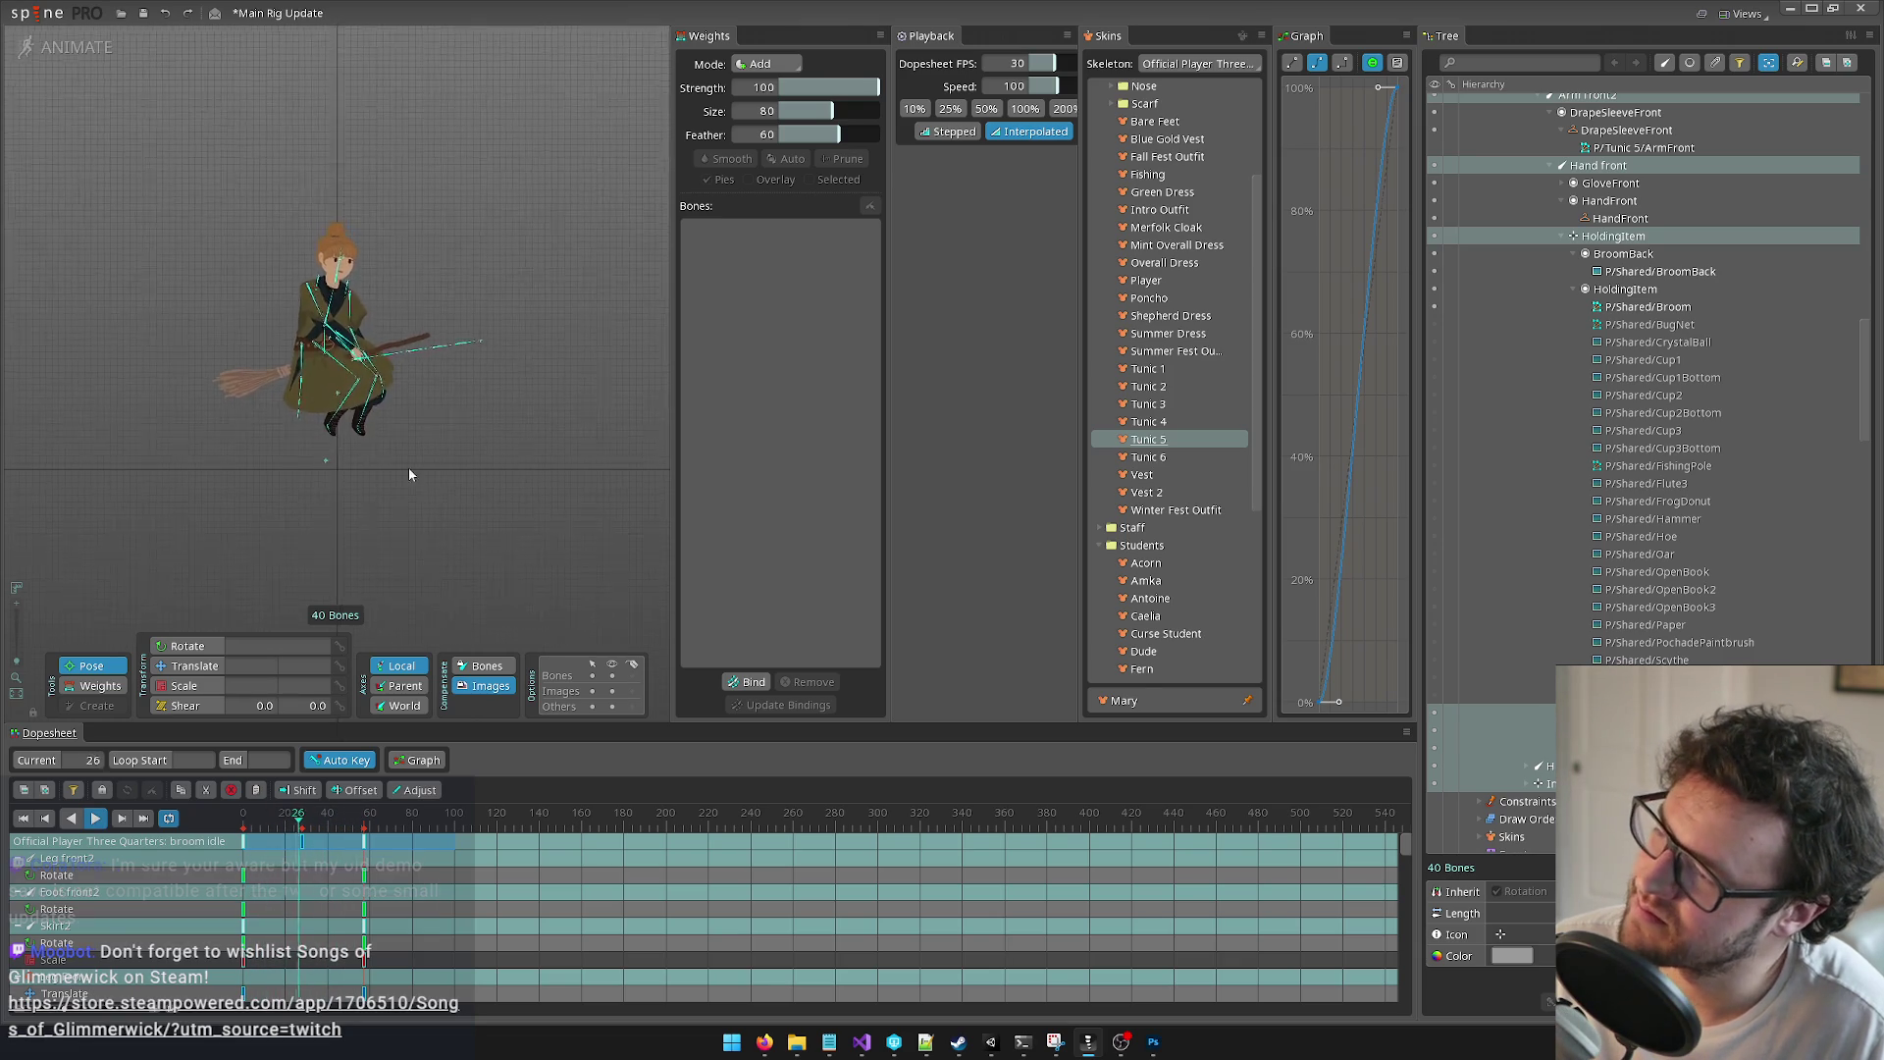
pyautogui.click(95, 821)
# Step: Stretch the broom idle keys slightly later and replay the loop from the start
pyautogui.moveTo(454, 844); pyautogui.dragTo(465, 844)
pyautogui.press('Home')
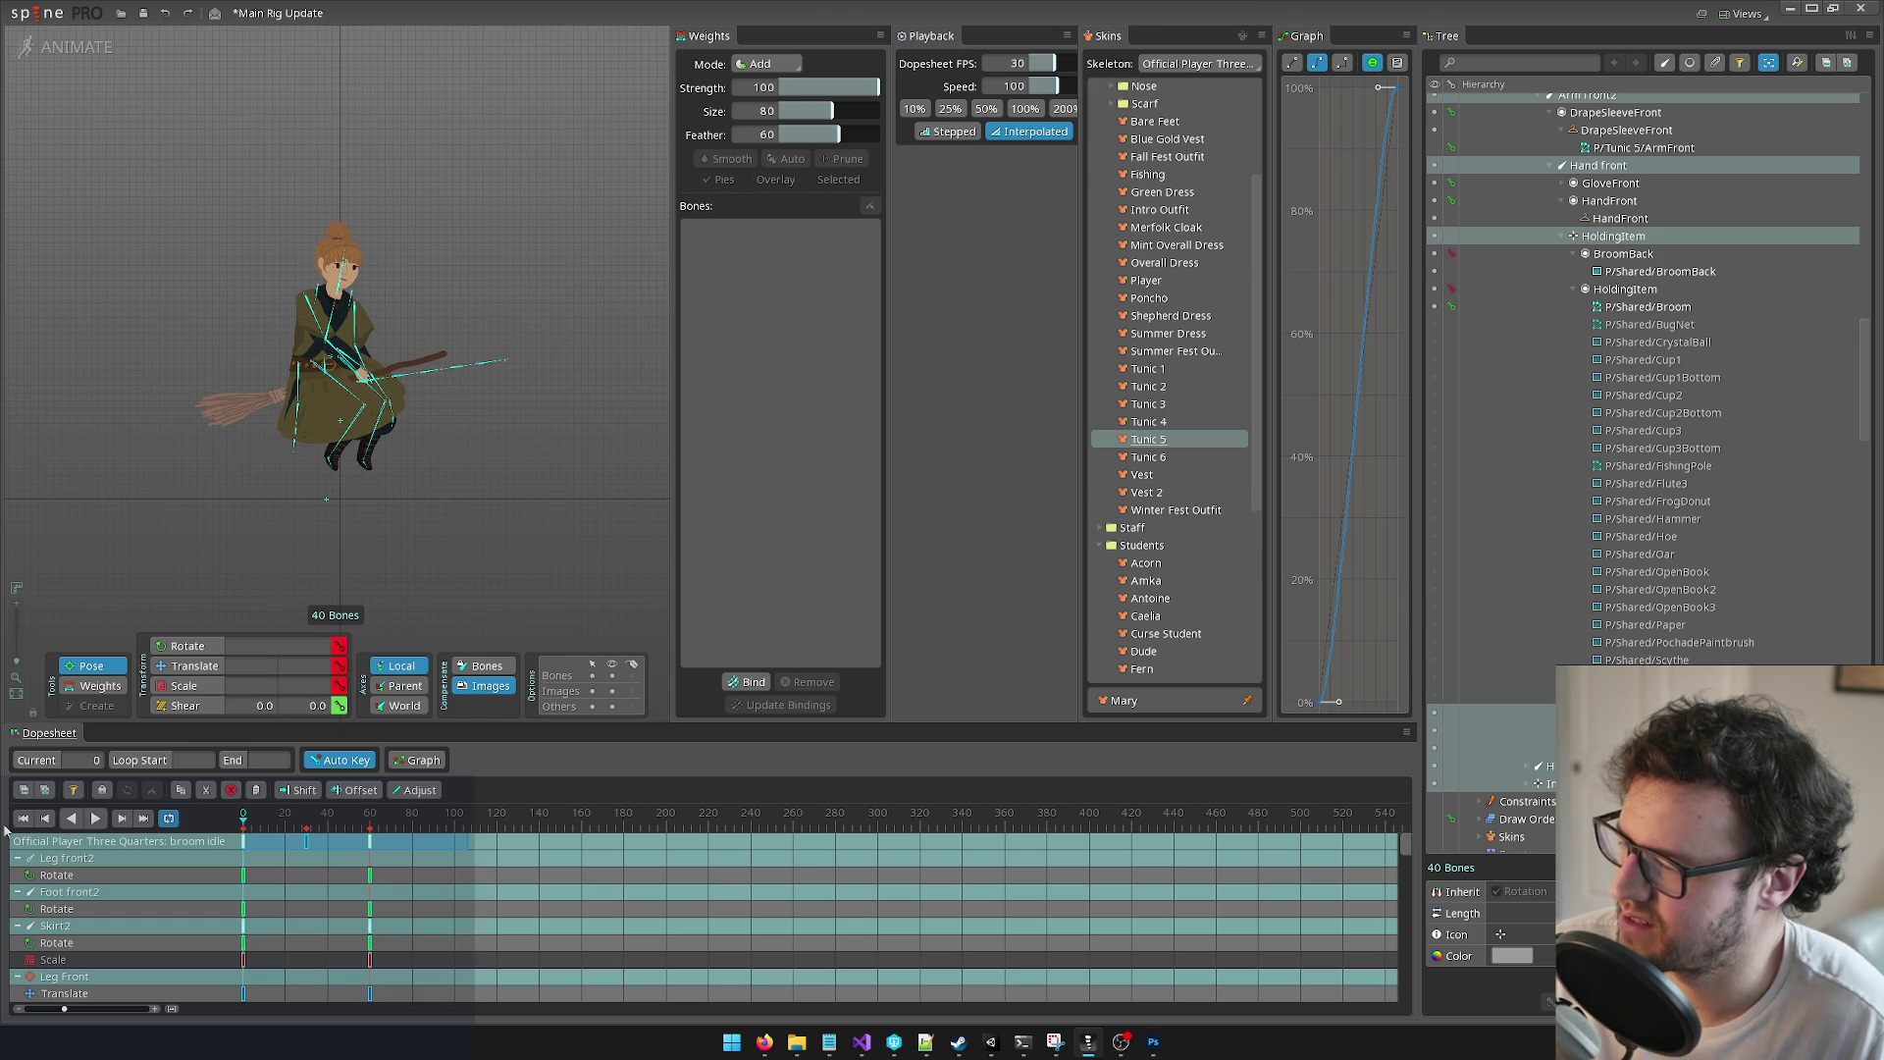
pyautogui.click(94, 819)
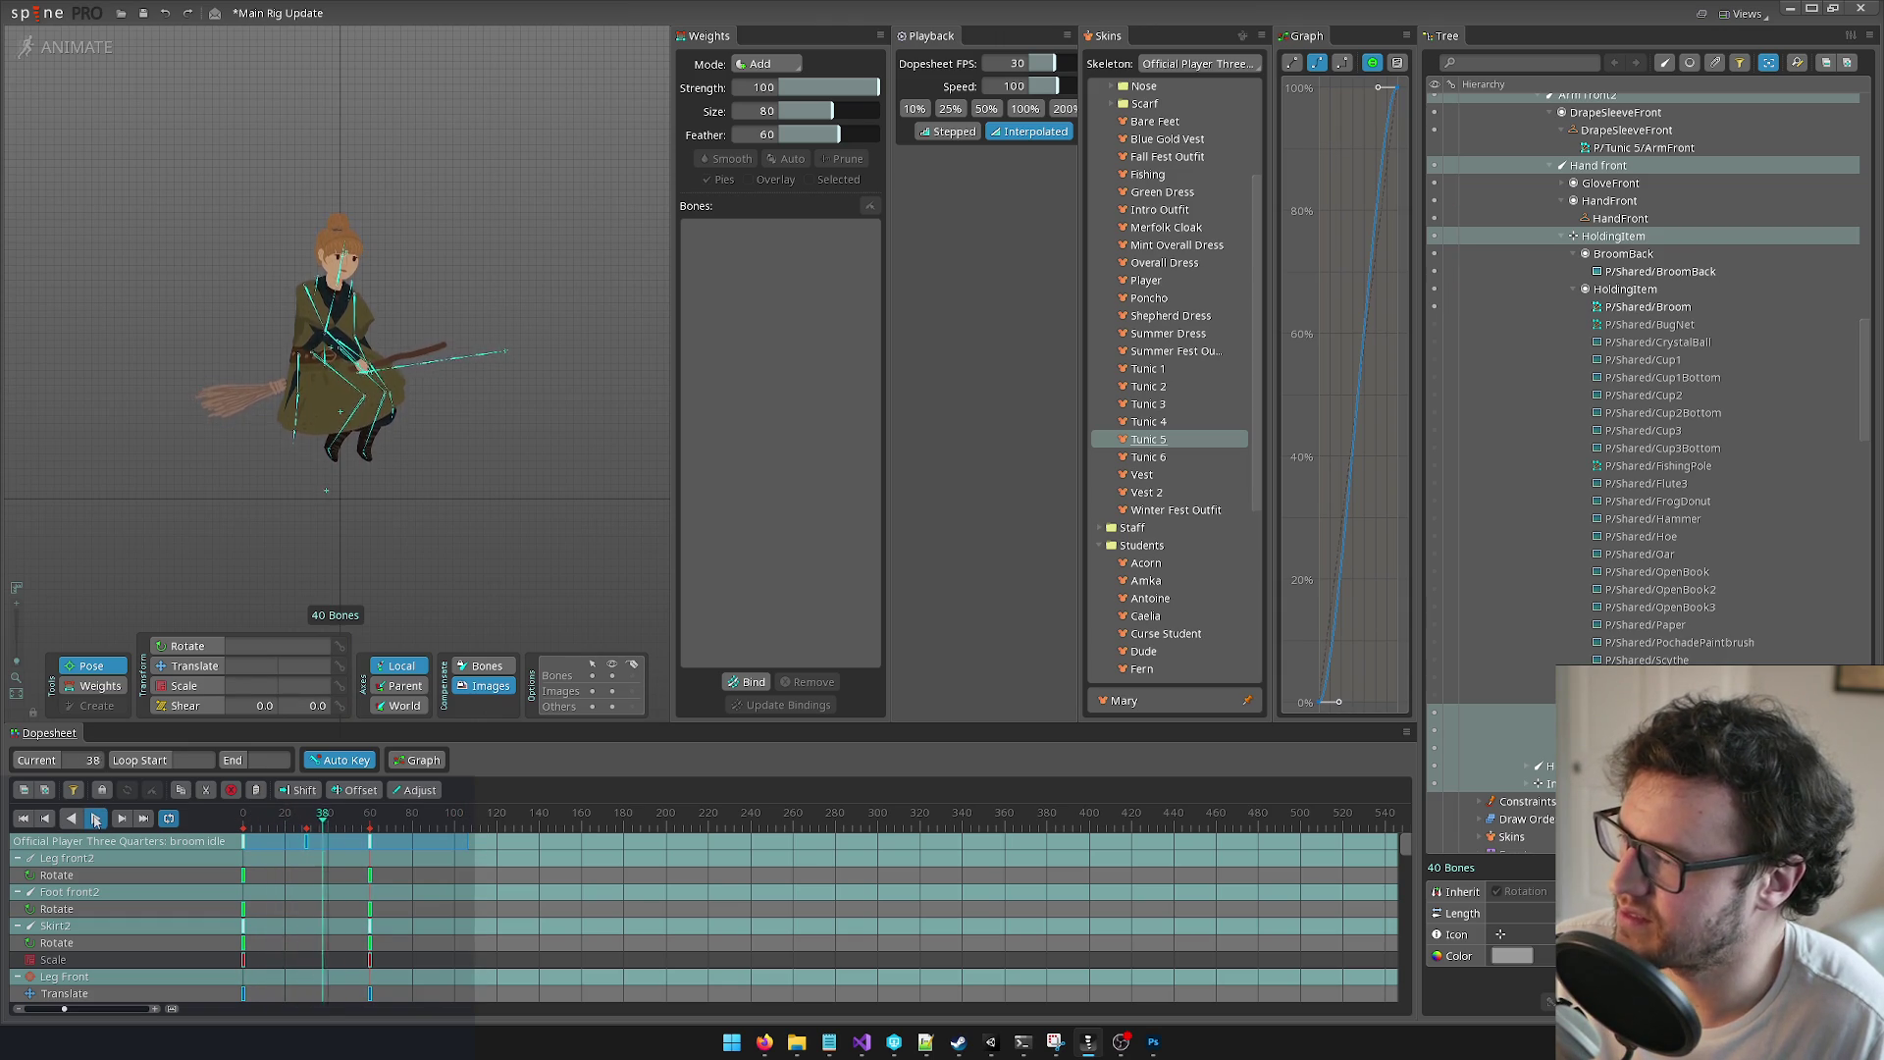
pyautogui.click(95, 819)
pyautogui.scroll(2, 246, 417)
pyautogui.scroll(2, 245, 417)
pyautogui.scroll(2, 258, 402)
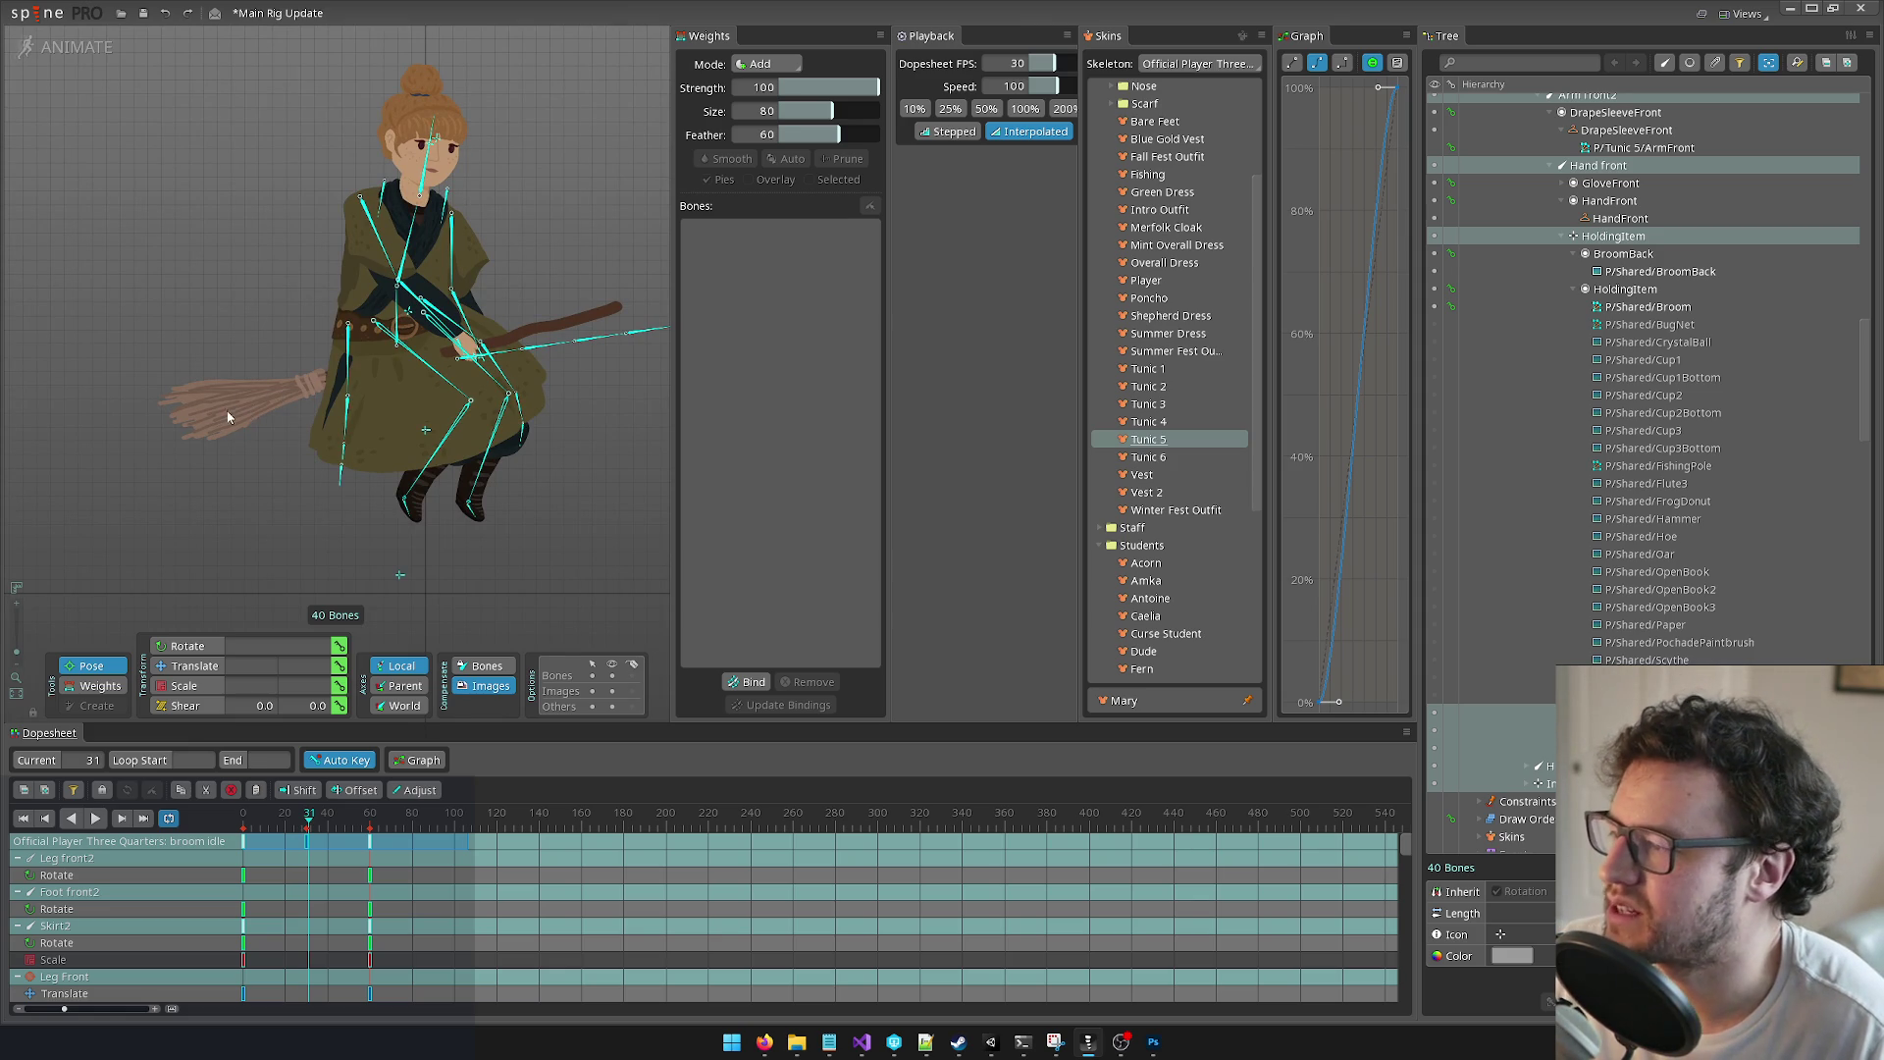
pyautogui.scroll(2, 292, 402)
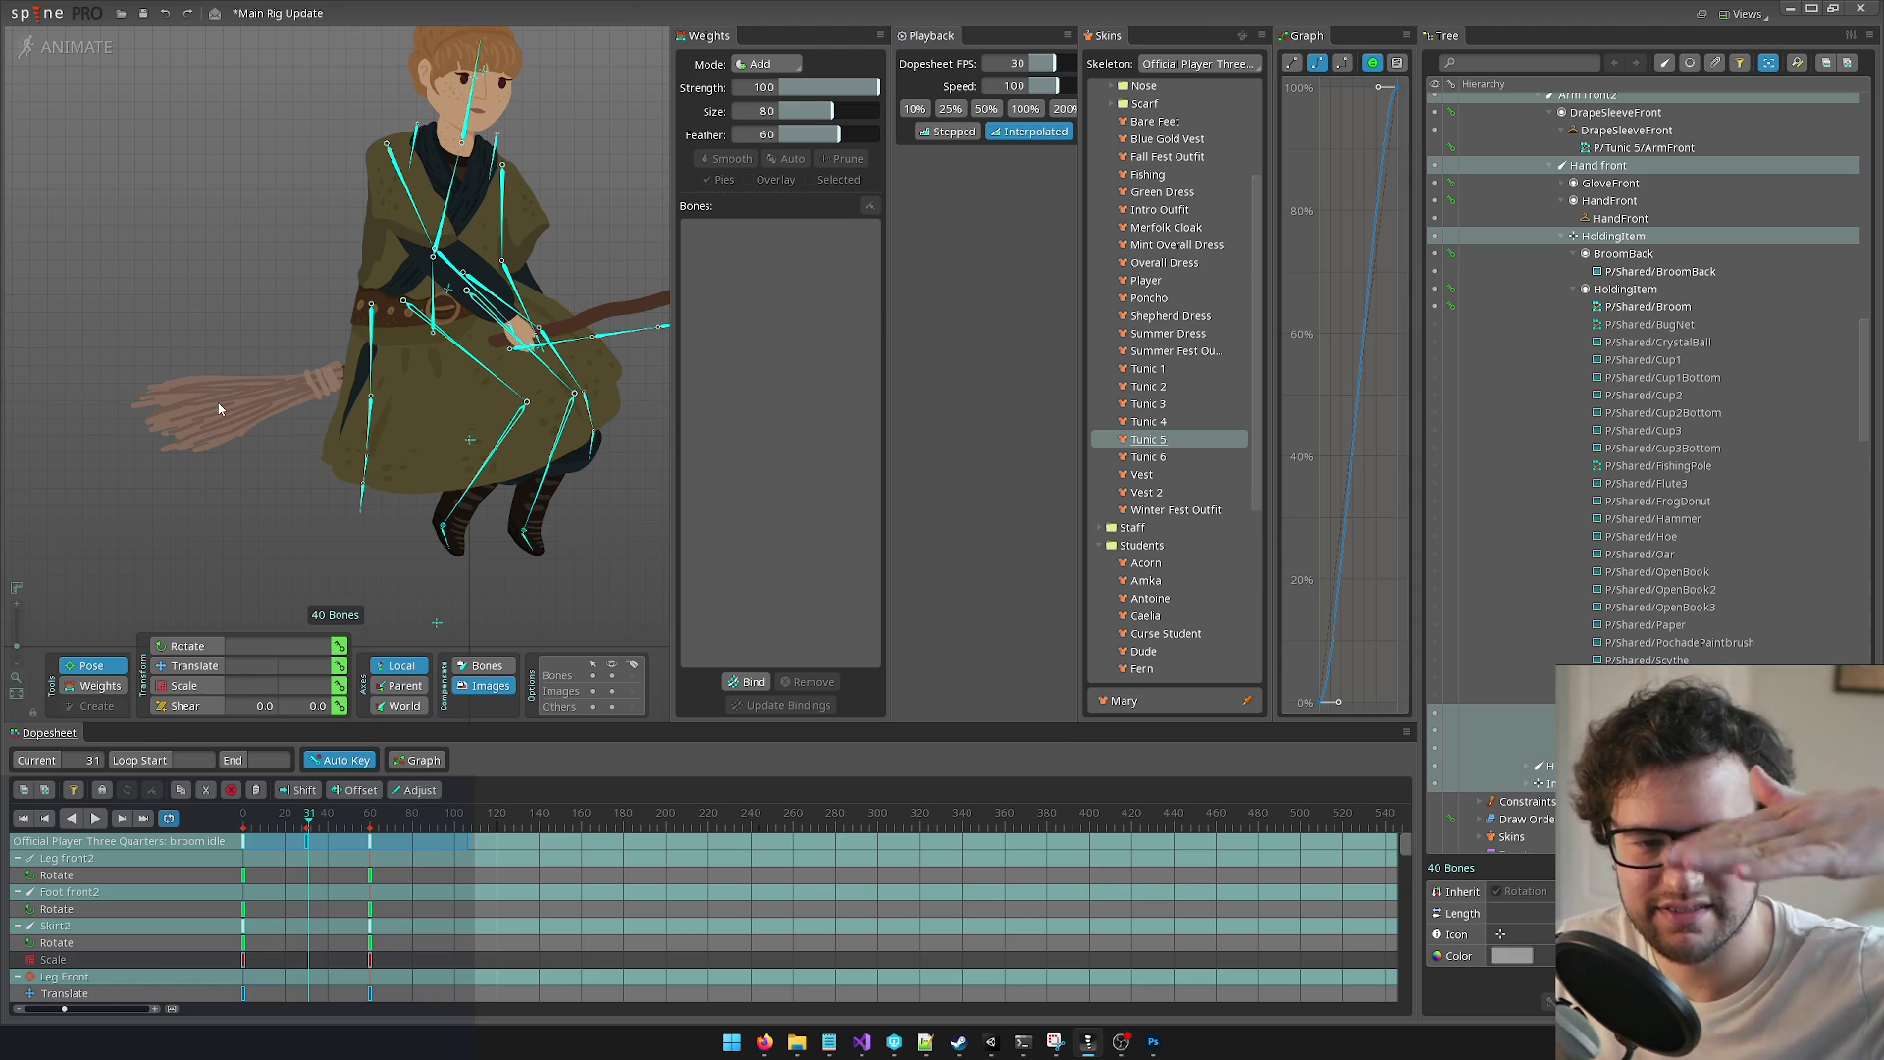
pyautogui.scroll(-5, 239, 386)
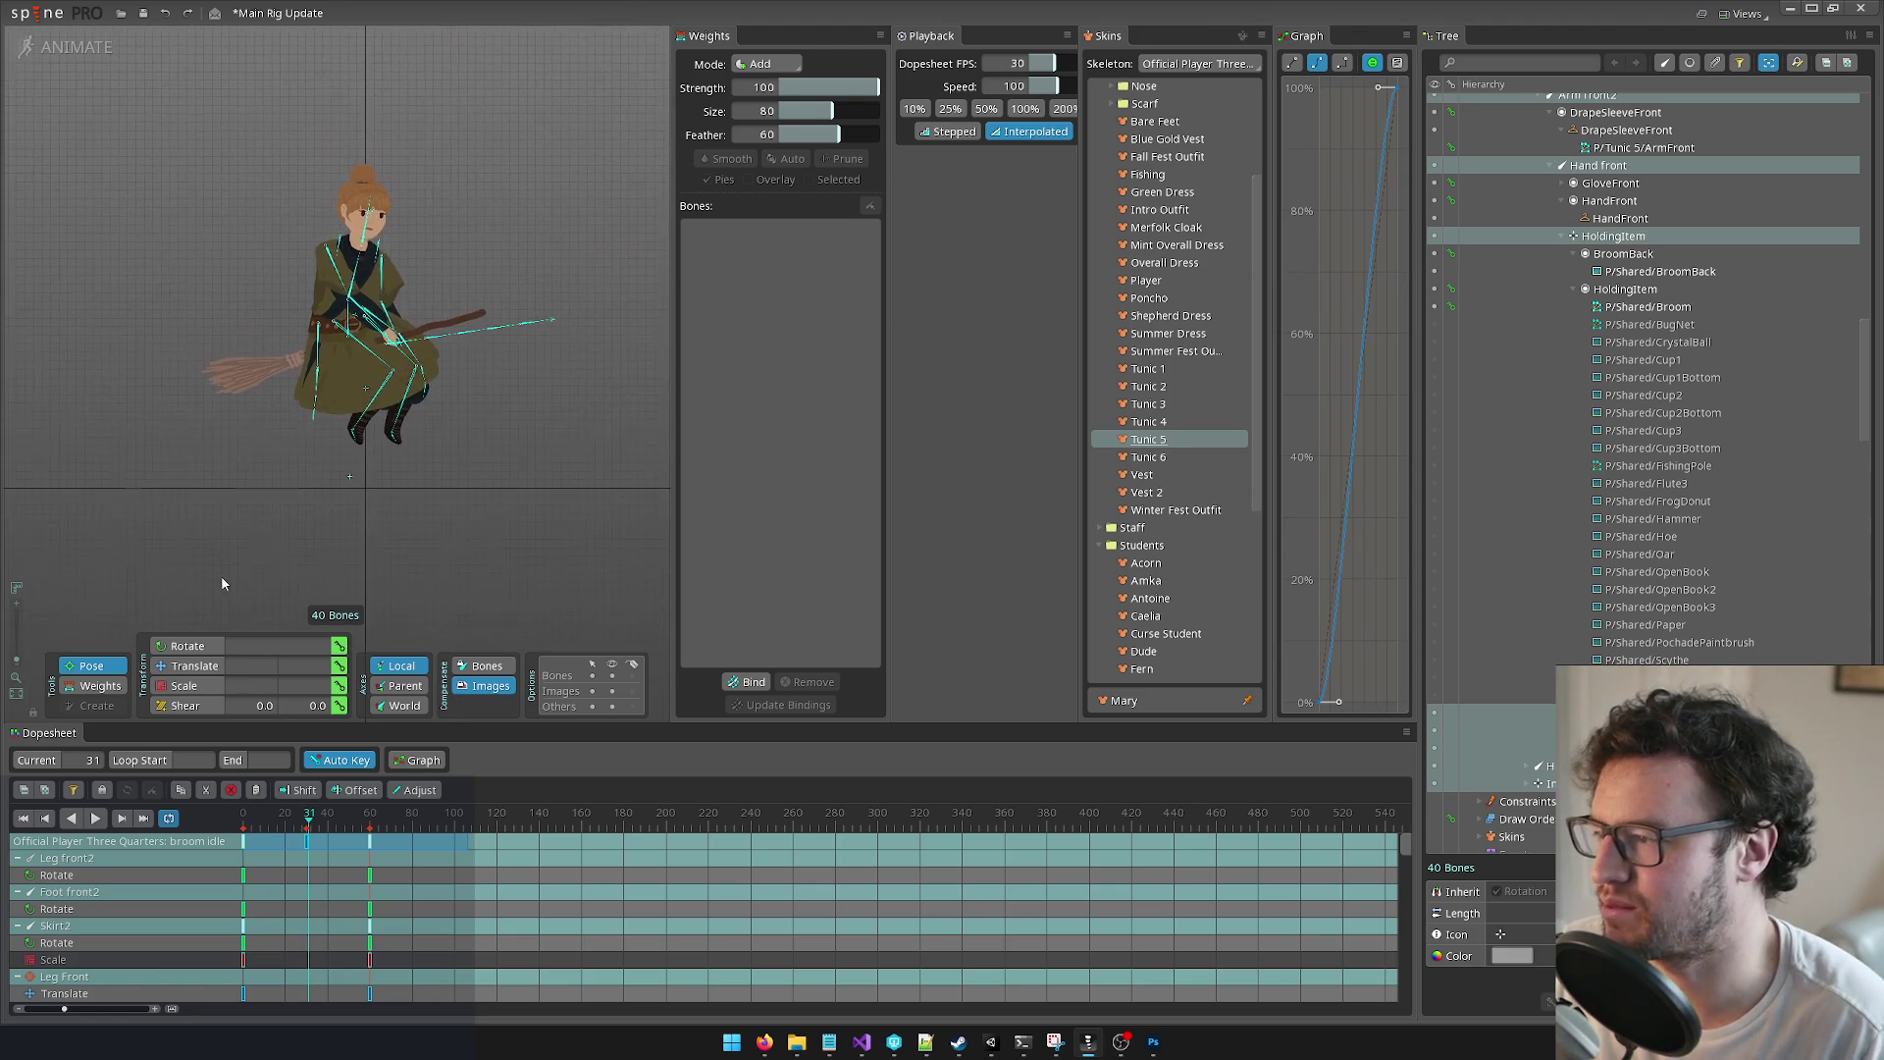
pyautogui.scroll(-3, 285, 471)
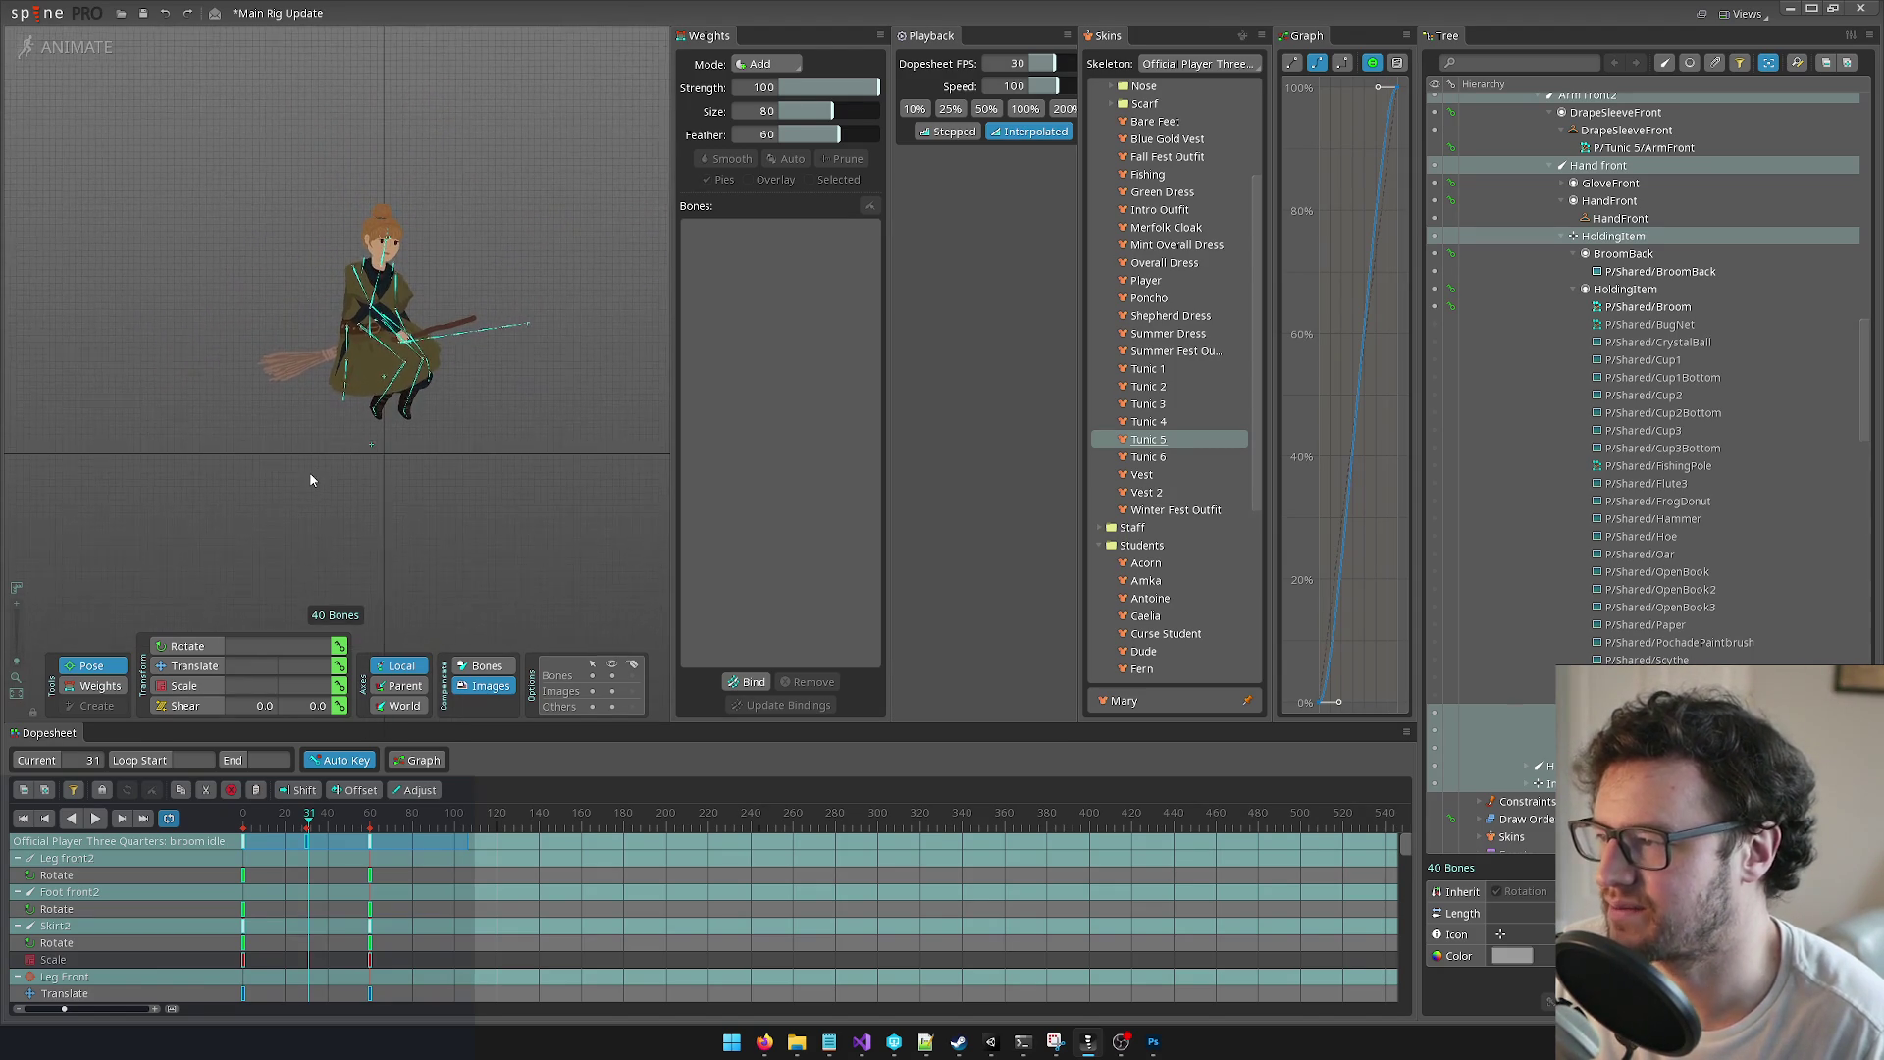
# Step: Select the FishingPole4 and FishingPole3 broom bones, then switch to Setup mode
pyautogui.click(508, 326)
pyautogui.scroll(1, 461, 329)
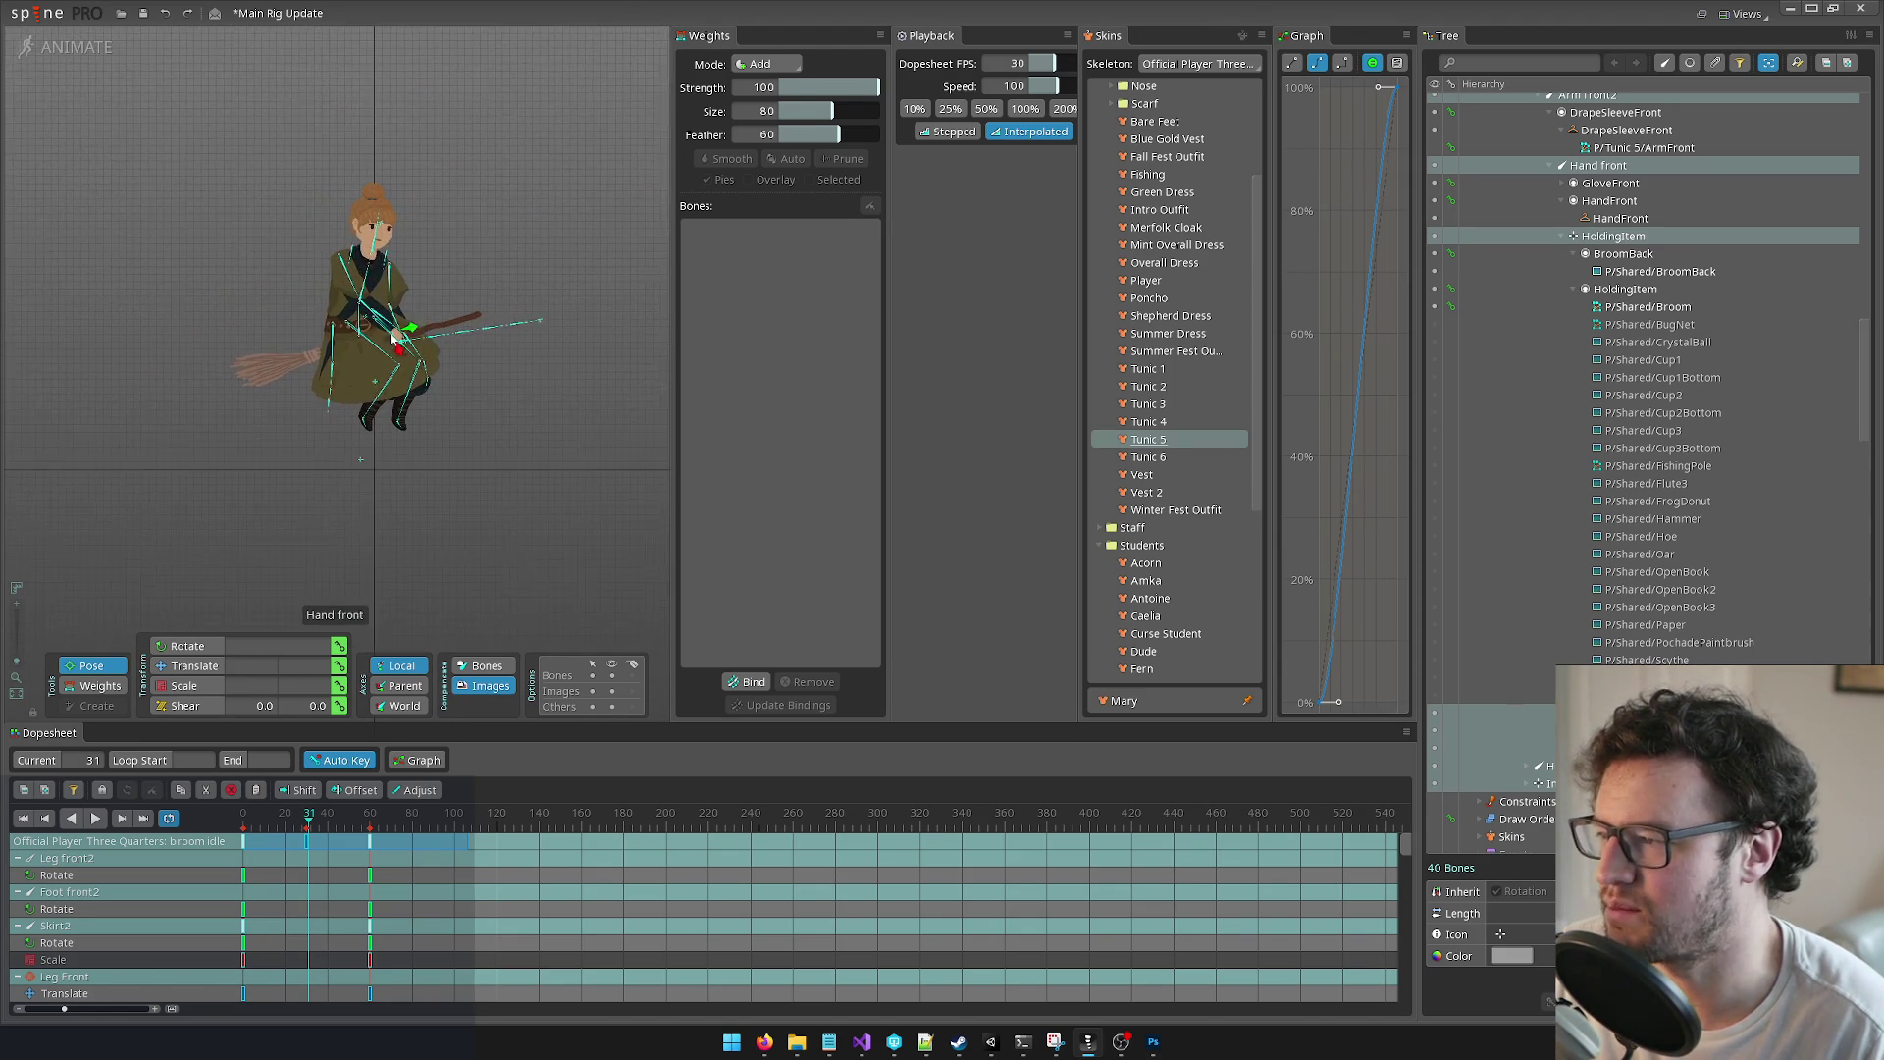
pyautogui.click(397, 338)
pyautogui.scroll(2, 420, 343)
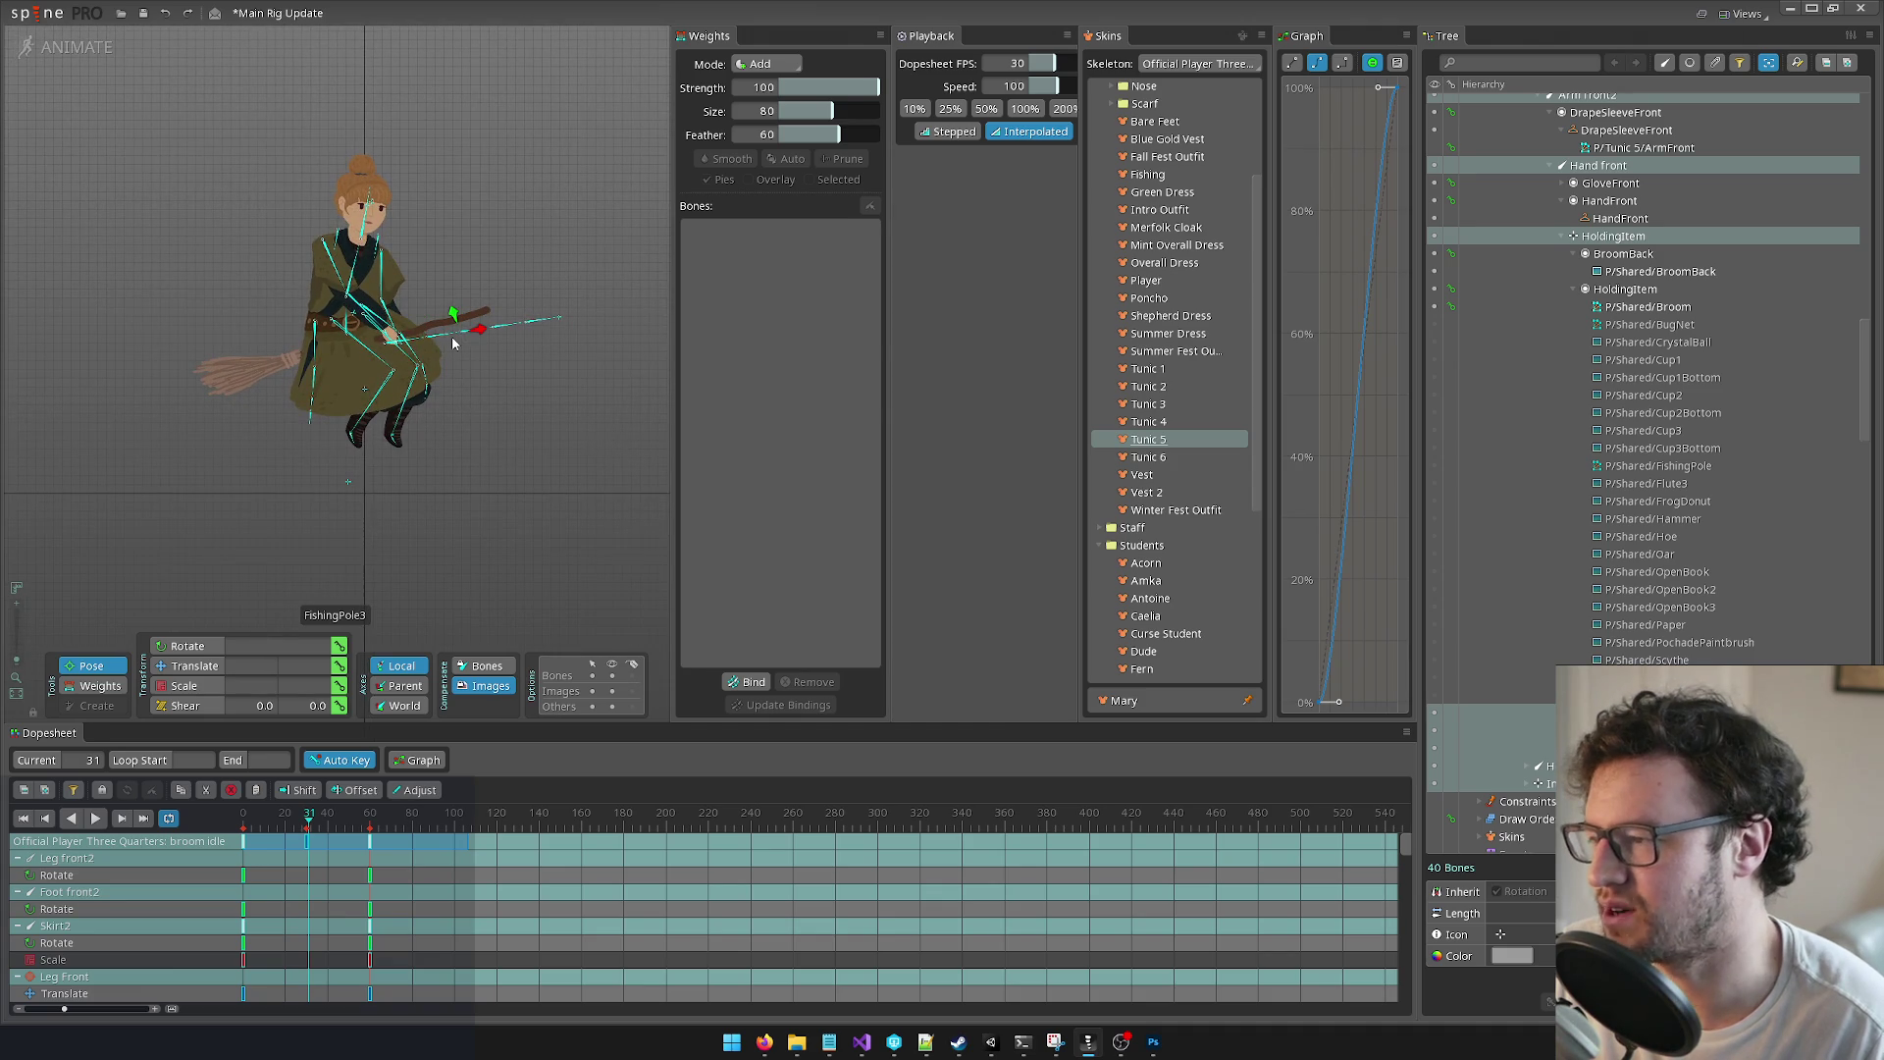
pyautogui.click(70, 49)
pyautogui.scroll(4, 384, 483)
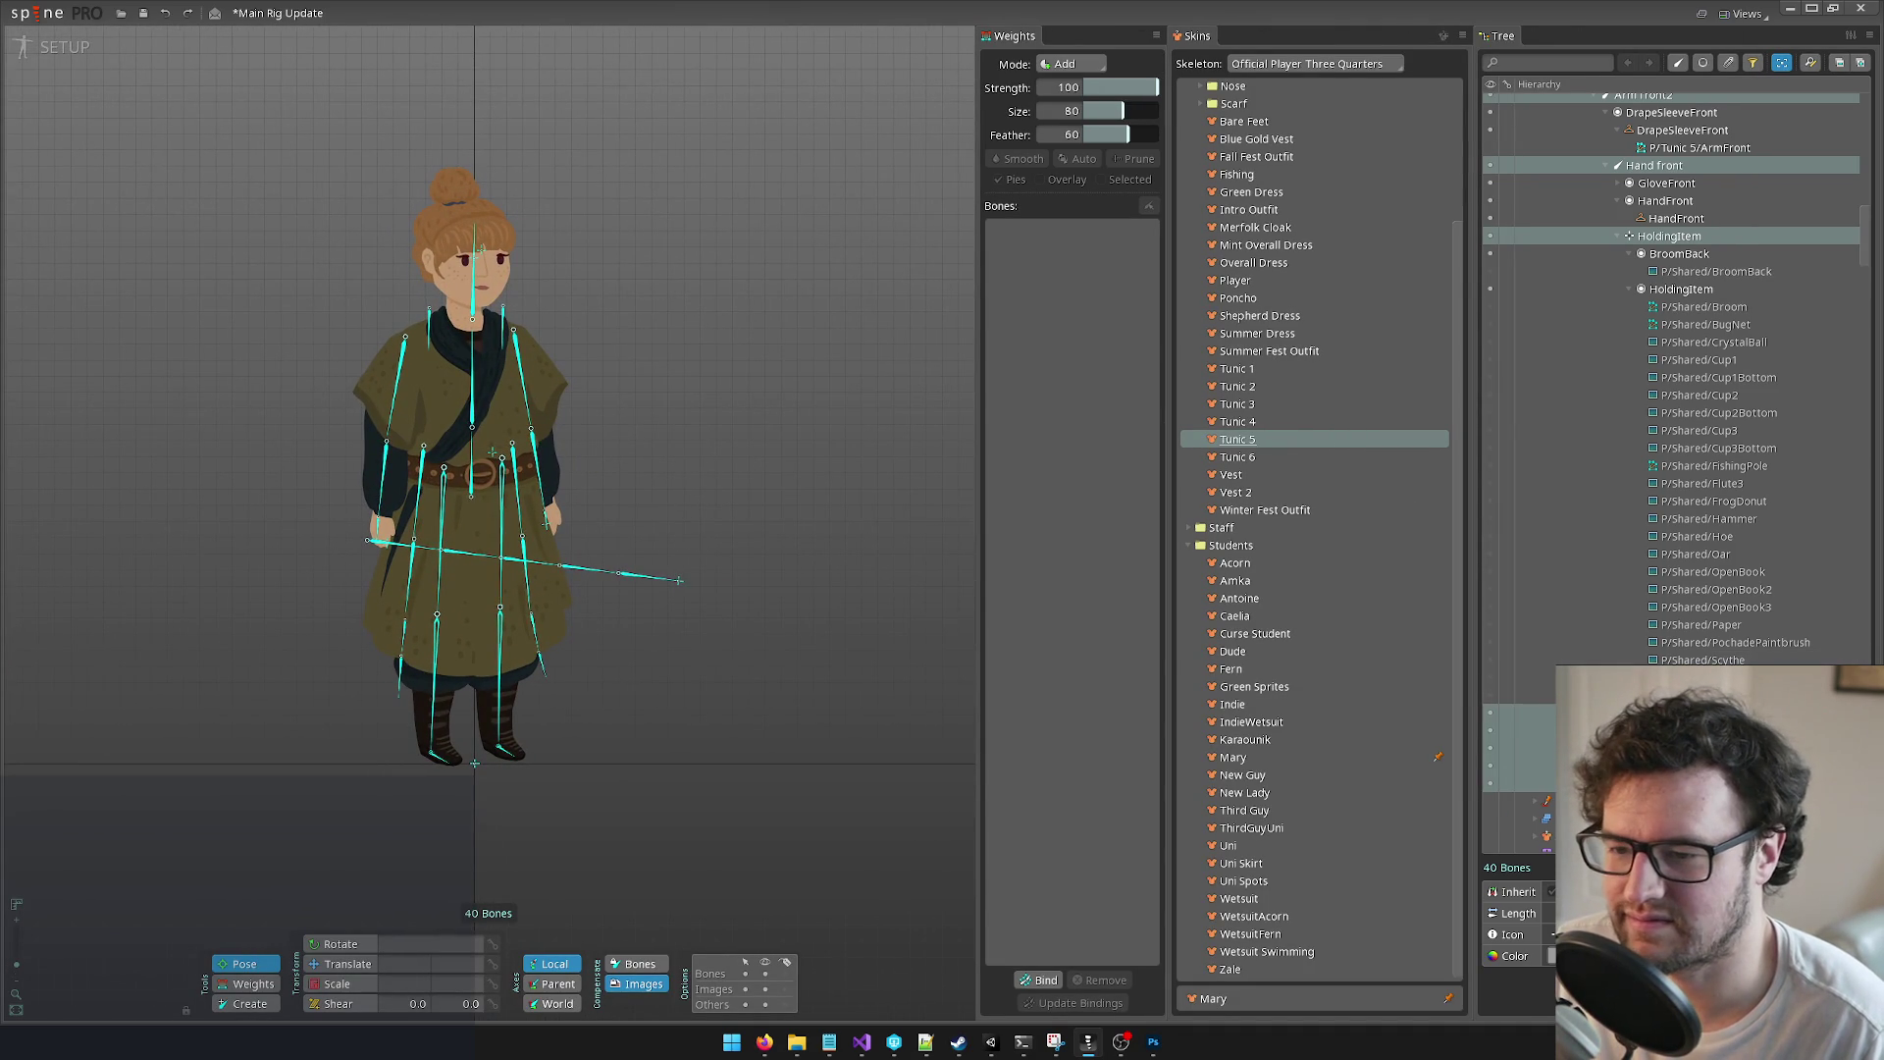
# Step: Select the P/Shared/BroomBack and Broom attachments together in the tree
pyautogui.click(1521, 747)
pyautogui.click(1725, 342)
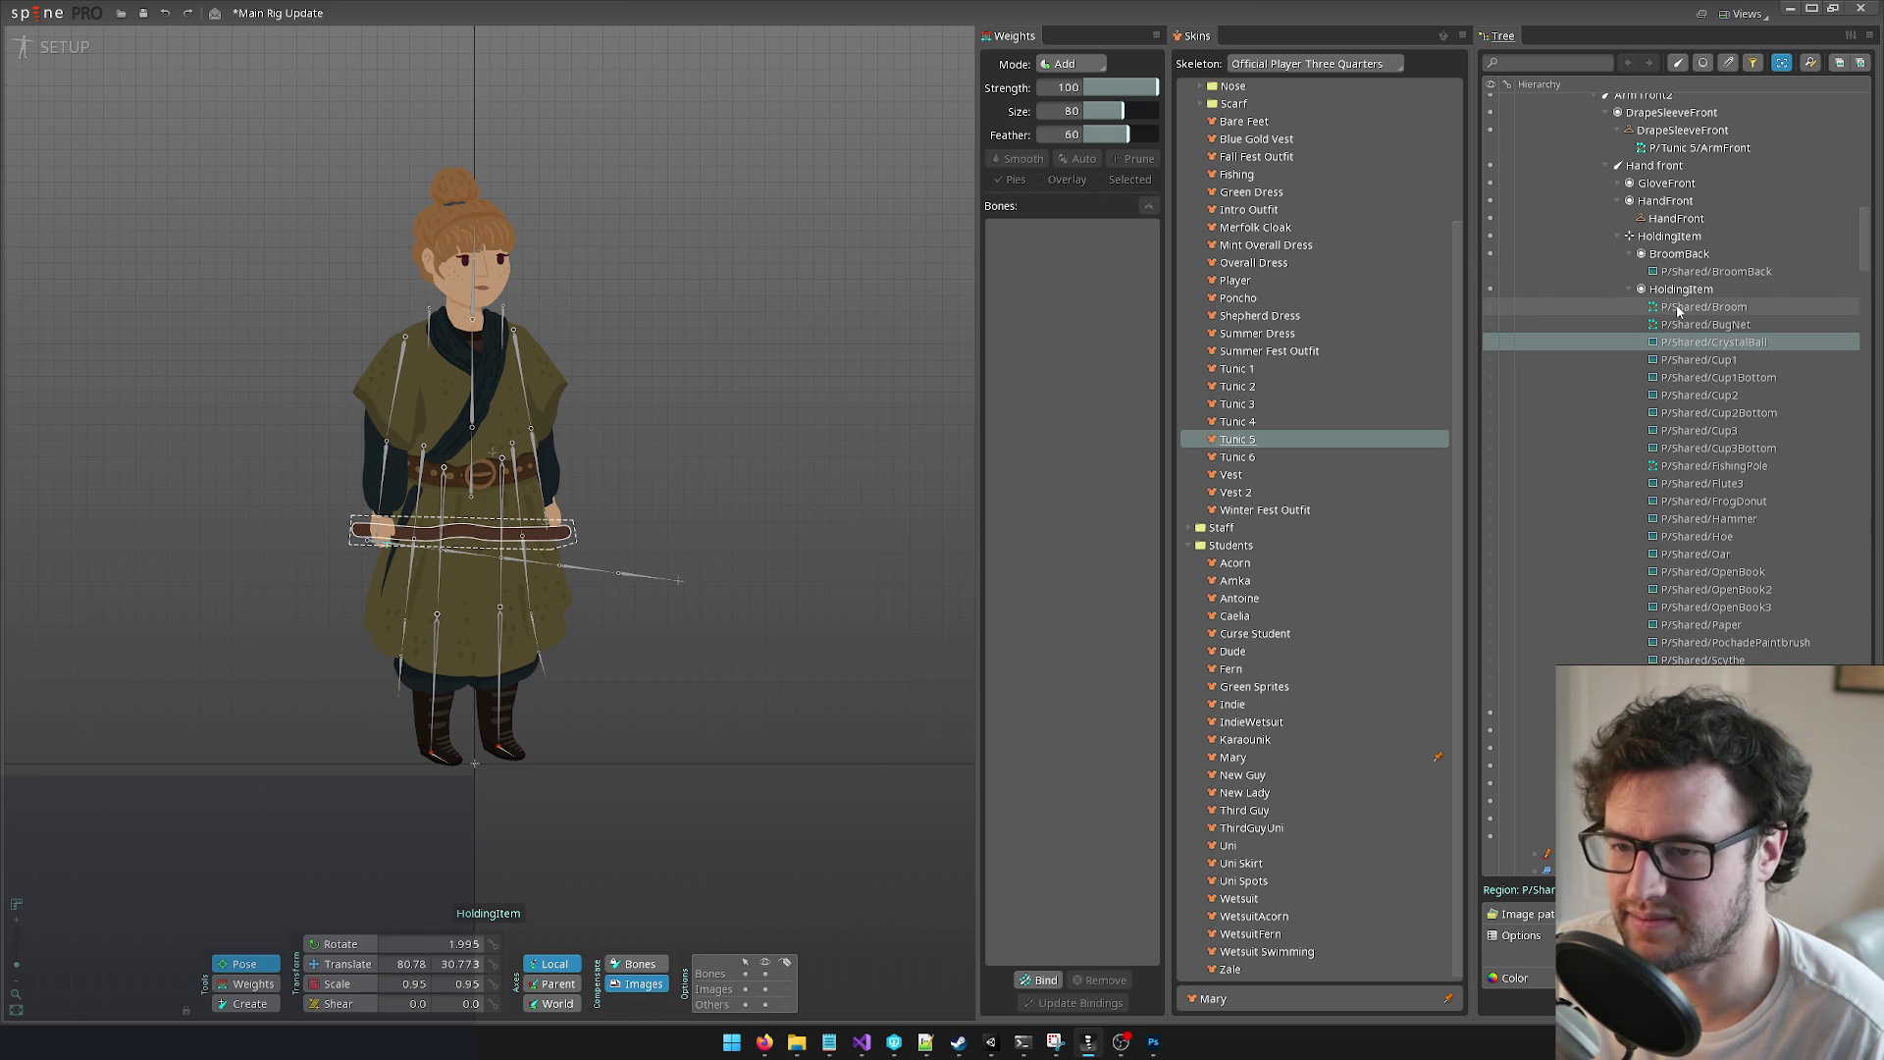
pyautogui.click(1517, 308)
pyautogui.click(1491, 273)
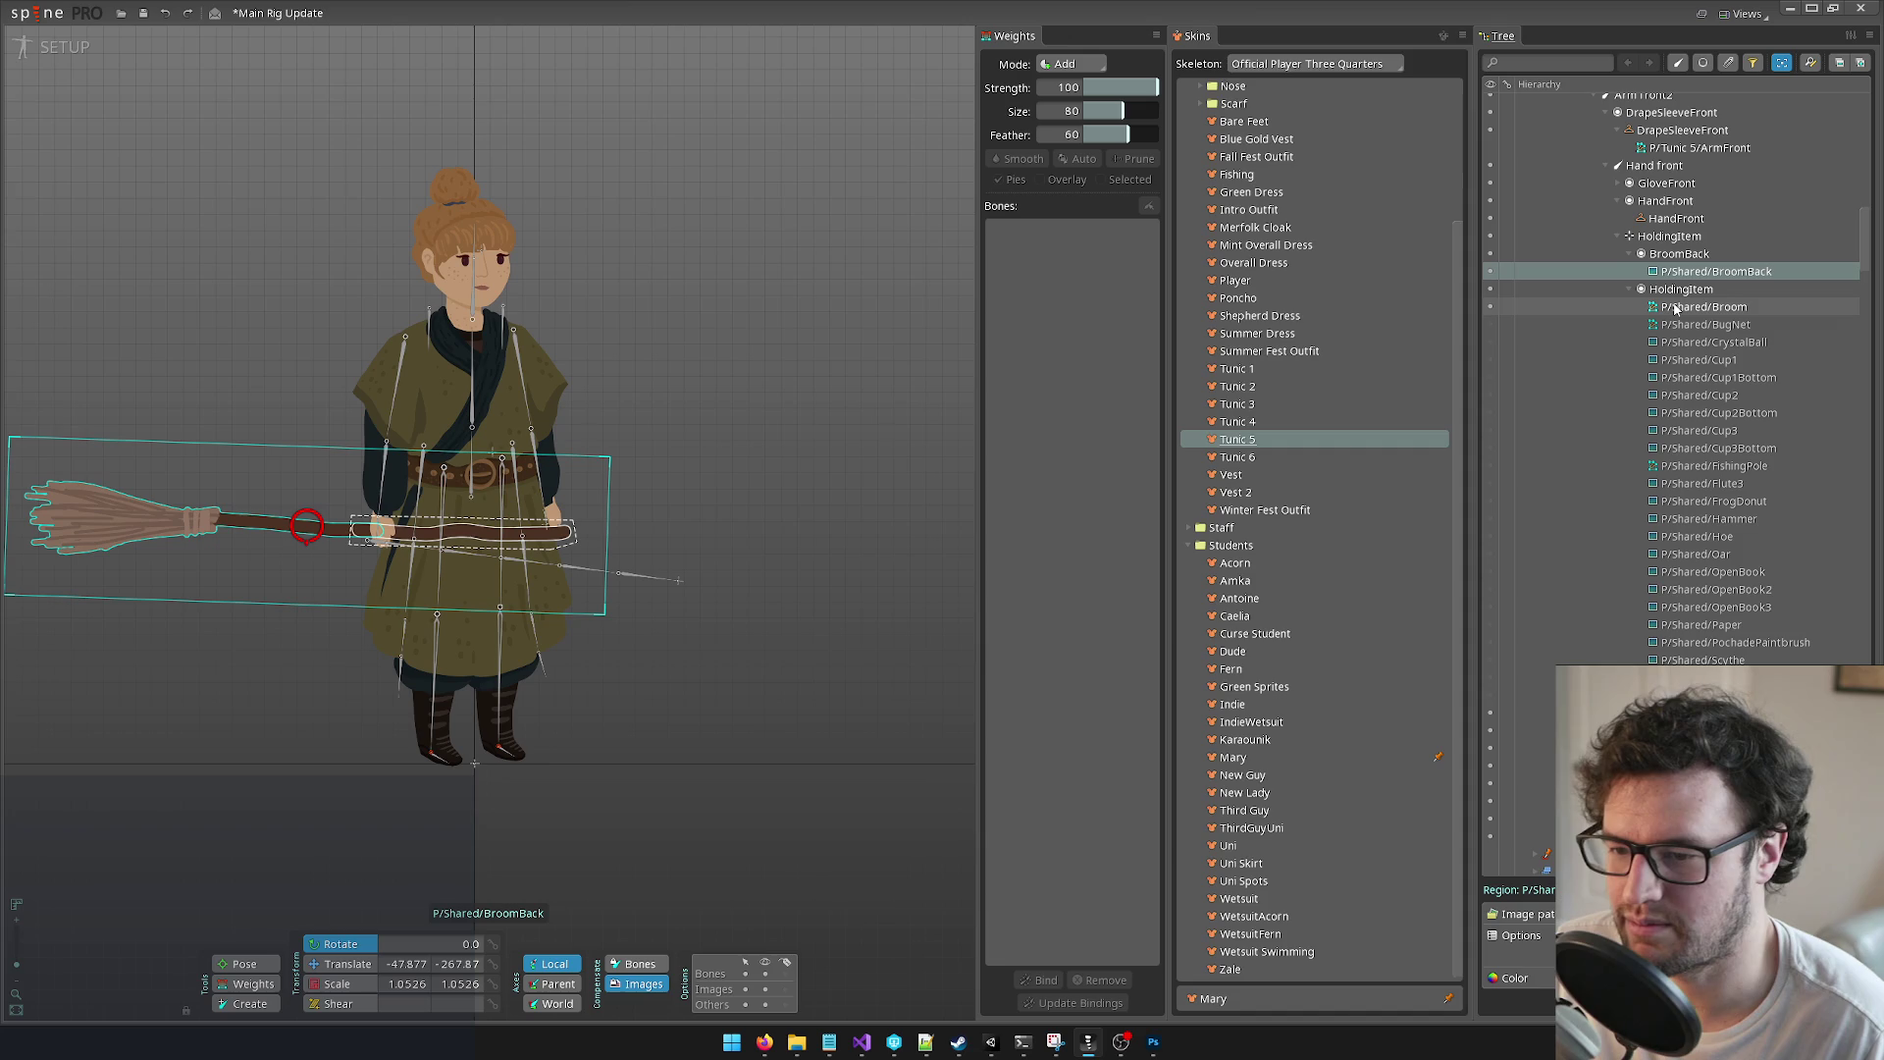
pyautogui.keyDown('ctrl'); pyautogui.click(1674, 307); pyautogui.keyUp('ctrl')
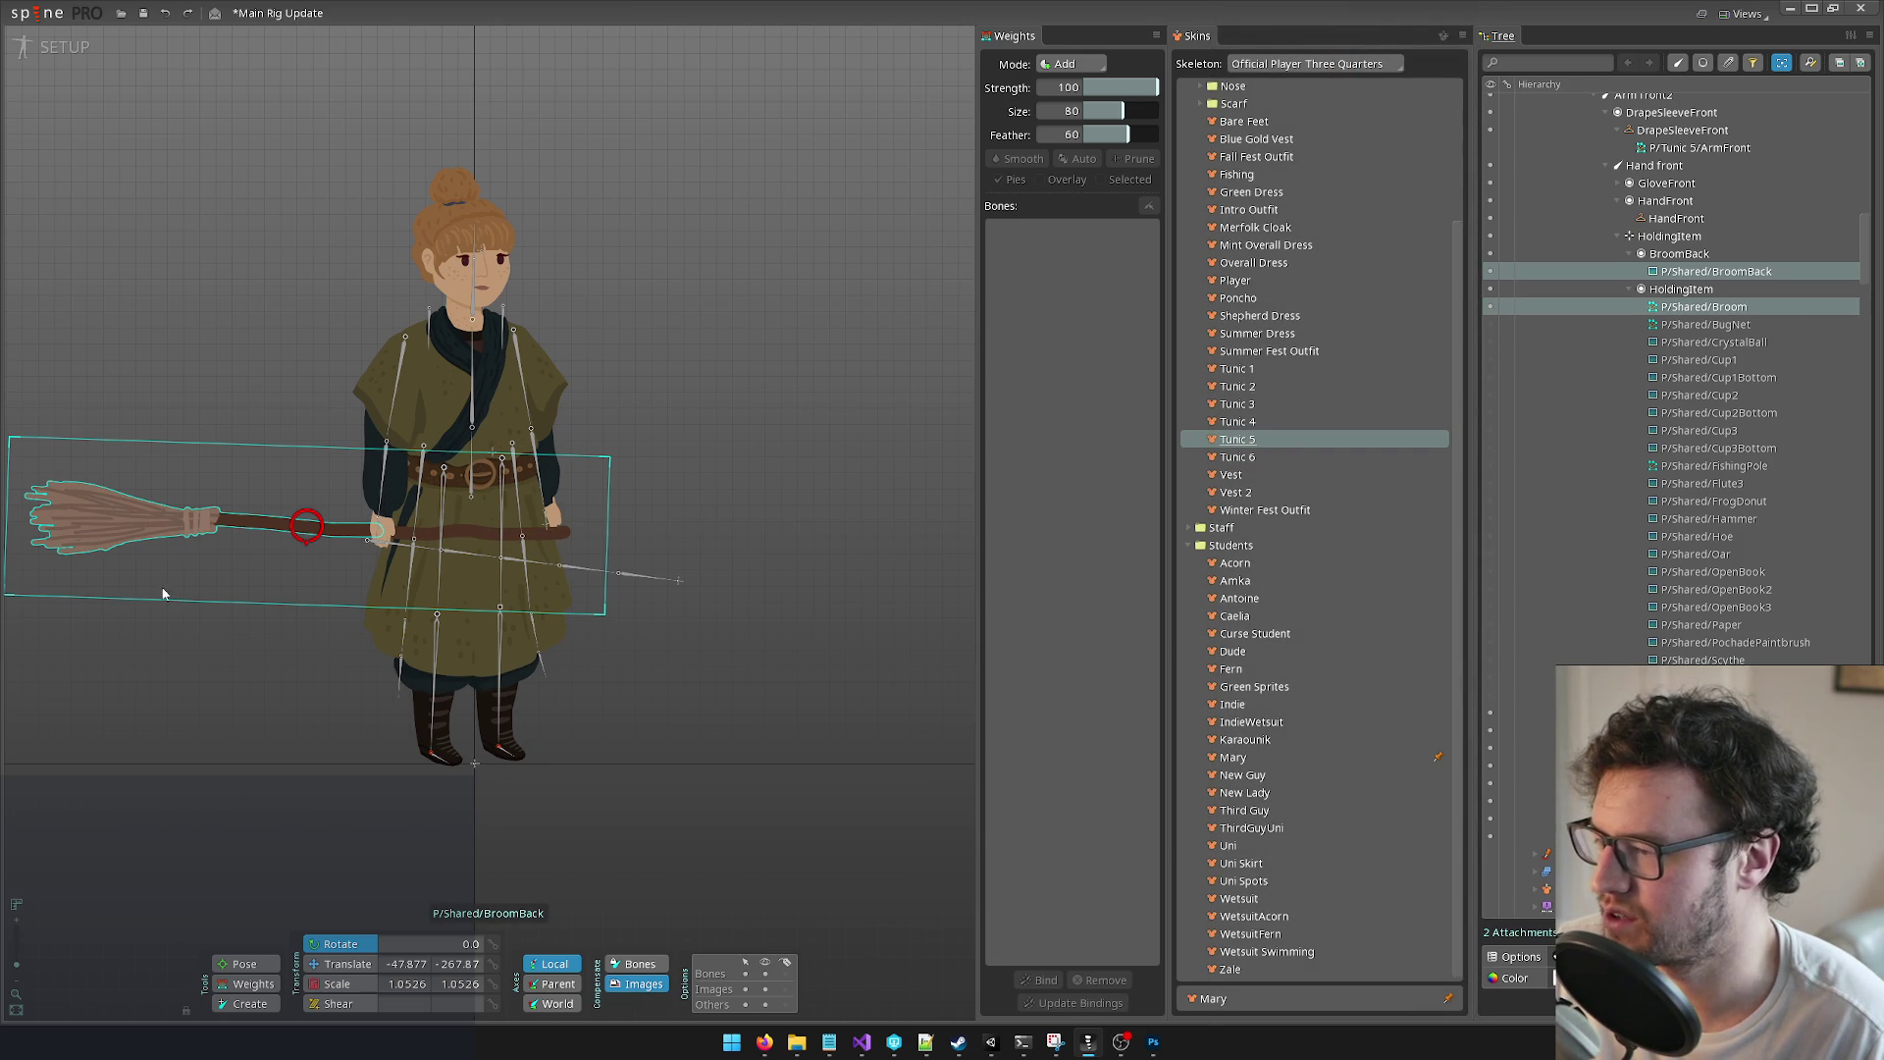
# Step: Rotate the broom about 176° so the bristles point right, then move it into the hands
pyautogui.moveTo(309, 542)
pyautogui.mouseDown()
pyautogui.moveTo(321, 524)
pyautogui.moveTo(312, 545)
pyautogui.moveTo(352, 538)
pyautogui.moveTo(329, 356)
pyautogui.mouseUp()
pyautogui.scroll(2, 245, 976)
pyautogui.click(328, 963)
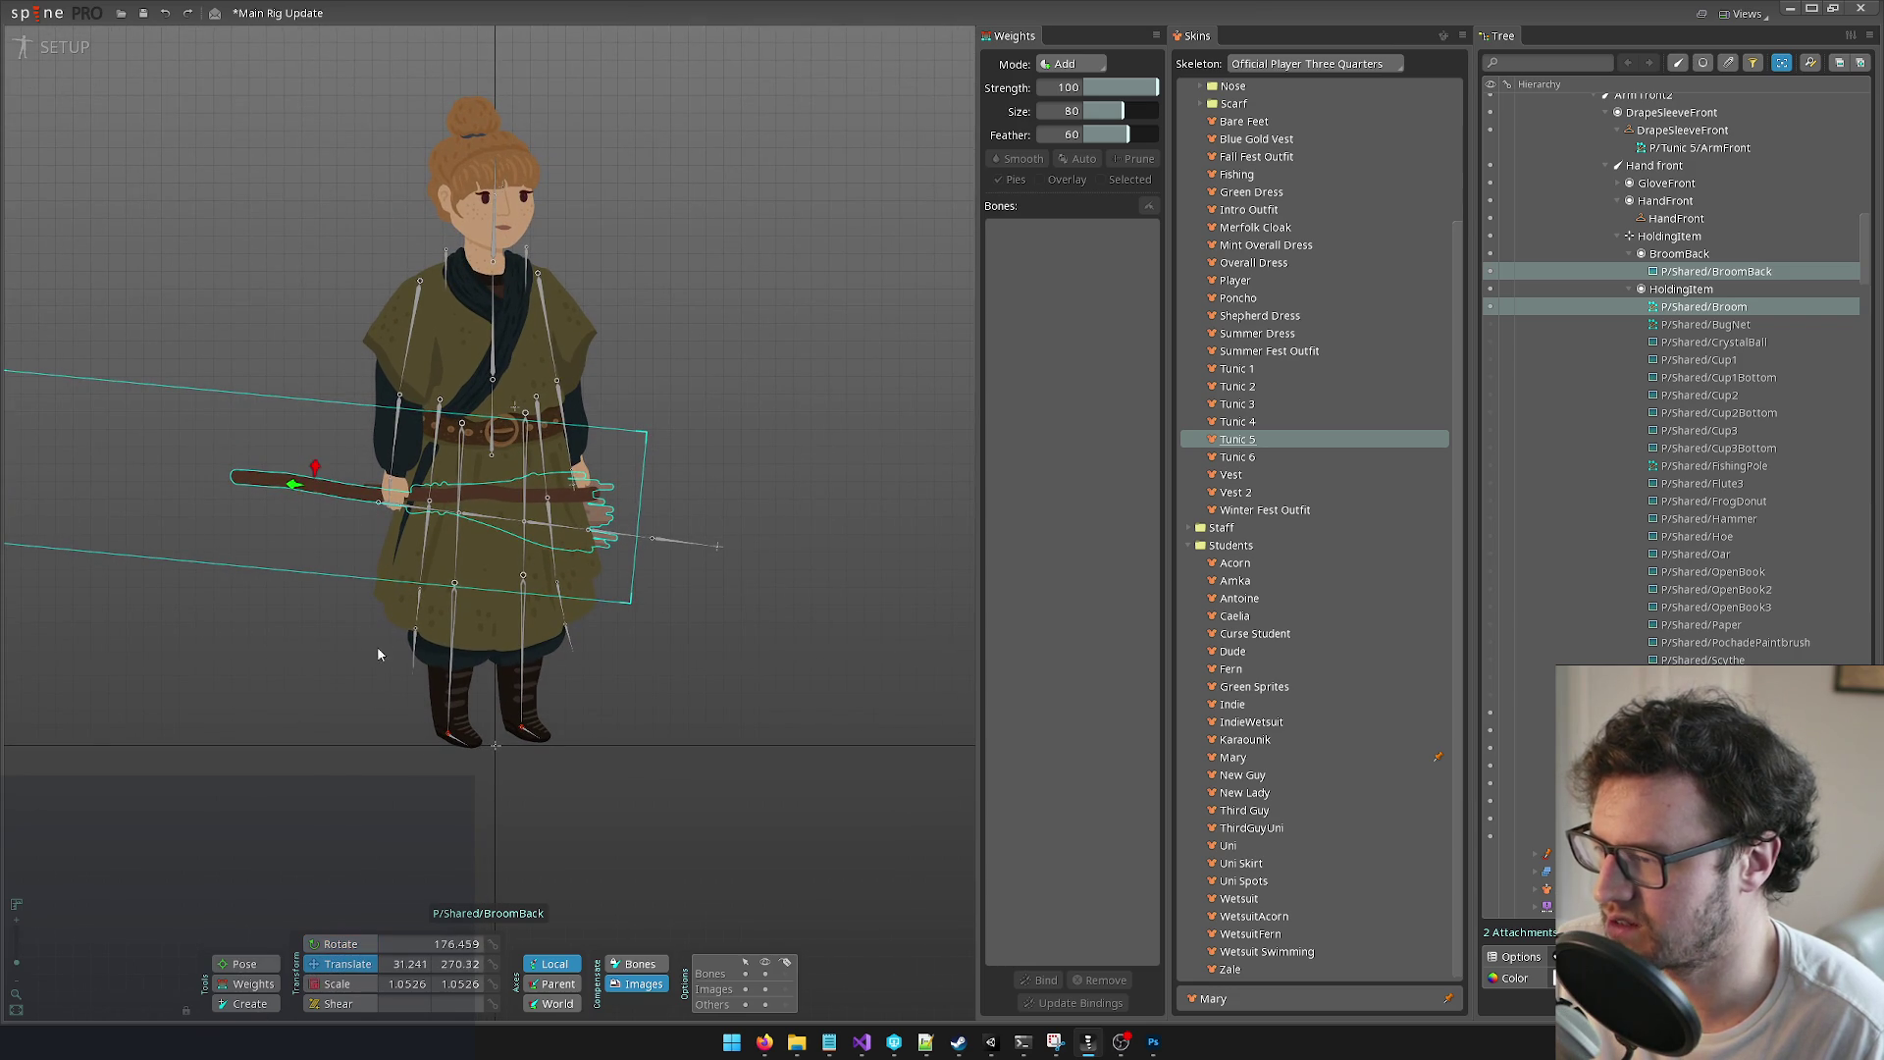
pyautogui.moveTo(304, 507)
pyautogui.mouseDown()
pyautogui.moveTo(469, 516)
pyautogui.moveTo(437, 514)
pyautogui.mouseUp()
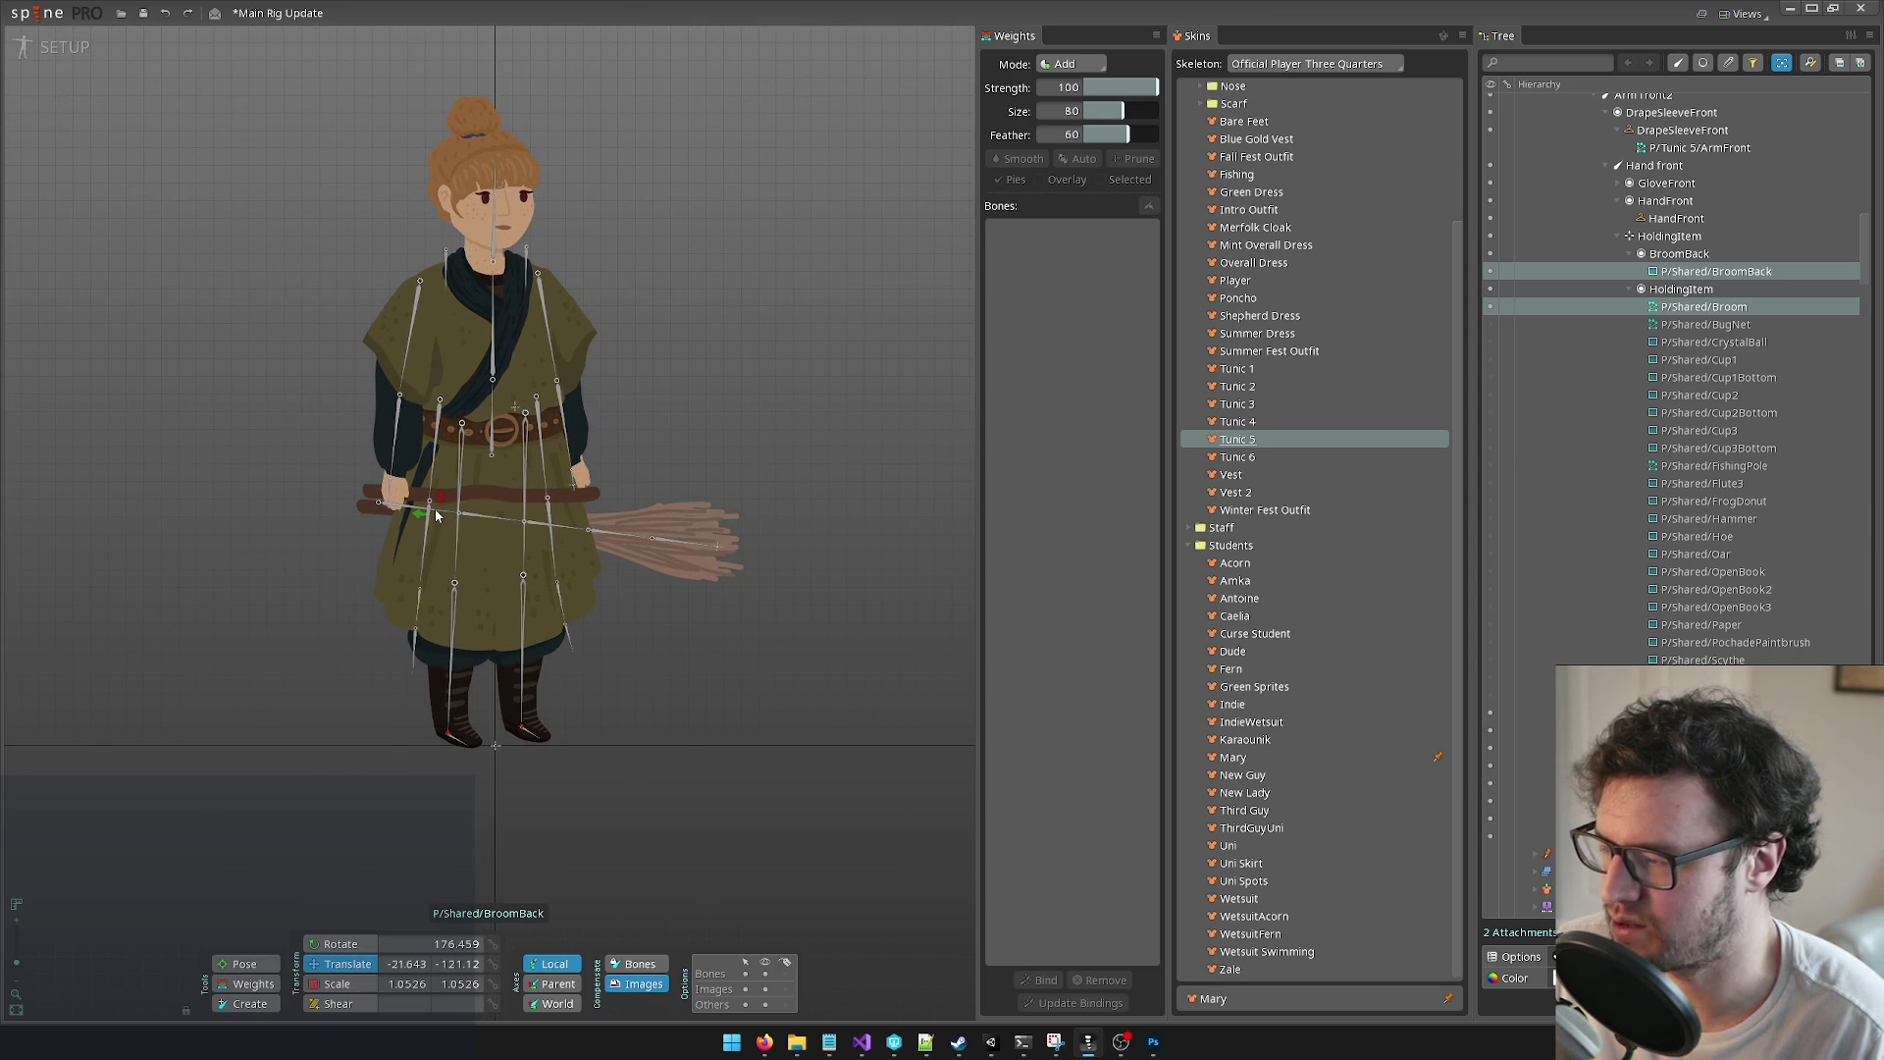
pyautogui.scroll(5, 437, 514)
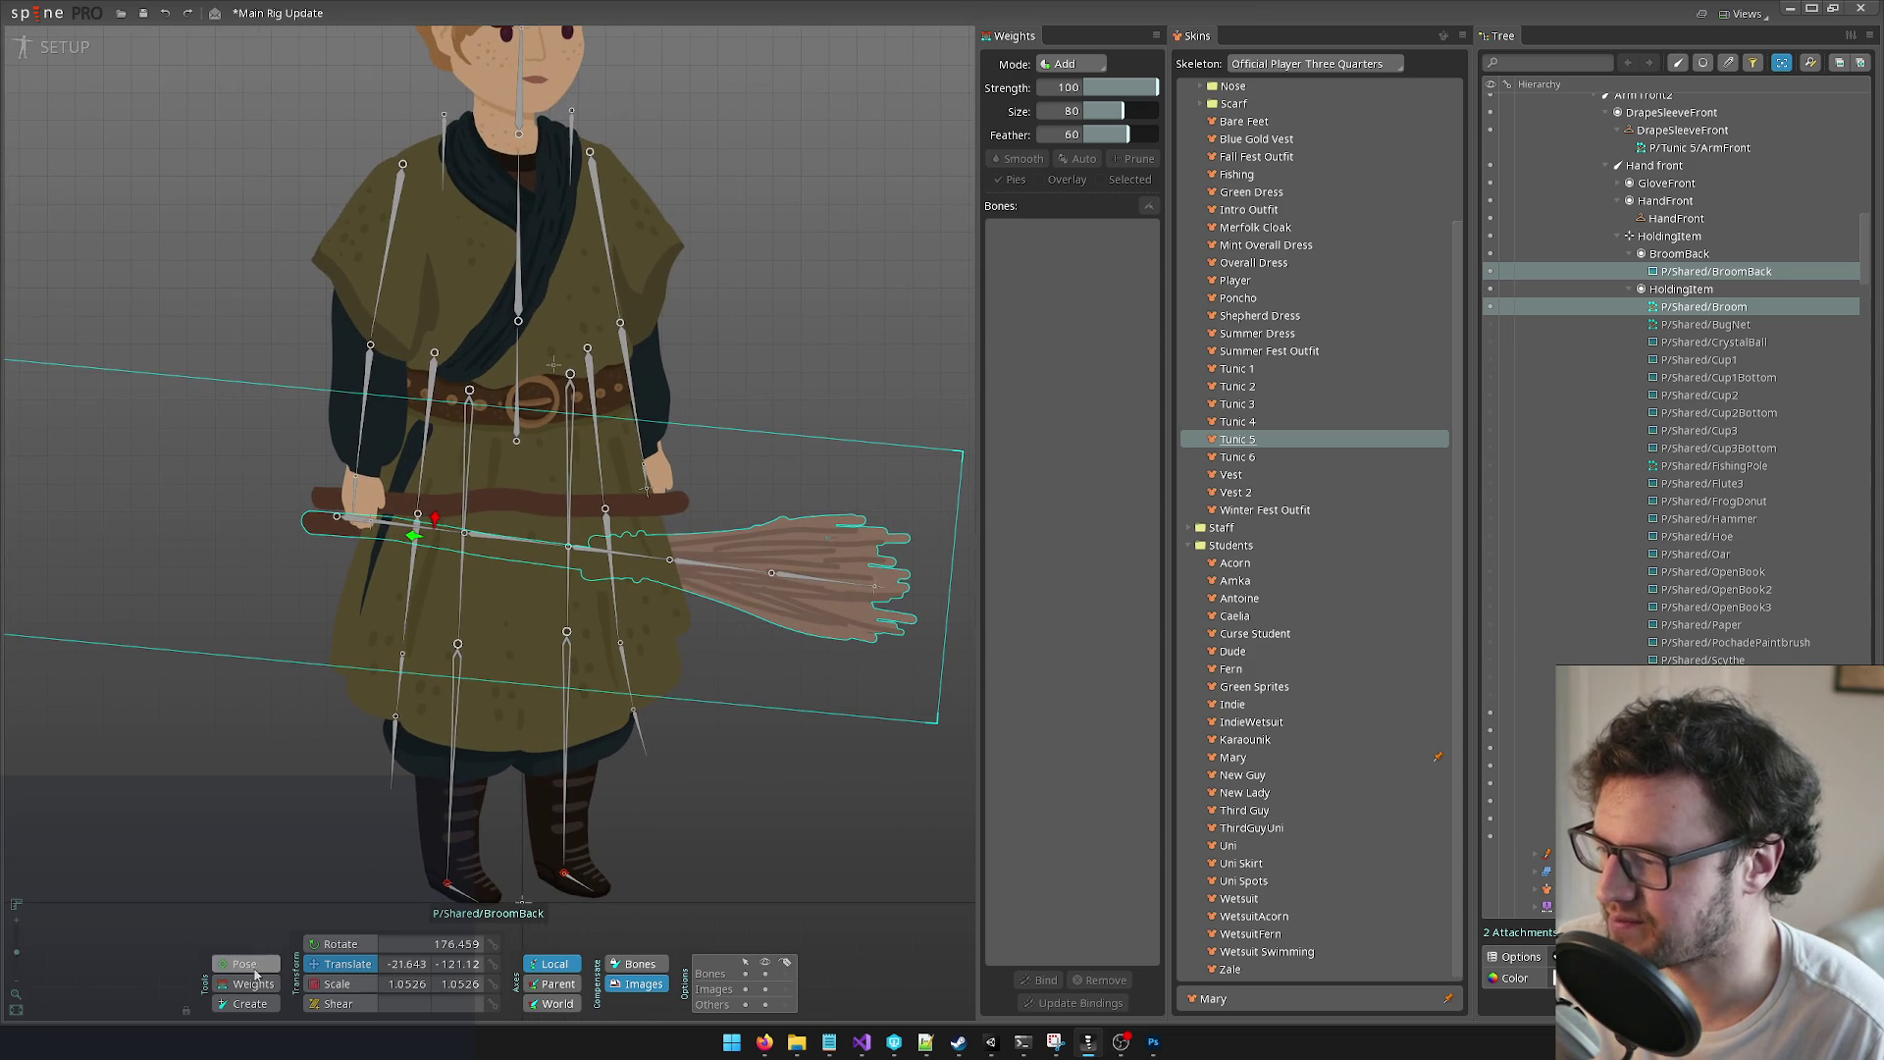
# Step: Tilt the broom a few degrees and slide it along the character's hands
pyautogui.click(346, 944)
pyautogui.moveTo(442, 530); pyautogui.dragTo(439, 527)
pyautogui.moveTo(435, 270); pyautogui.dragTo(449, 232)
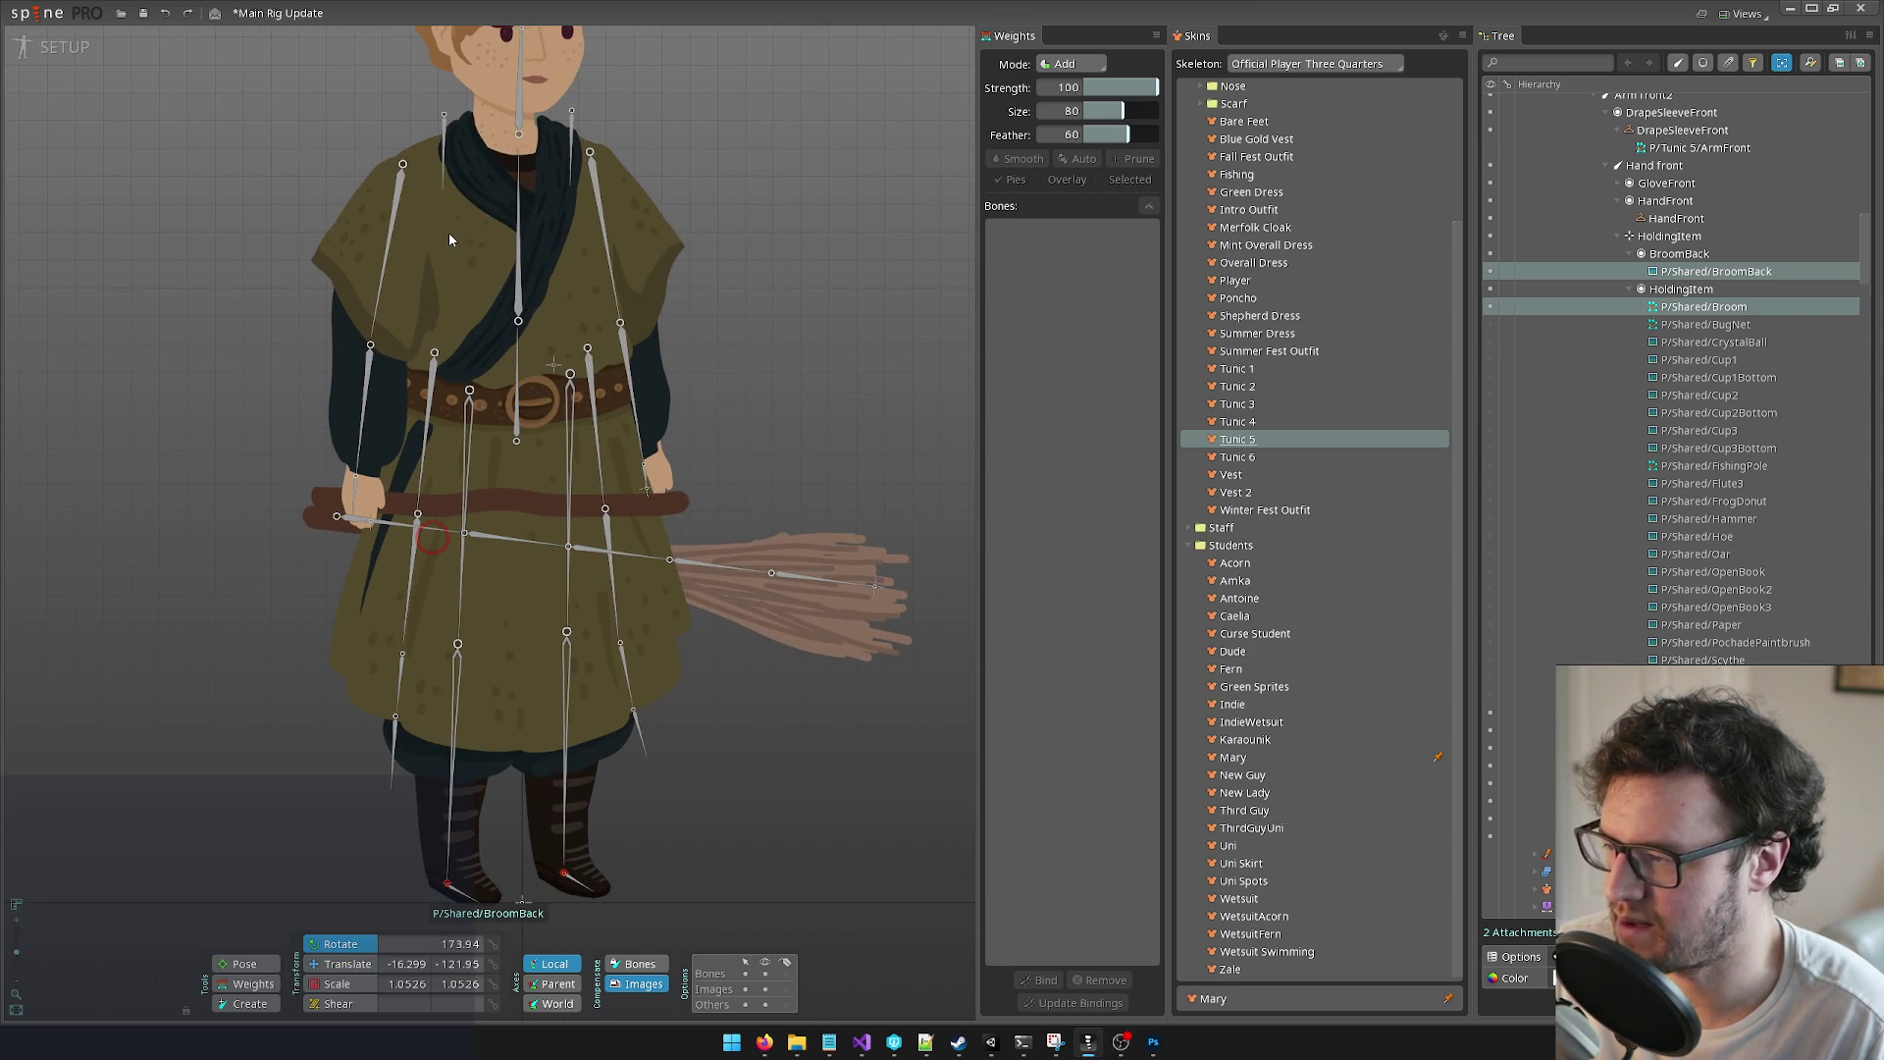
pyautogui.click(345, 964)
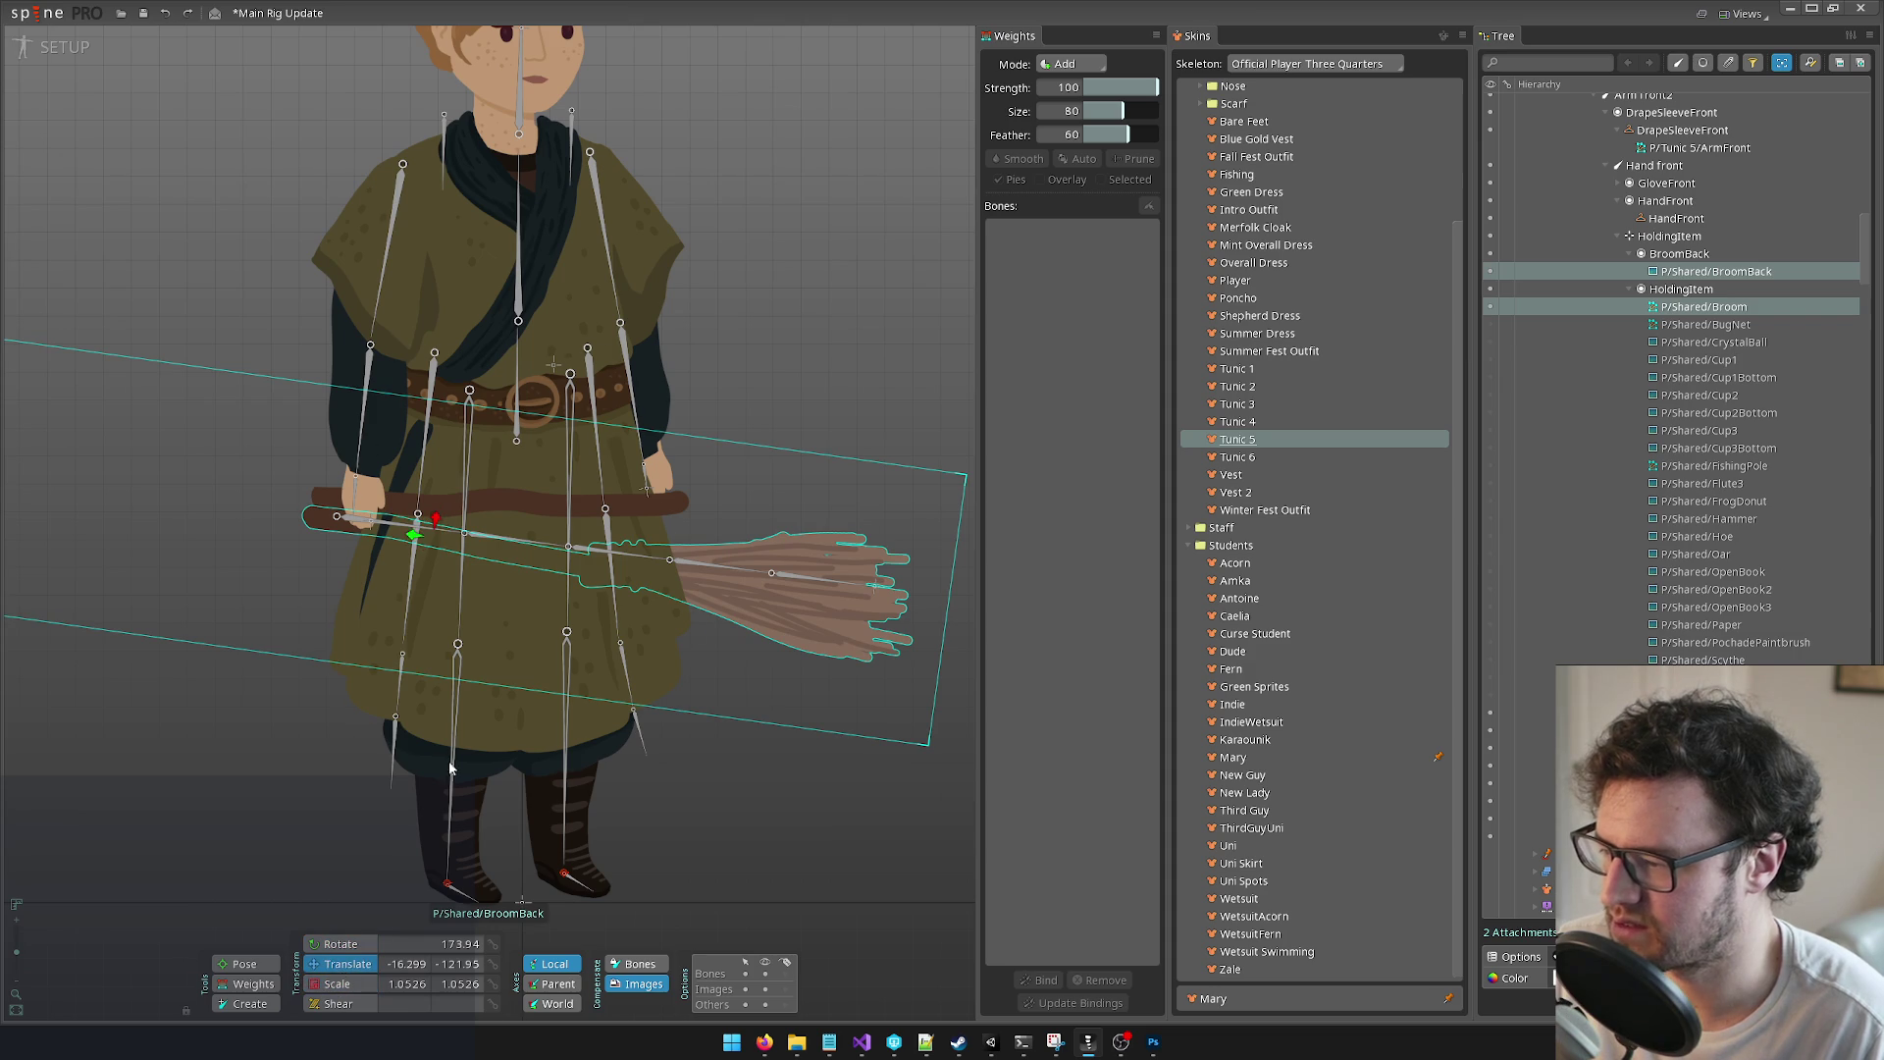
pyautogui.moveTo(434, 521)
pyautogui.mouseDown()
pyautogui.moveTo(437, 505)
pyautogui.moveTo(389, 523)
pyautogui.mouseUp()
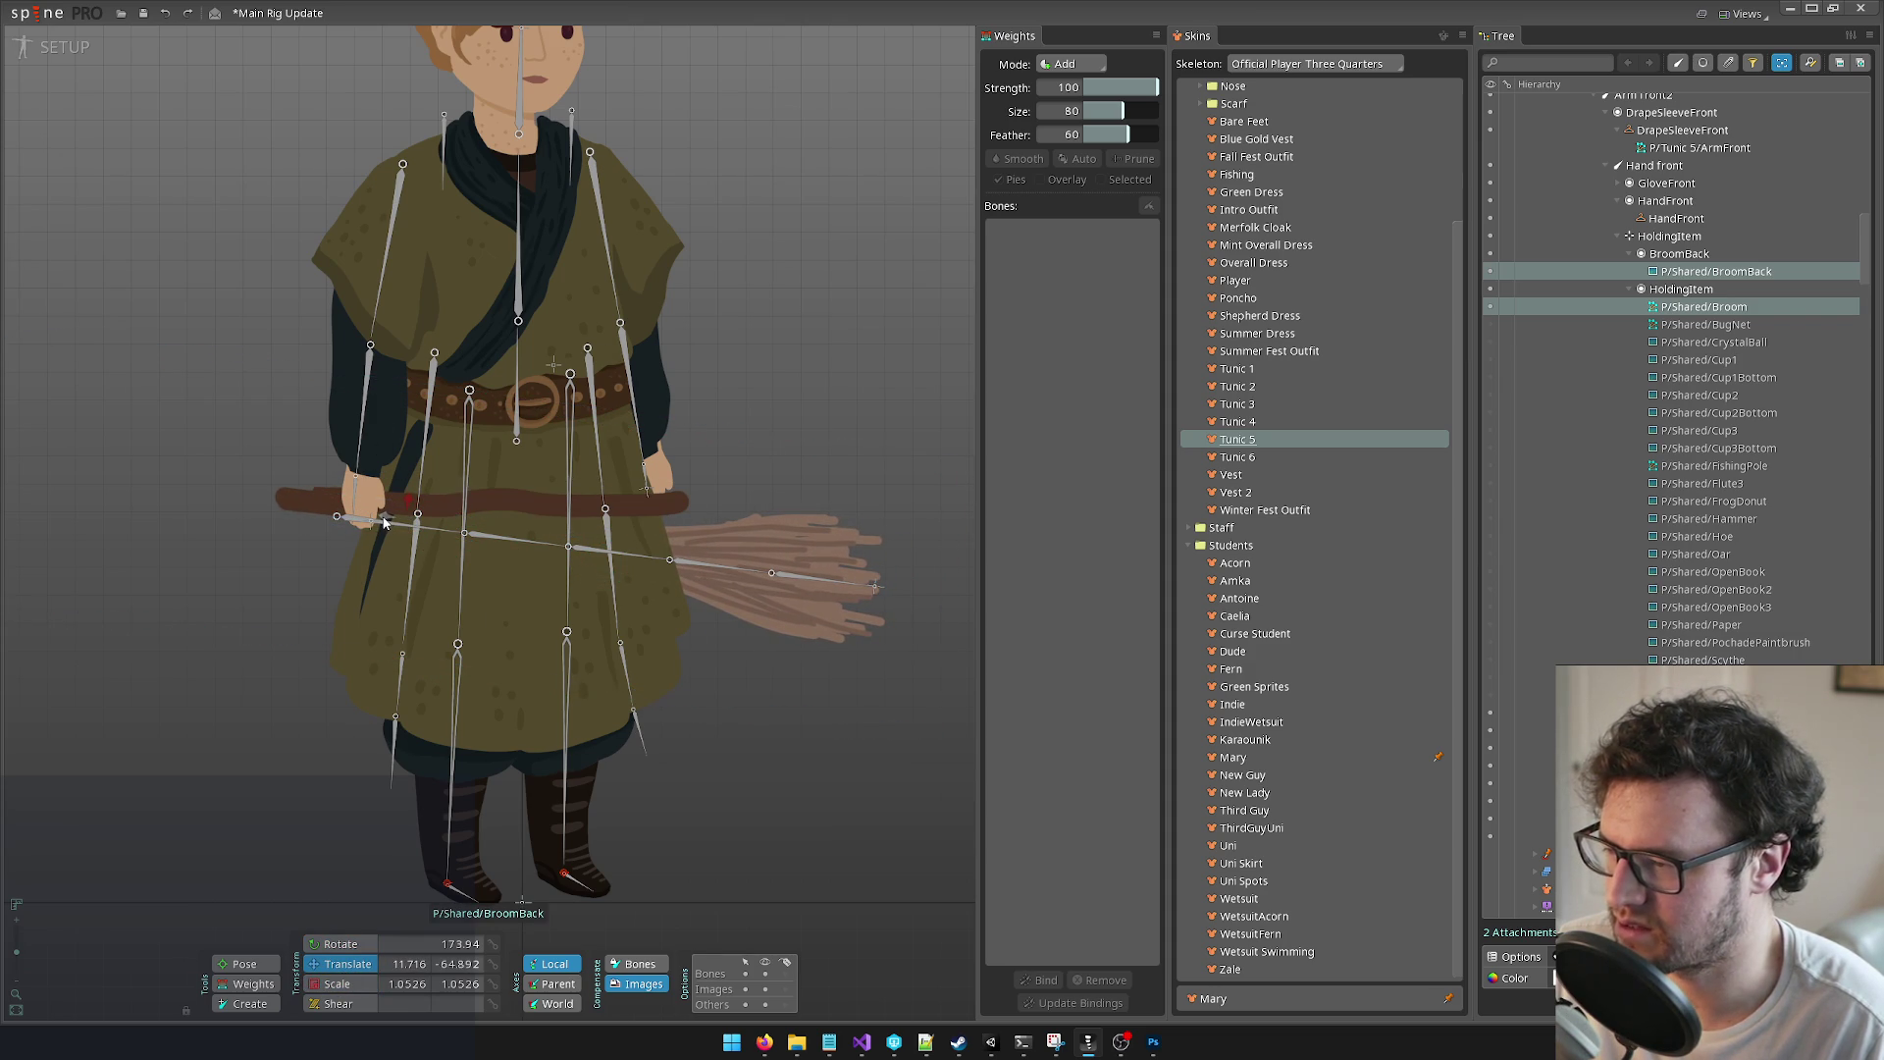
pyautogui.moveTo(385, 523); pyautogui.dragTo(403, 512)
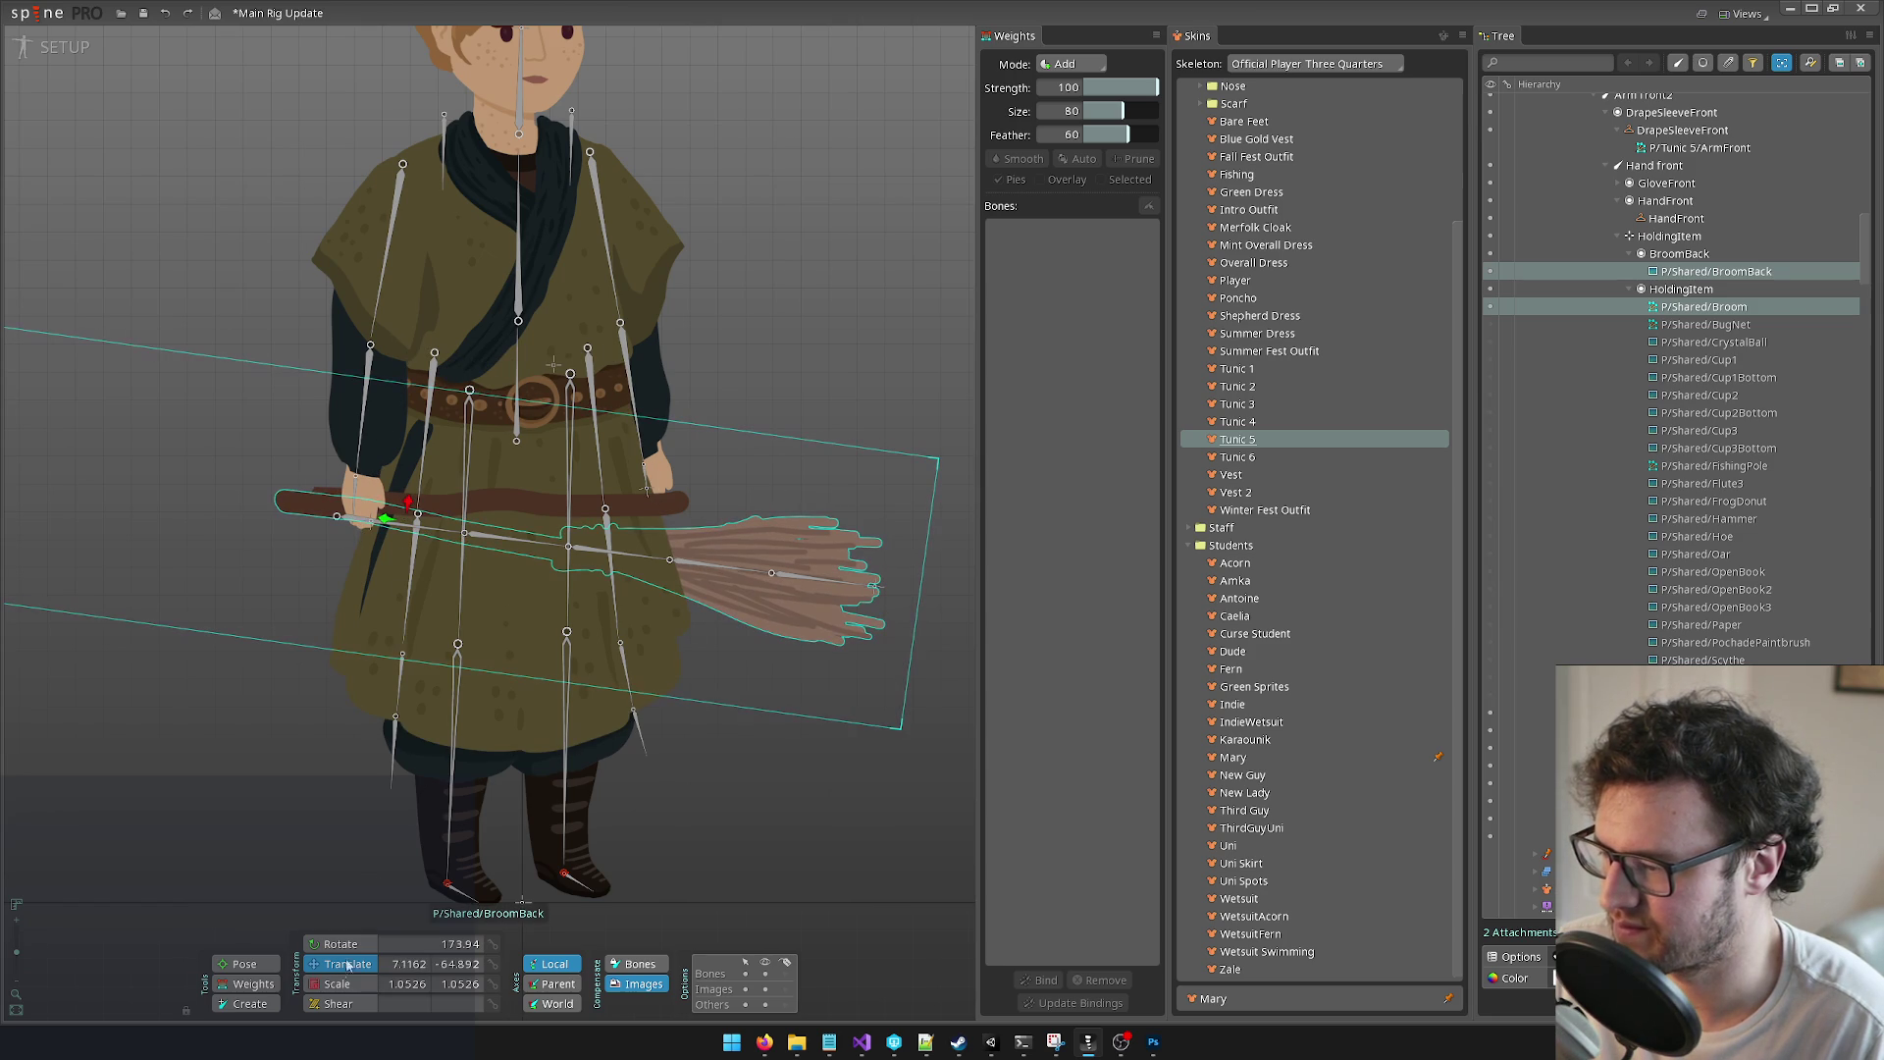
# Step: Try broom rotations of 180°, 175° and 177°, then shift it slightly left
pyautogui.click(361, 945)
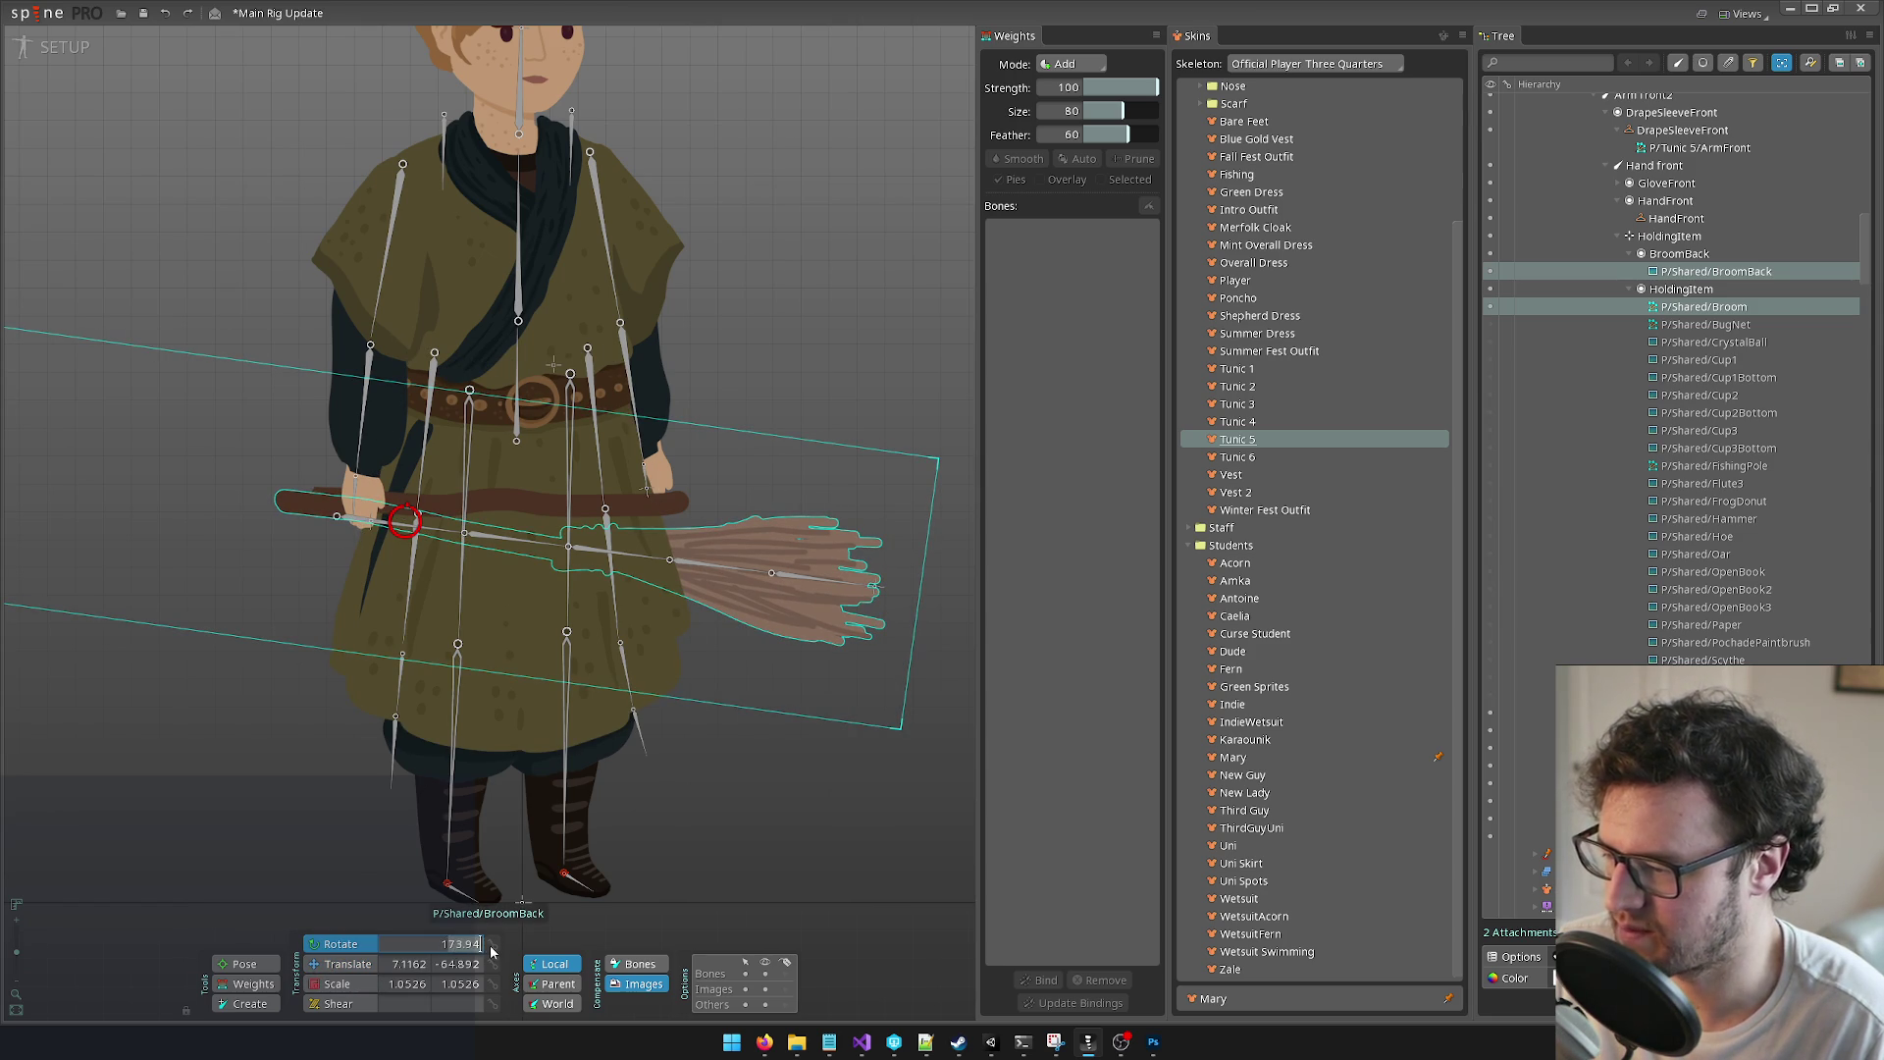
pyautogui.write('180')
pyautogui.press('Return')
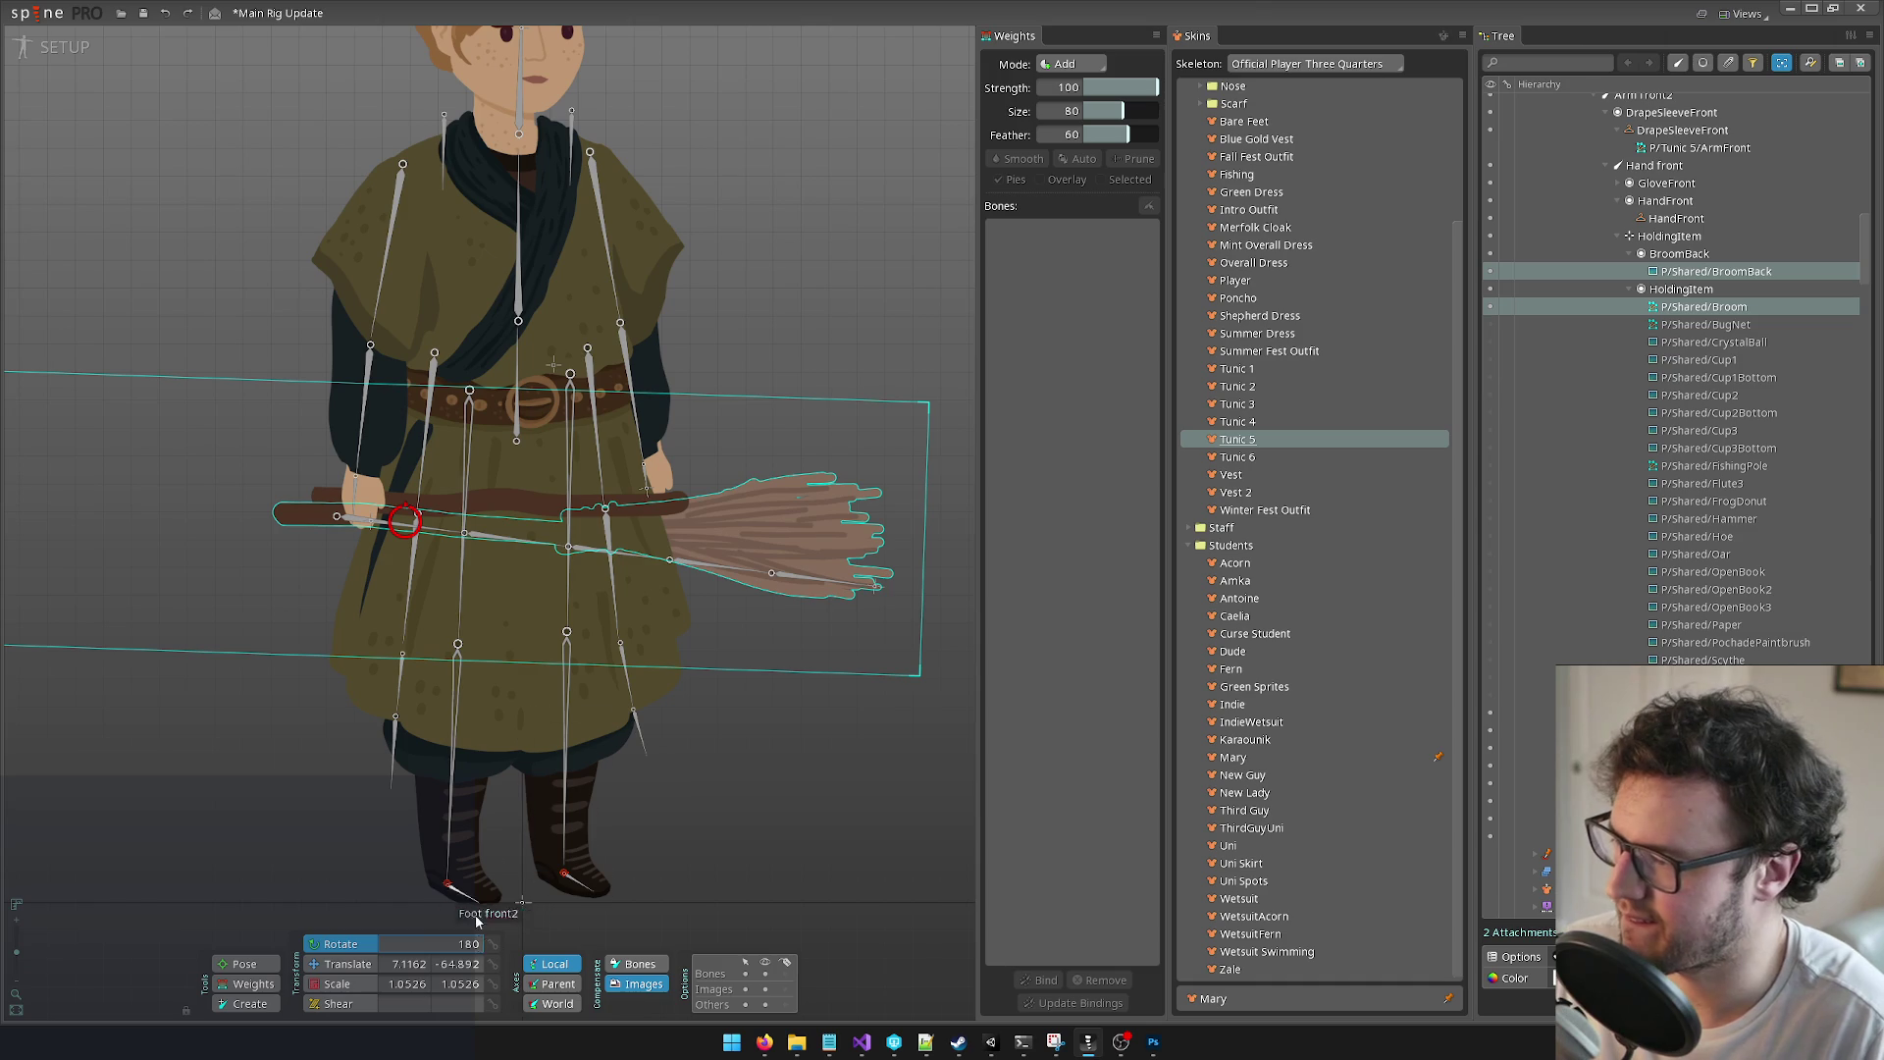
pyautogui.write('175')
pyautogui.press('Return')
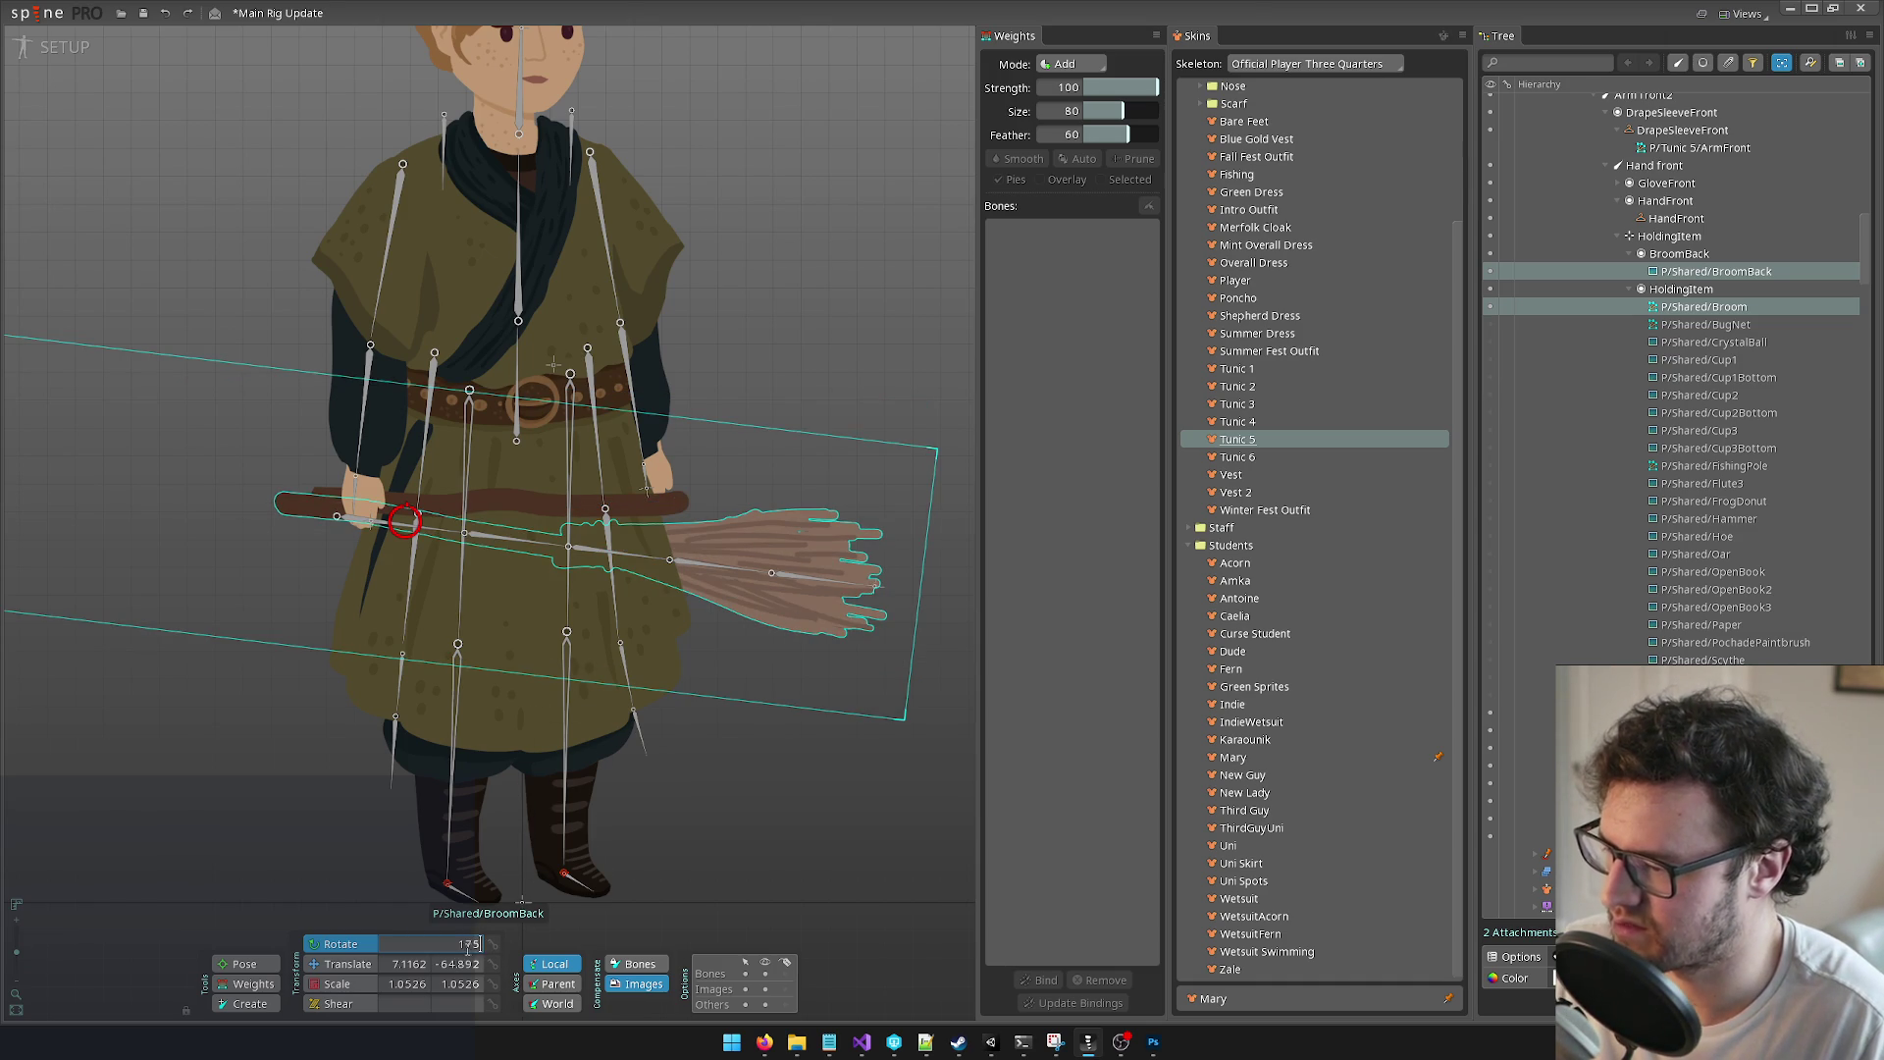
pyautogui.write('177')
pyautogui.press('Return')
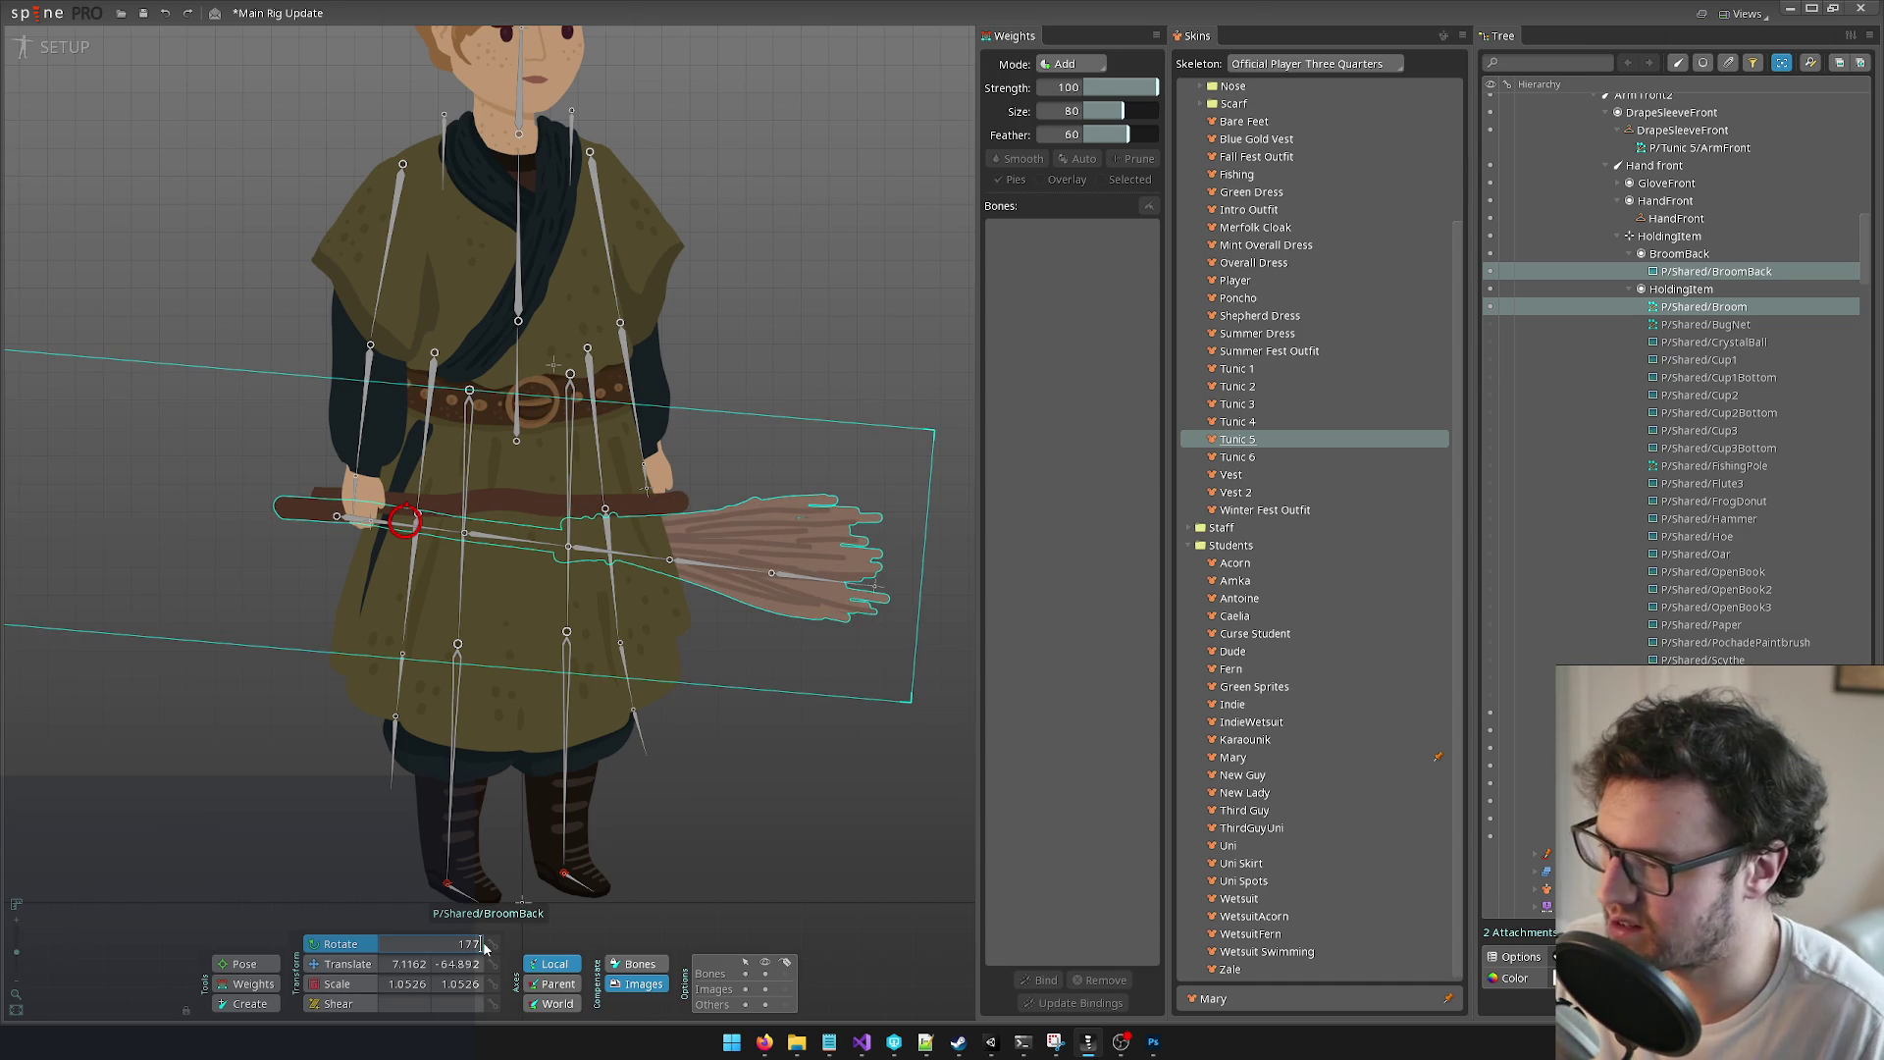
pyautogui.click(339, 964)
pyautogui.moveTo(417, 511); pyautogui.dragTo(408, 516)
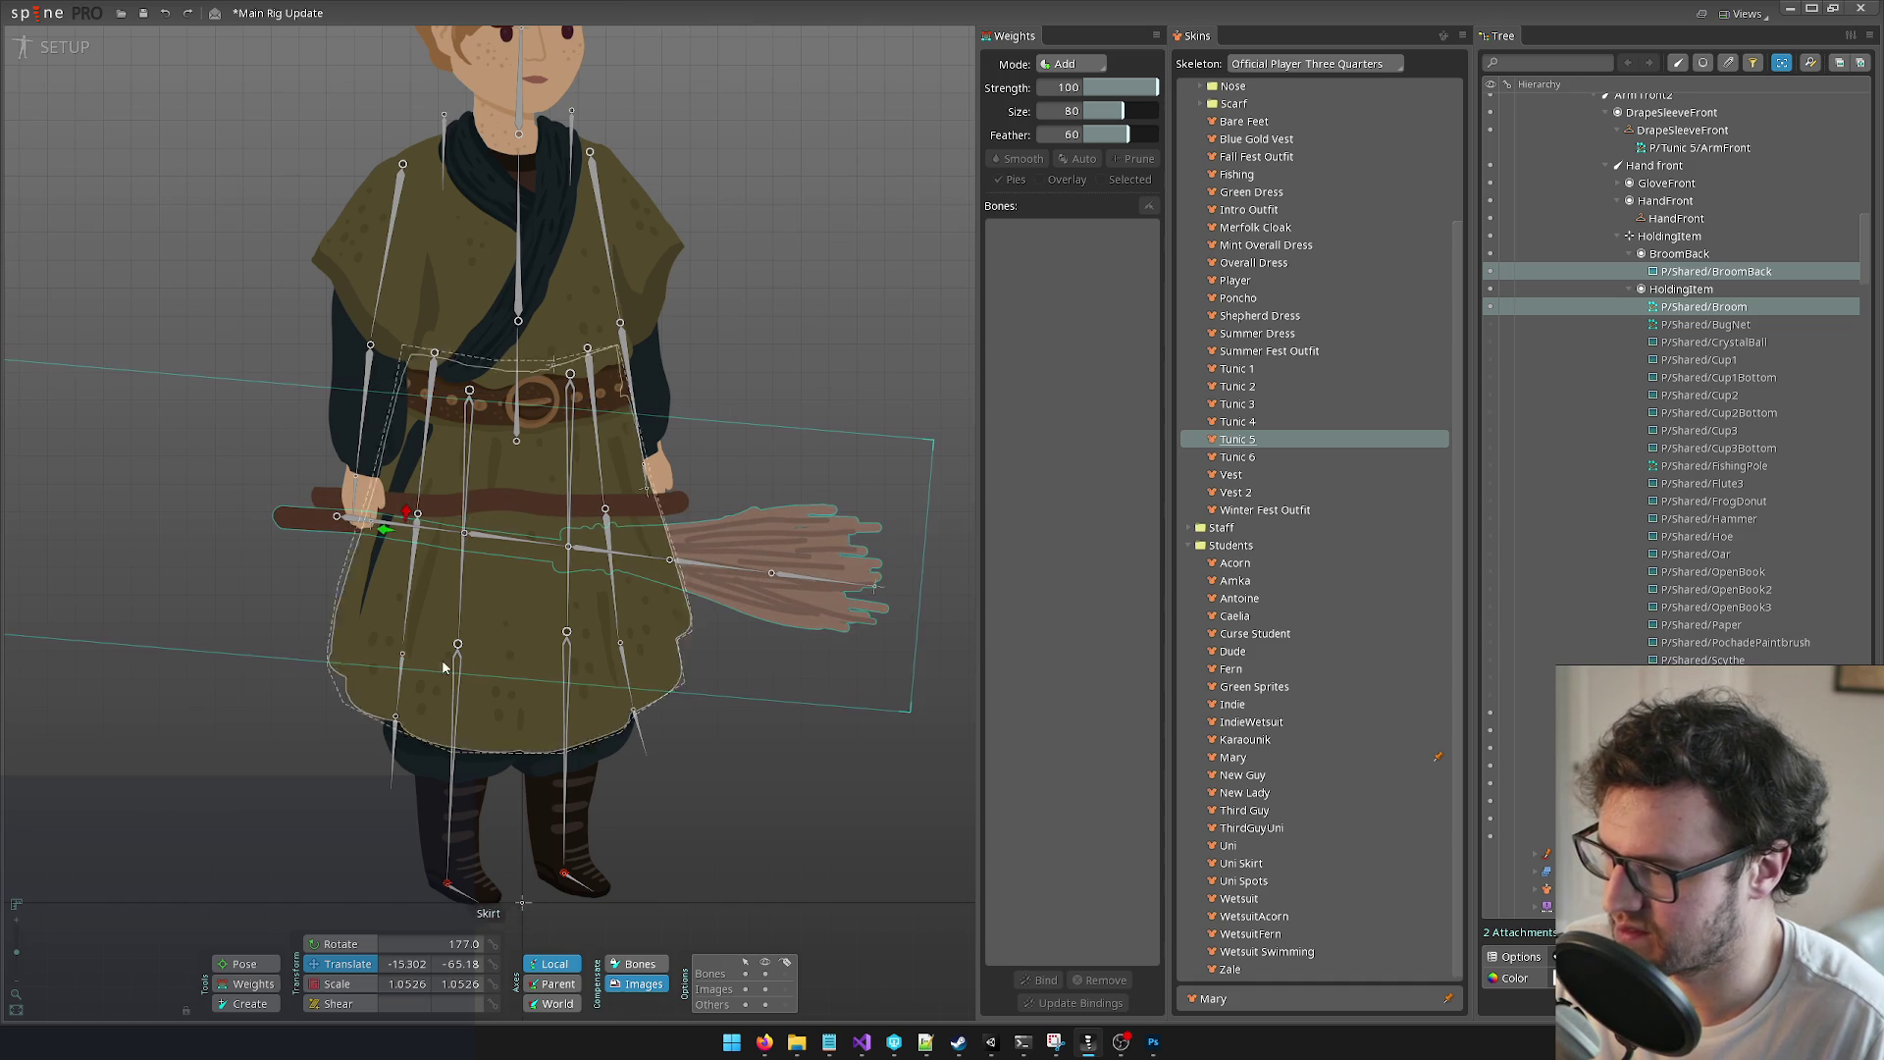
# Step: Change the broom's rotation value to 176° and nudge it slightly right
pyautogui.click(465, 942)
pyautogui.click(465, 943)
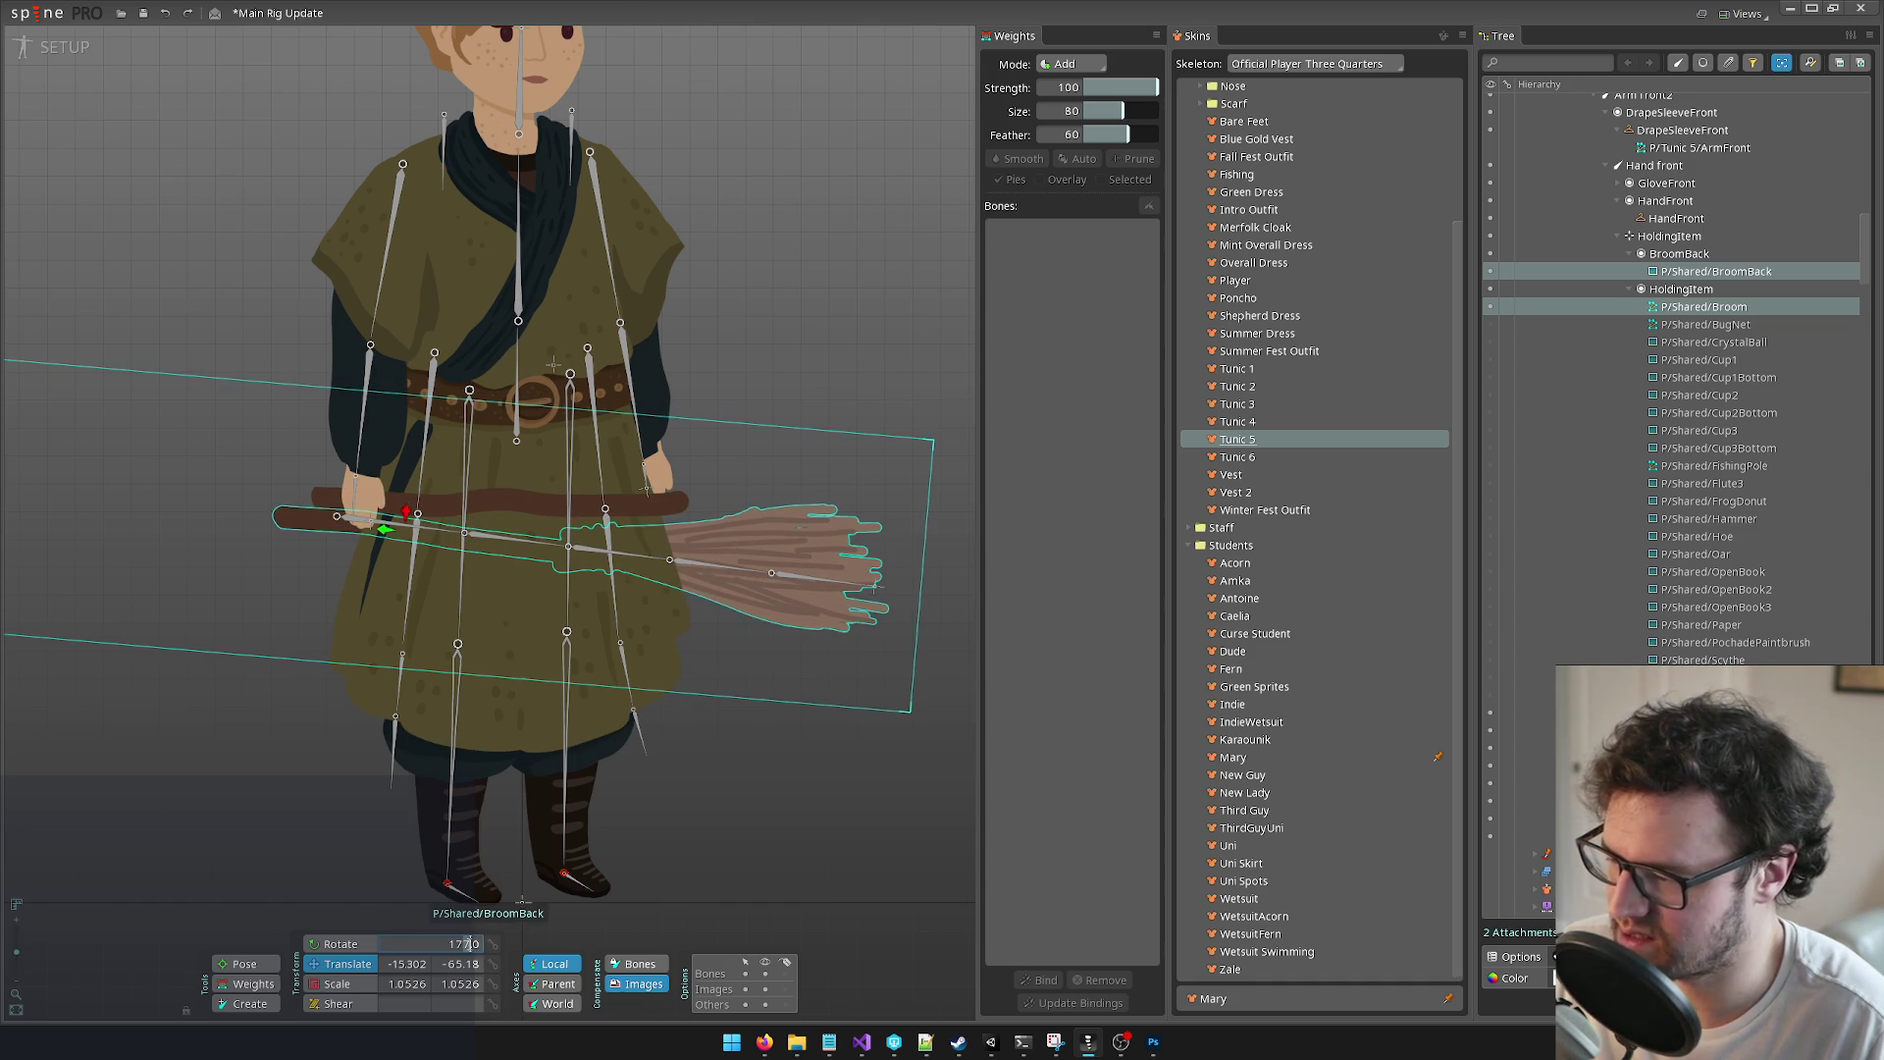
pyautogui.press('BackSpace')
pyautogui.write('6')
pyautogui.press('Return')
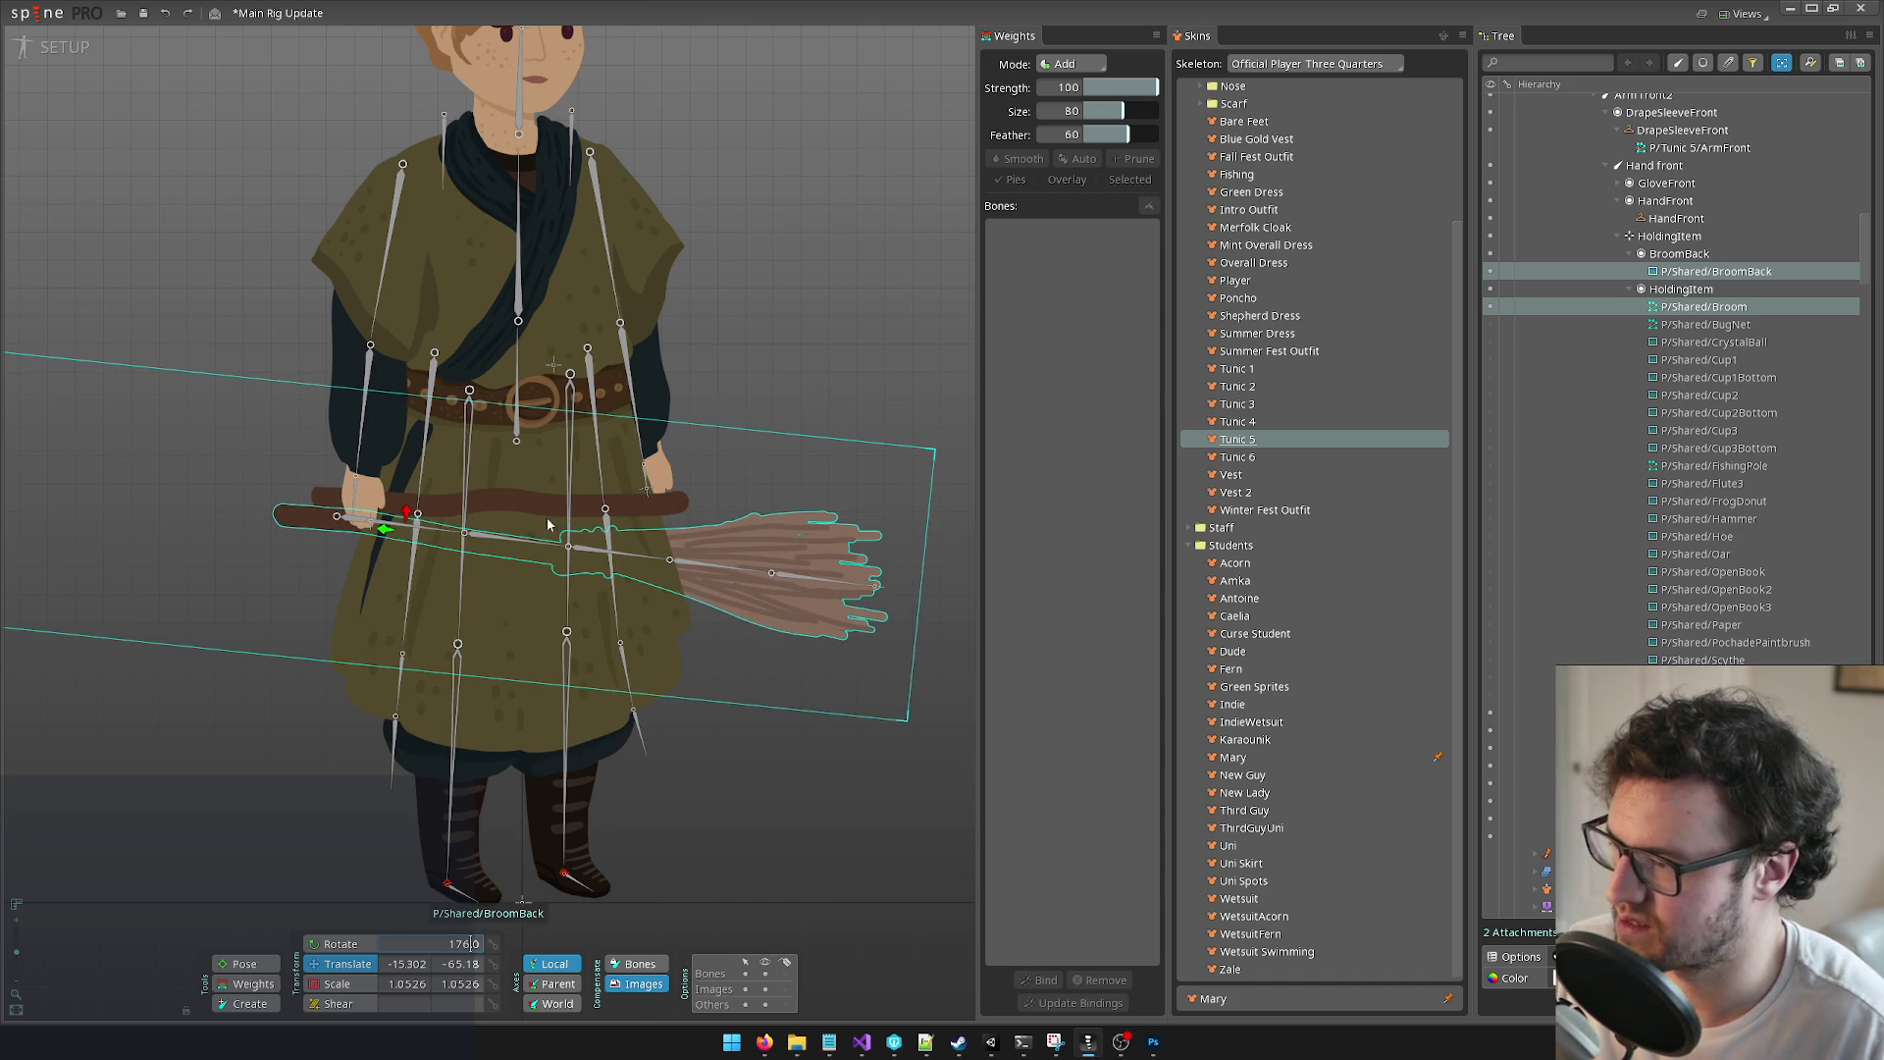
pyautogui.moveTo(406, 512); pyautogui.dragTo(408, 513)
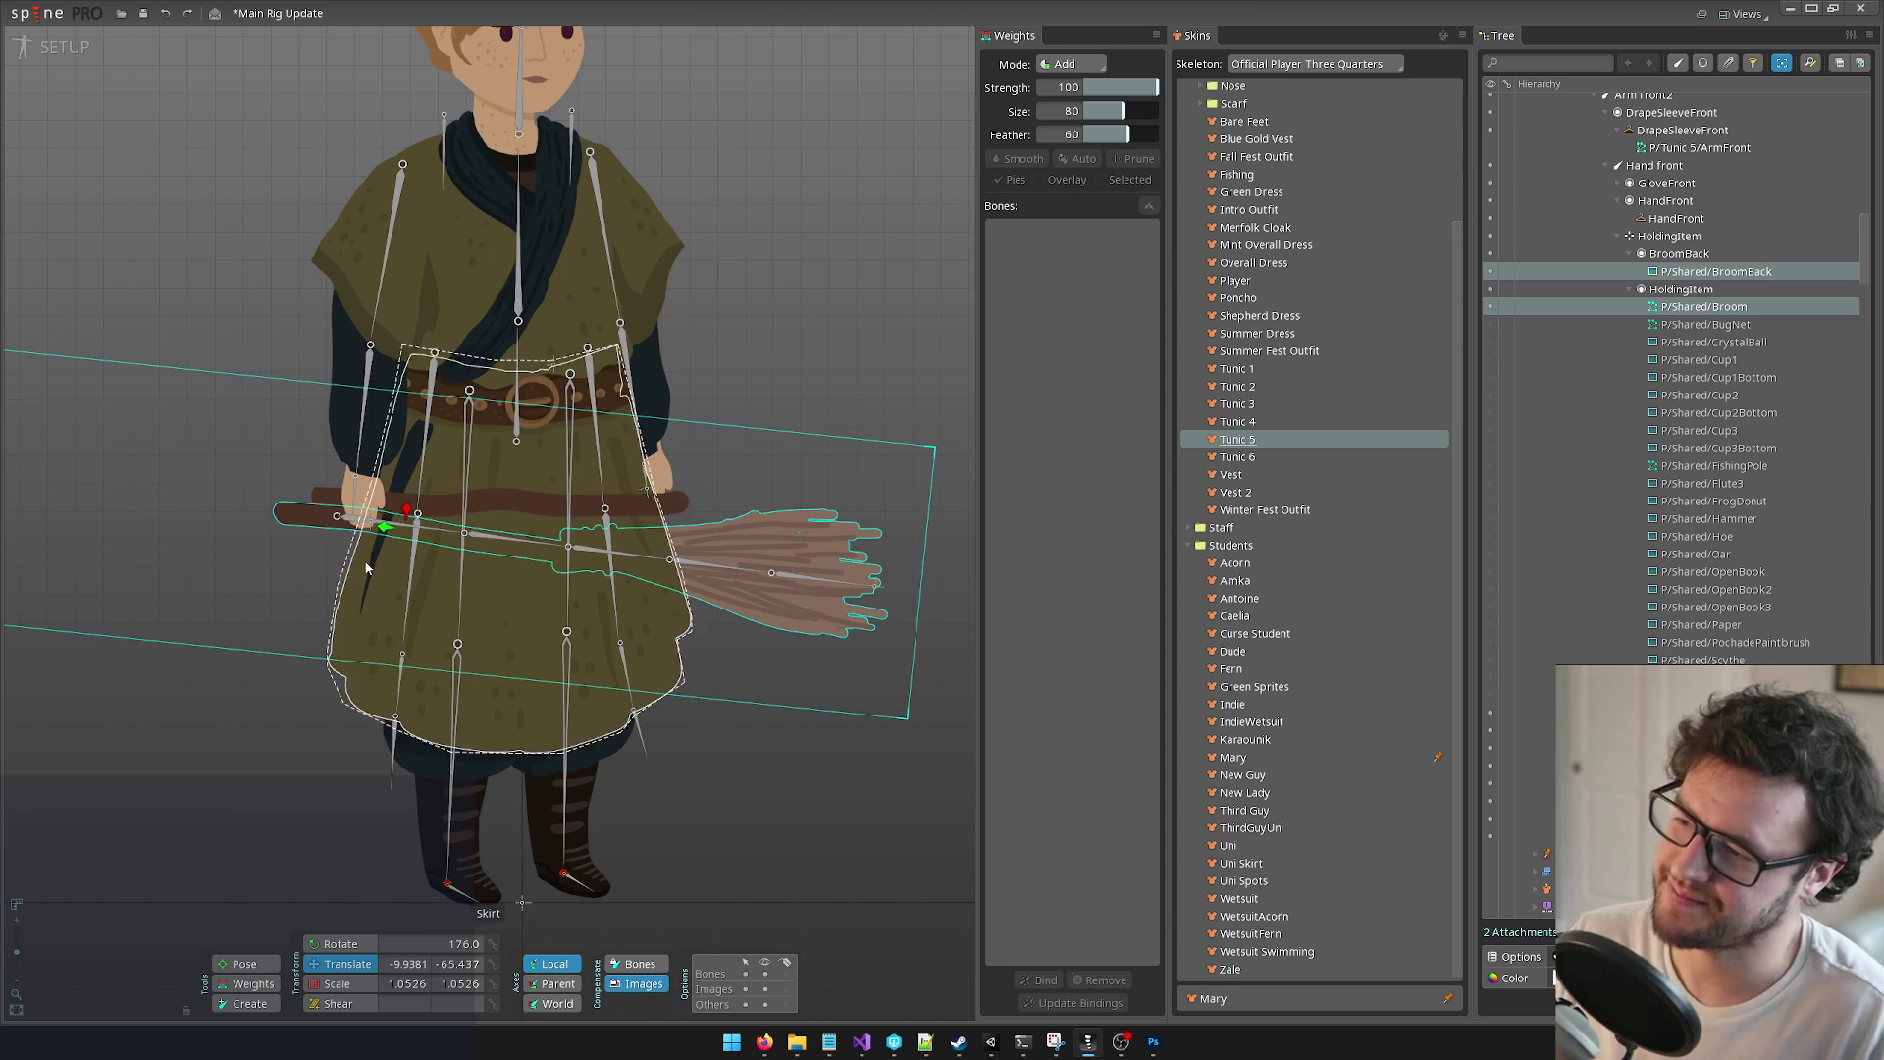
pyautogui.moveTo(257, 639); pyautogui.dragTo(240, 638)
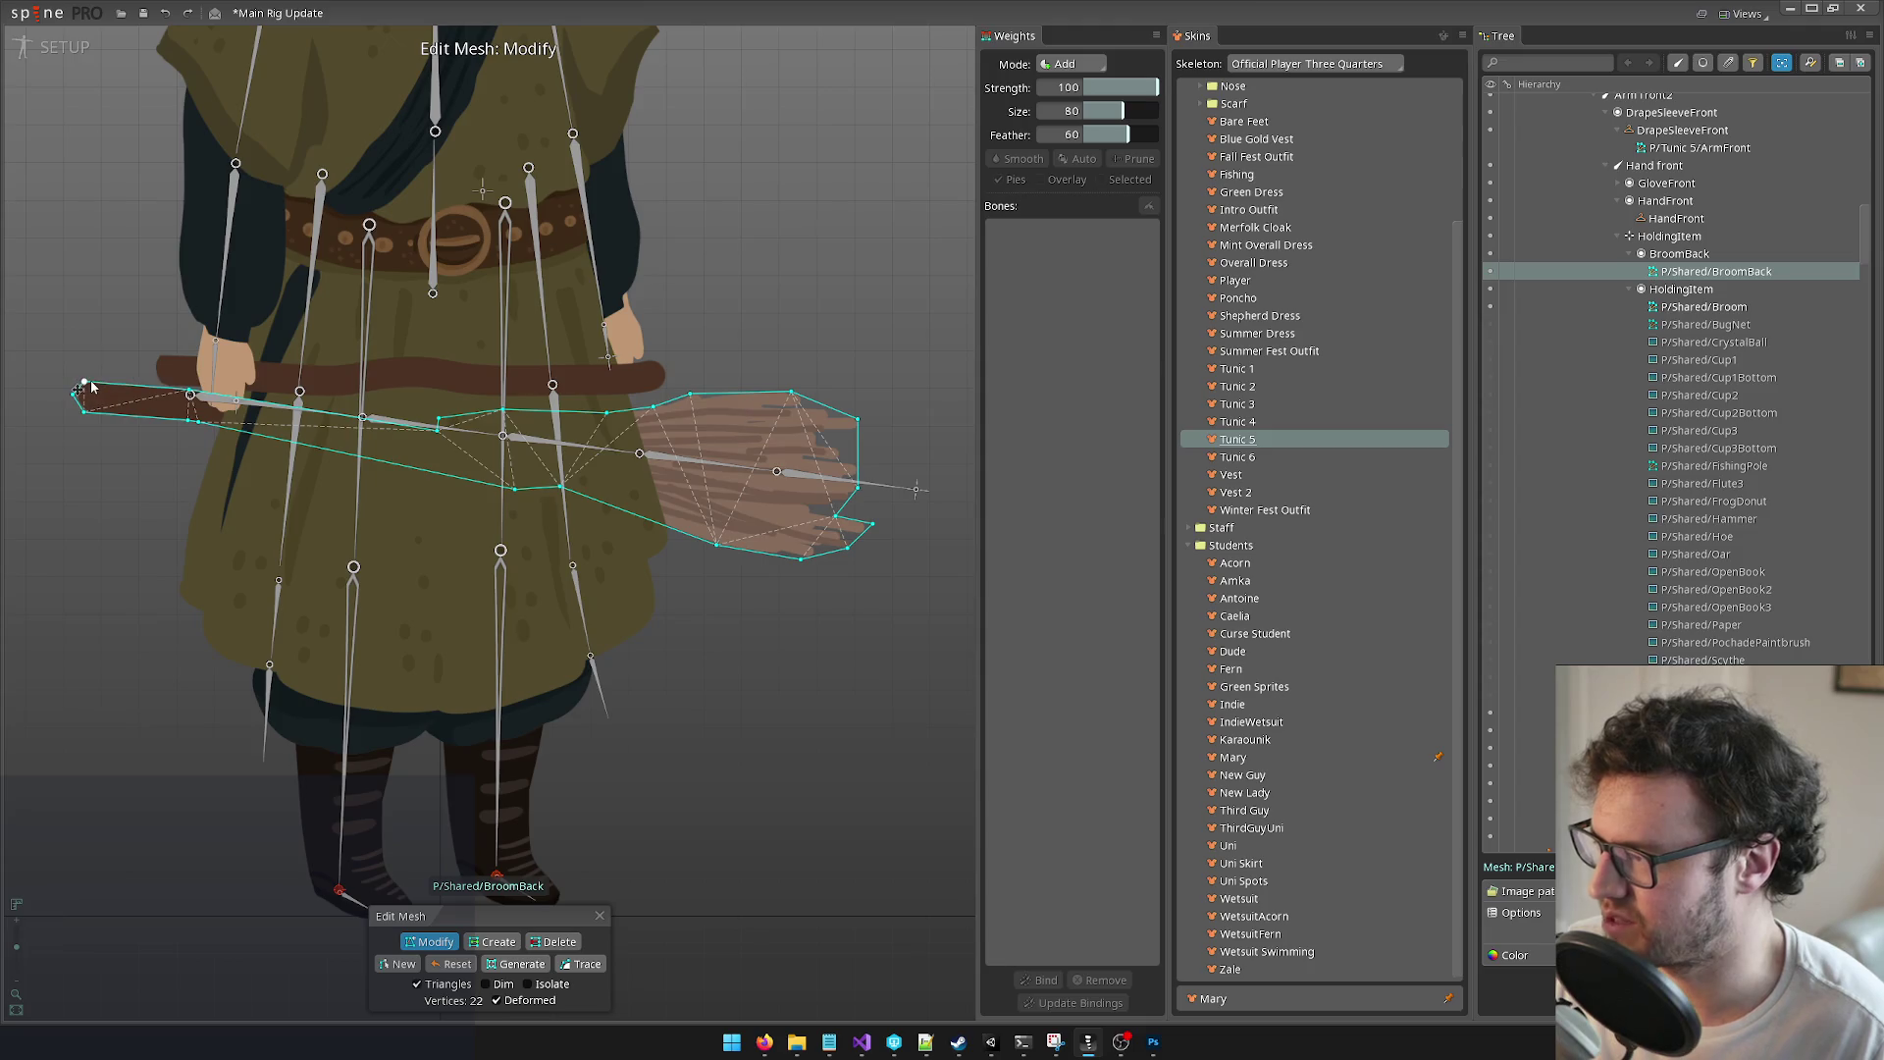
# Step: Raise the mesh's top-left corner, move handle and right-edge vertices, and delete two unneeded vertices
pyautogui.moveTo(84, 383); pyautogui.dragTo(86, 367)
pyautogui.click(199, 366)
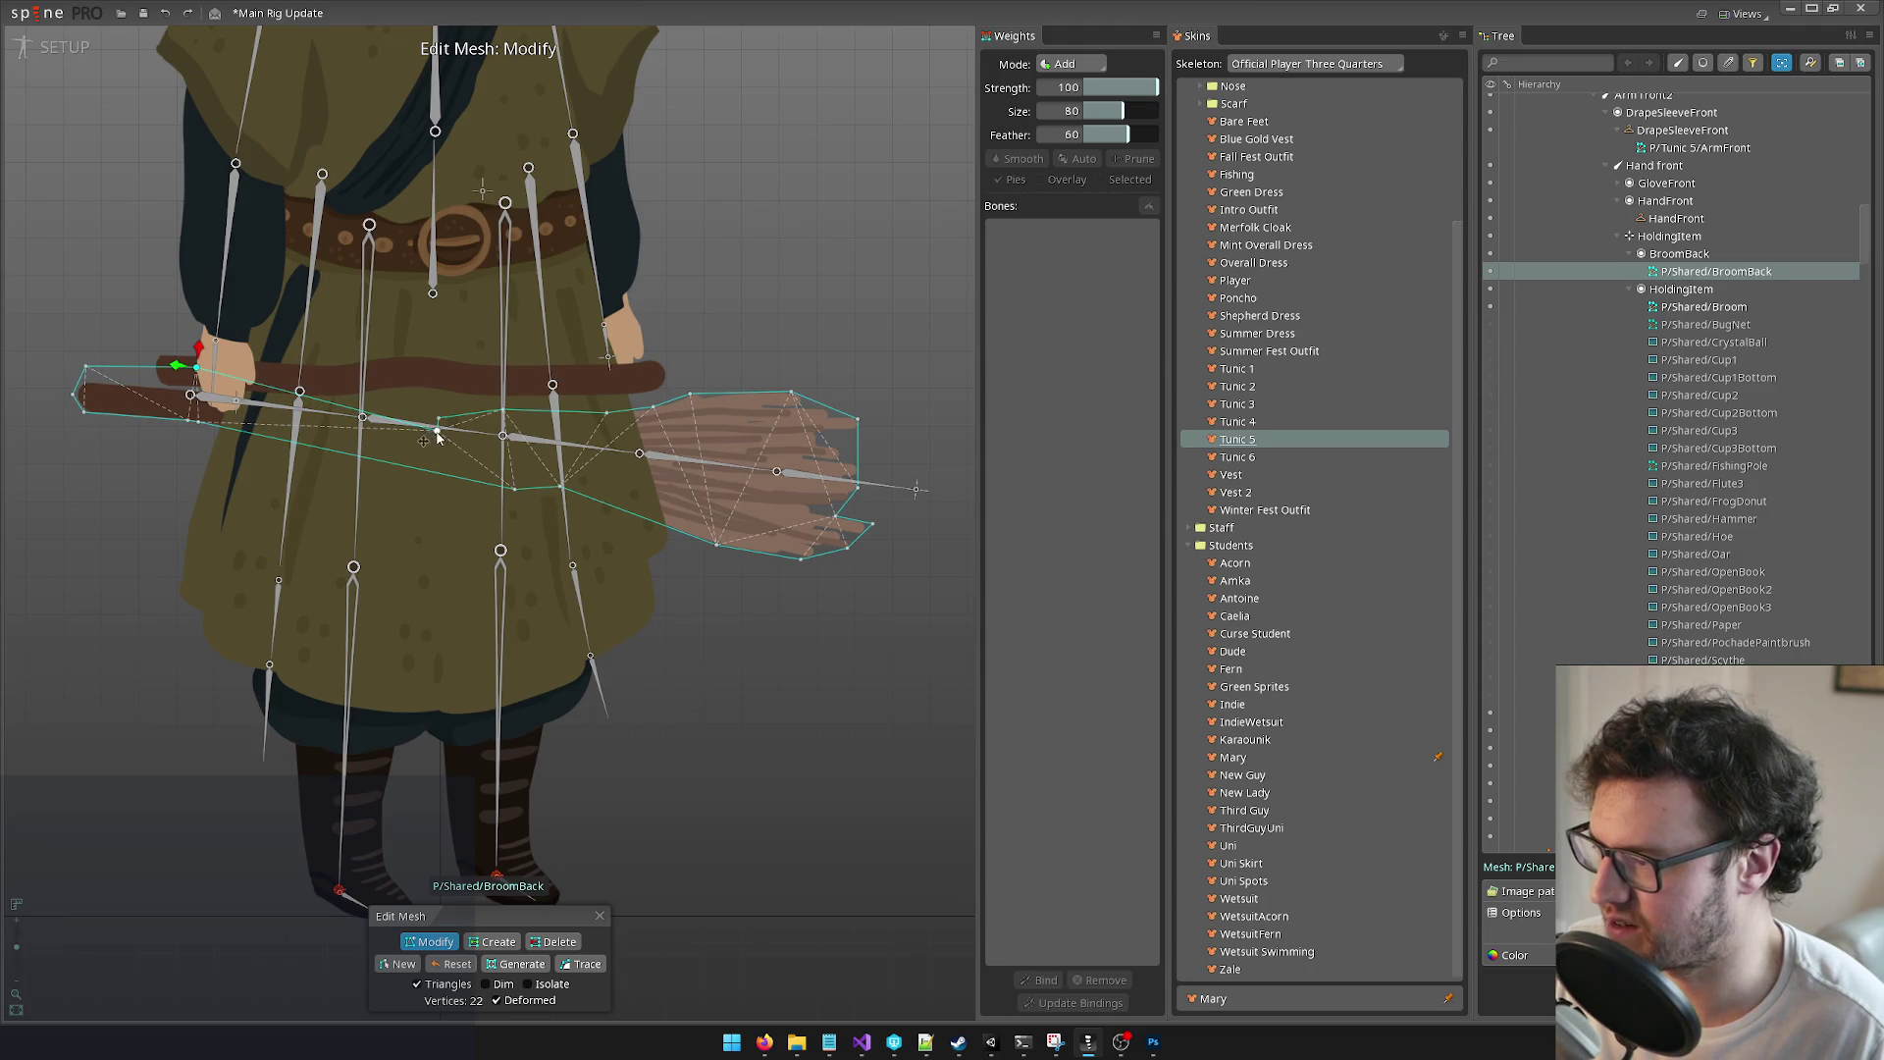
pyautogui.press('Delete')
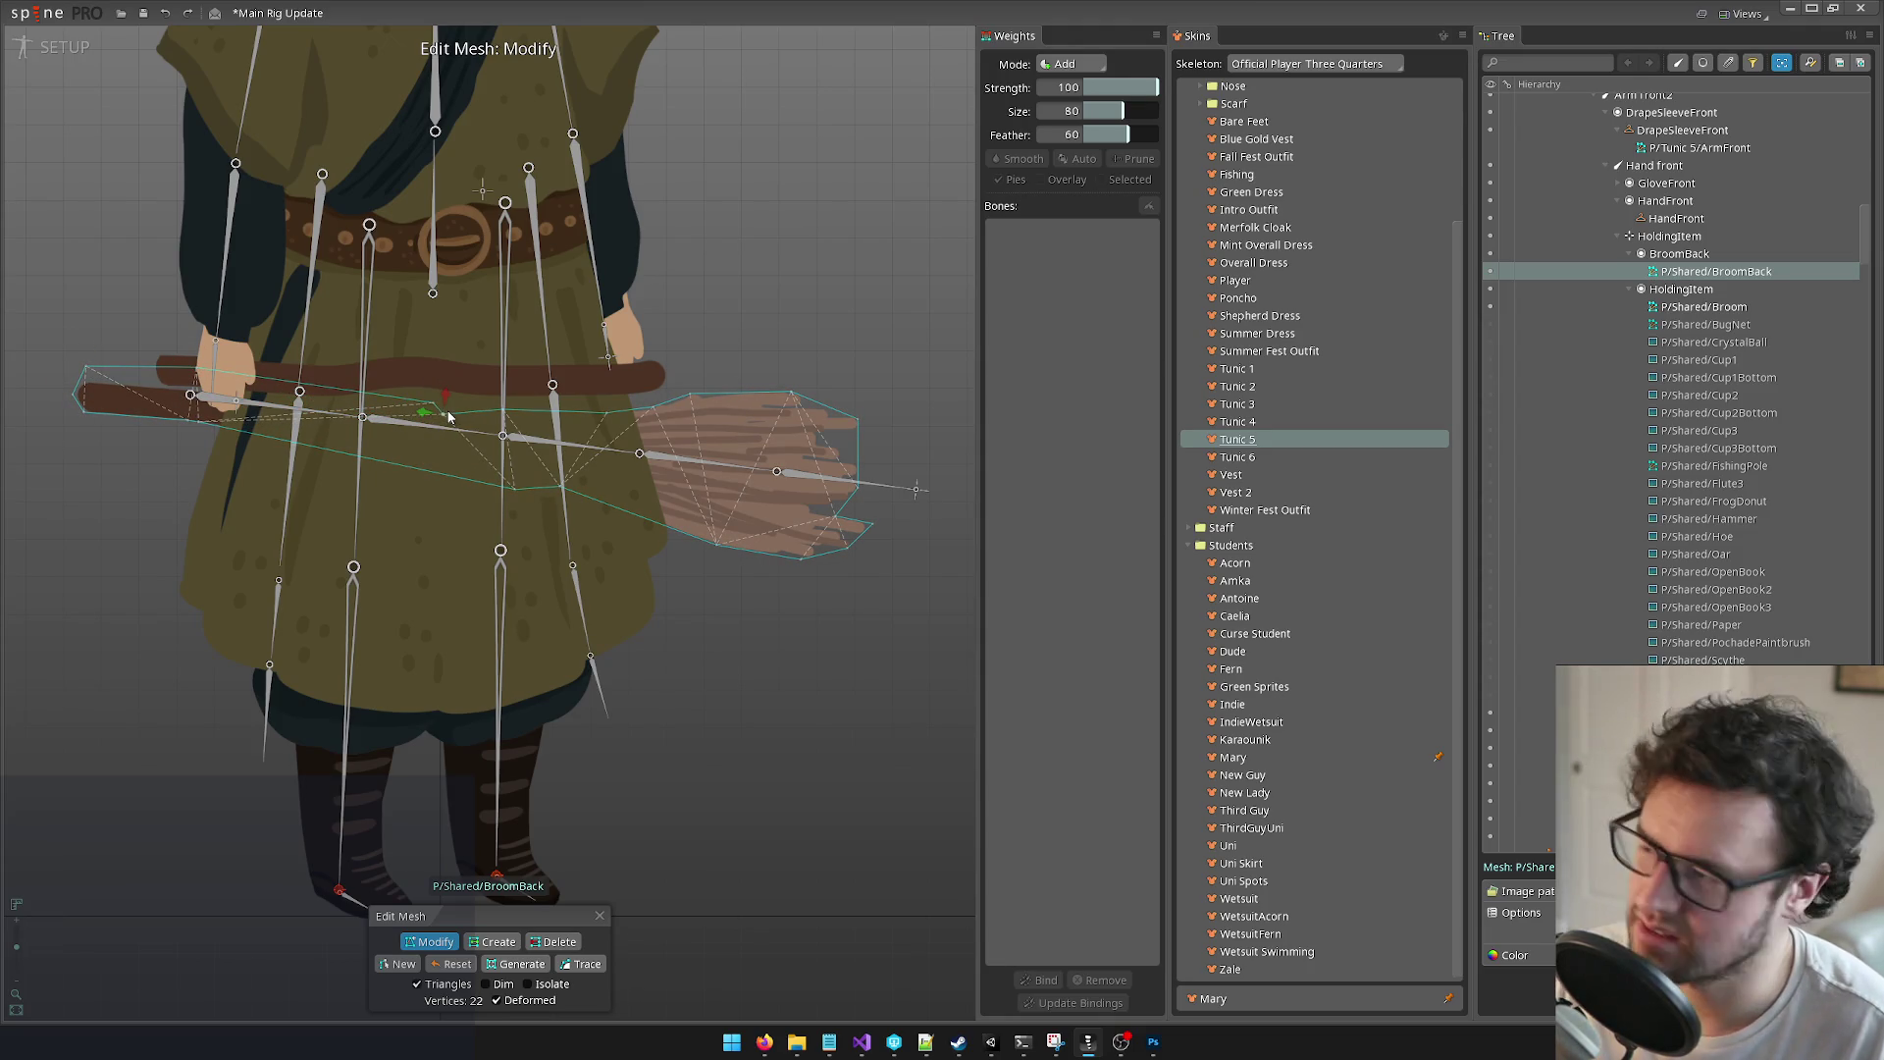
pyautogui.moveTo(603, 415)
pyautogui.mouseDown()
pyautogui.moveTo(603, 398)
pyautogui.moveTo(692, 402)
pyautogui.moveTo(716, 373)
pyautogui.moveTo(811, 375)
pyautogui.moveTo(893, 418)
pyautogui.mouseUp()
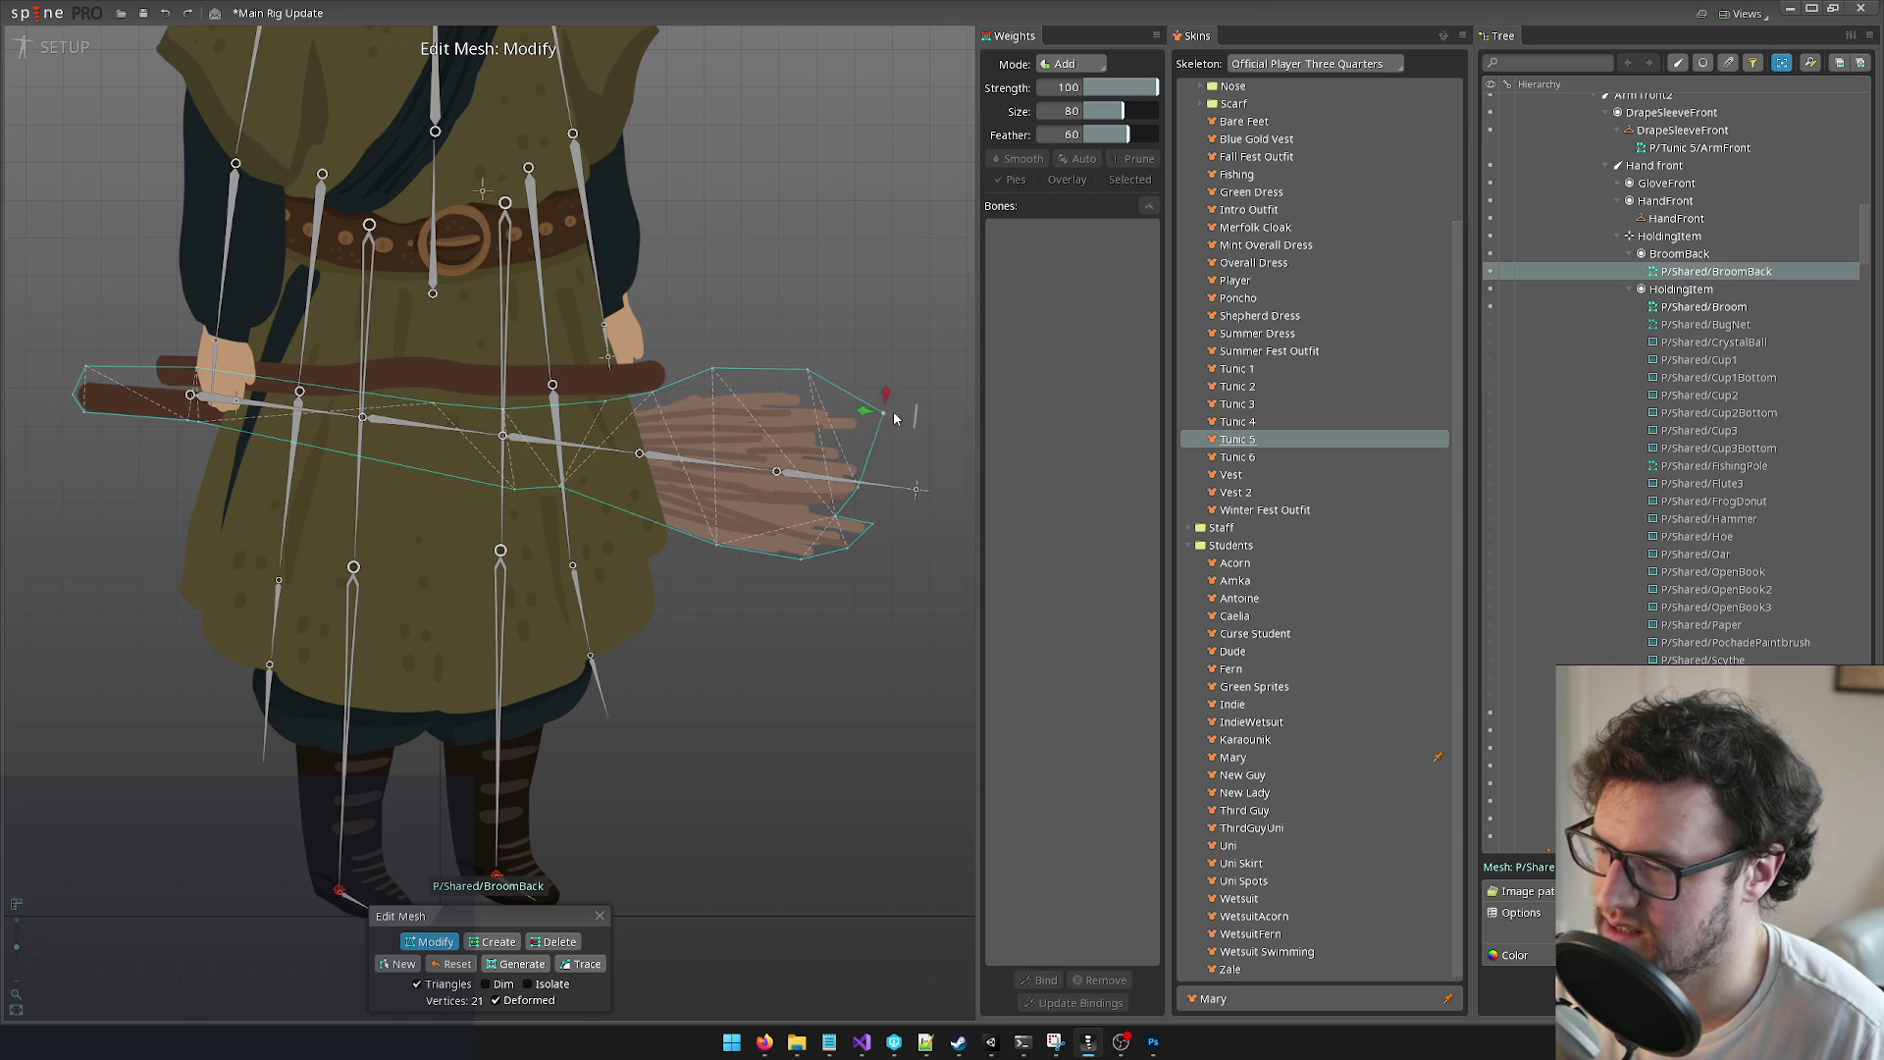
pyautogui.moveTo(859, 486)
pyautogui.mouseDown()
pyautogui.moveTo(893, 488)
pyautogui.moveTo(850, 549)
pyautogui.moveTo(865, 579)
pyautogui.moveTo(706, 571)
pyautogui.mouseUp()
pyautogui.click(837, 518)
pyautogui.press('Delete')
pyautogui.click(862, 534)
# Step: Reshape the lower-edge, lower-left and leftmost vertices, and pull an upper-edge vertex right
pyautogui.click(560, 487)
pyautogui.moveTo(557, 496); pyautogui.dragTo(605, 527)
pyautogui.moveTo(511, 492); pyautogui.dragTo(511, 503)
pyautogui.keyDown('shift'); pyautogui.click(186, 425); pyautogui.keyUp('shift')
pyautogui.moveTo(186, 428); pyautogui.dragTo(191, 450)
pyautogui.click(189, 438)
pyautogui.click(86, 413)
pyautogui.moveTo(85, 413); pyautogui.dragTo(81, 431)
pyautogui.scroll(4, 79, 447)
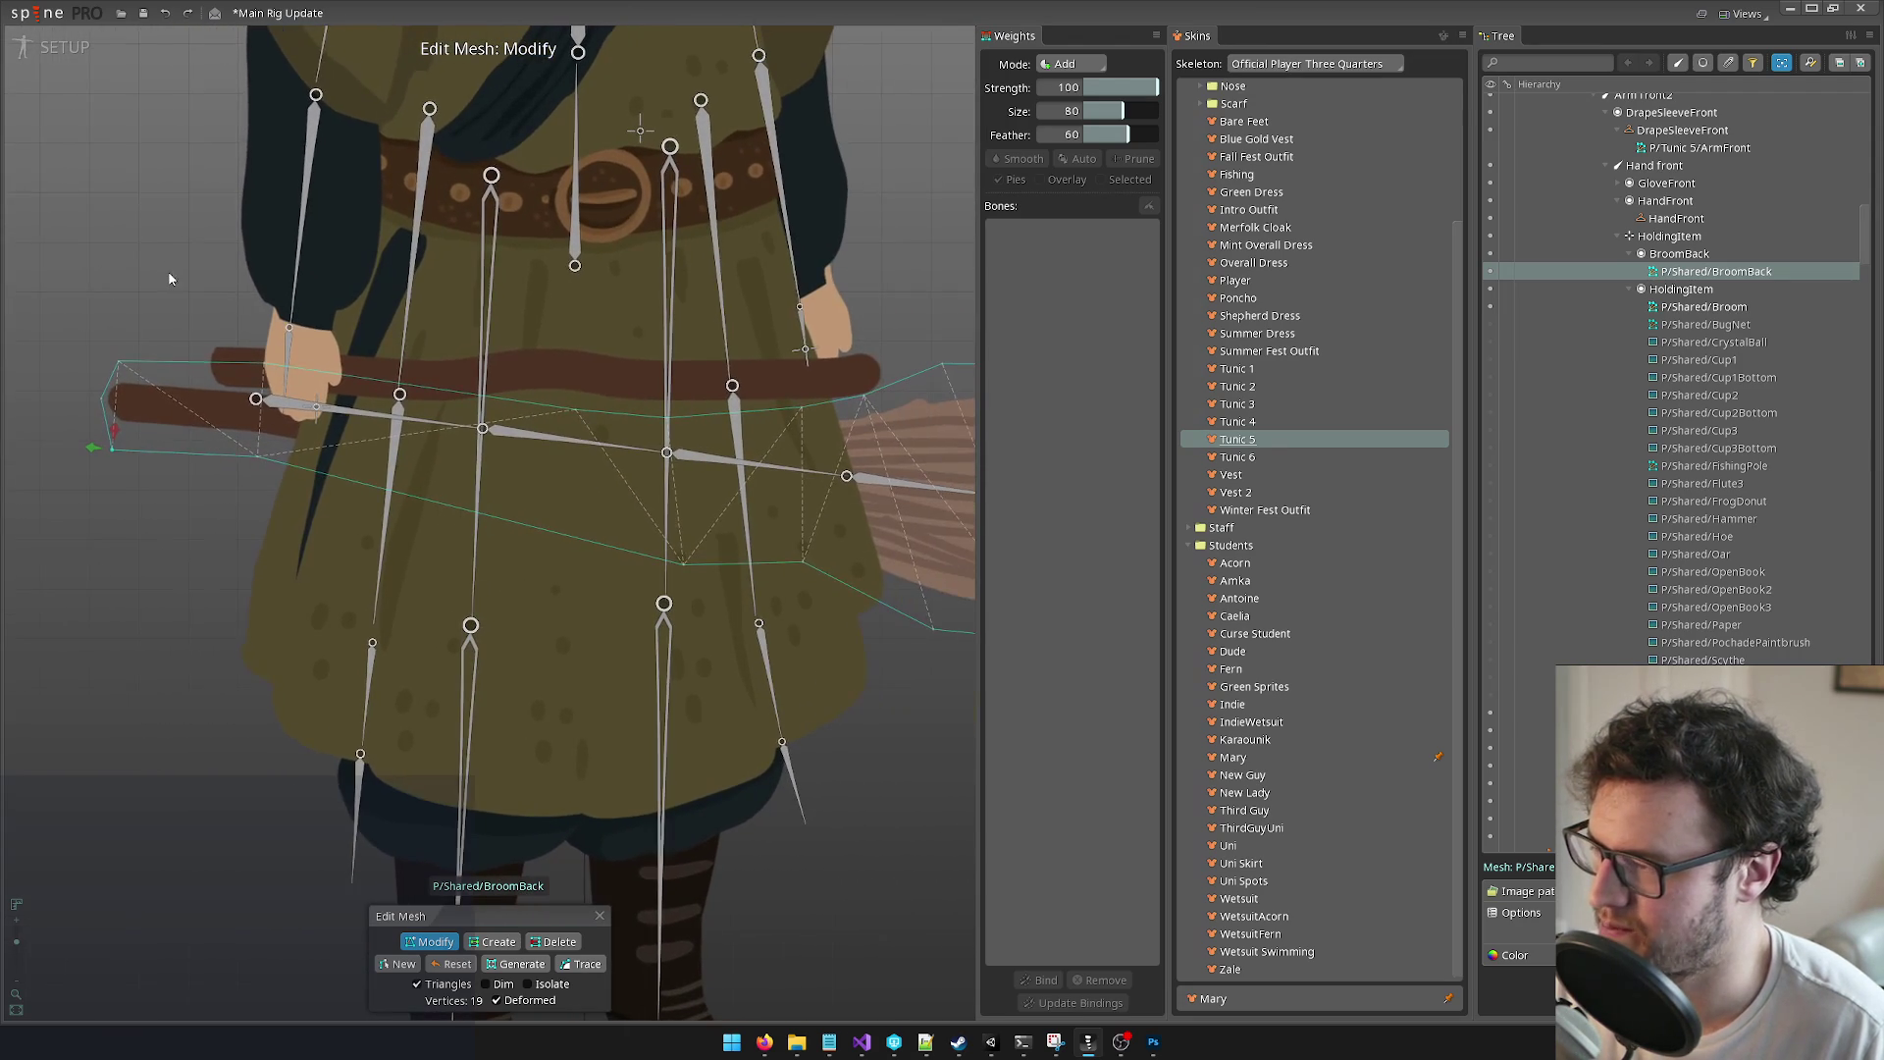
pyautogui.scroll(-2, 344, 304)
pyautogui.scroll(2, 536, 312)
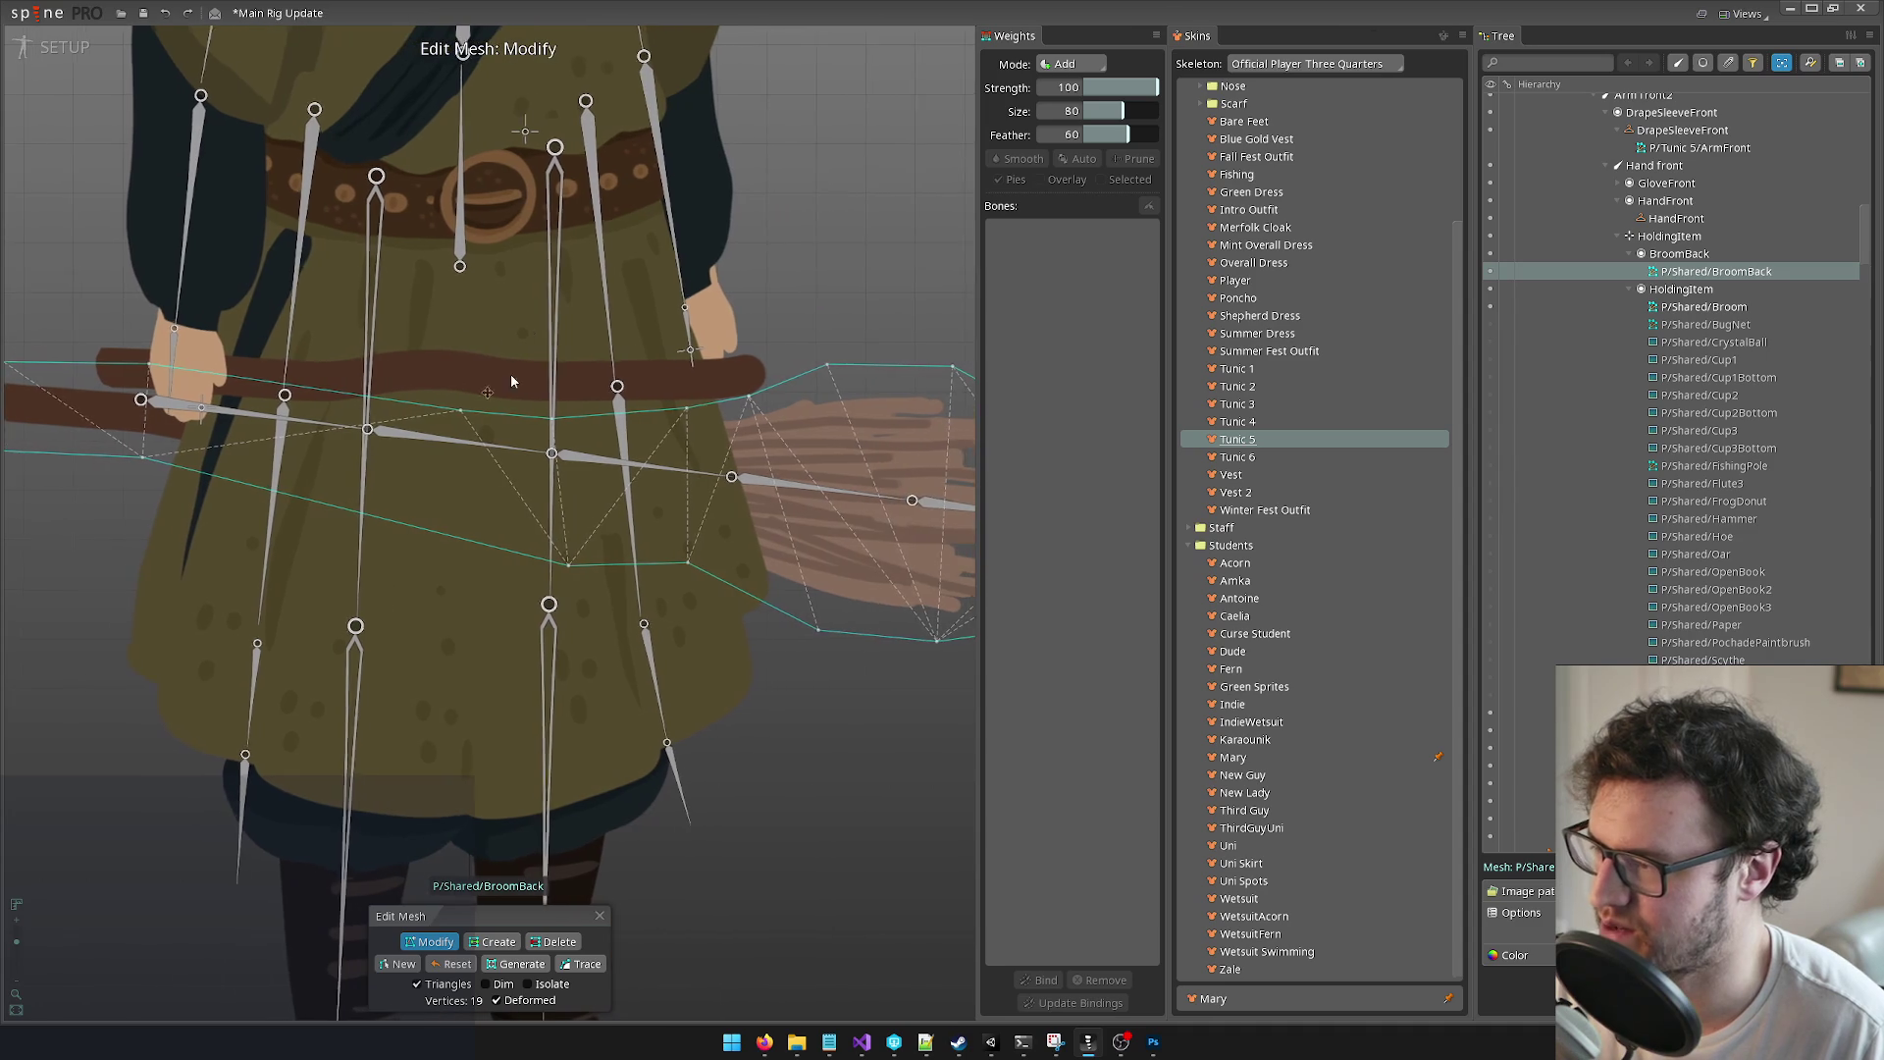
pyautogui.click(447, 405)
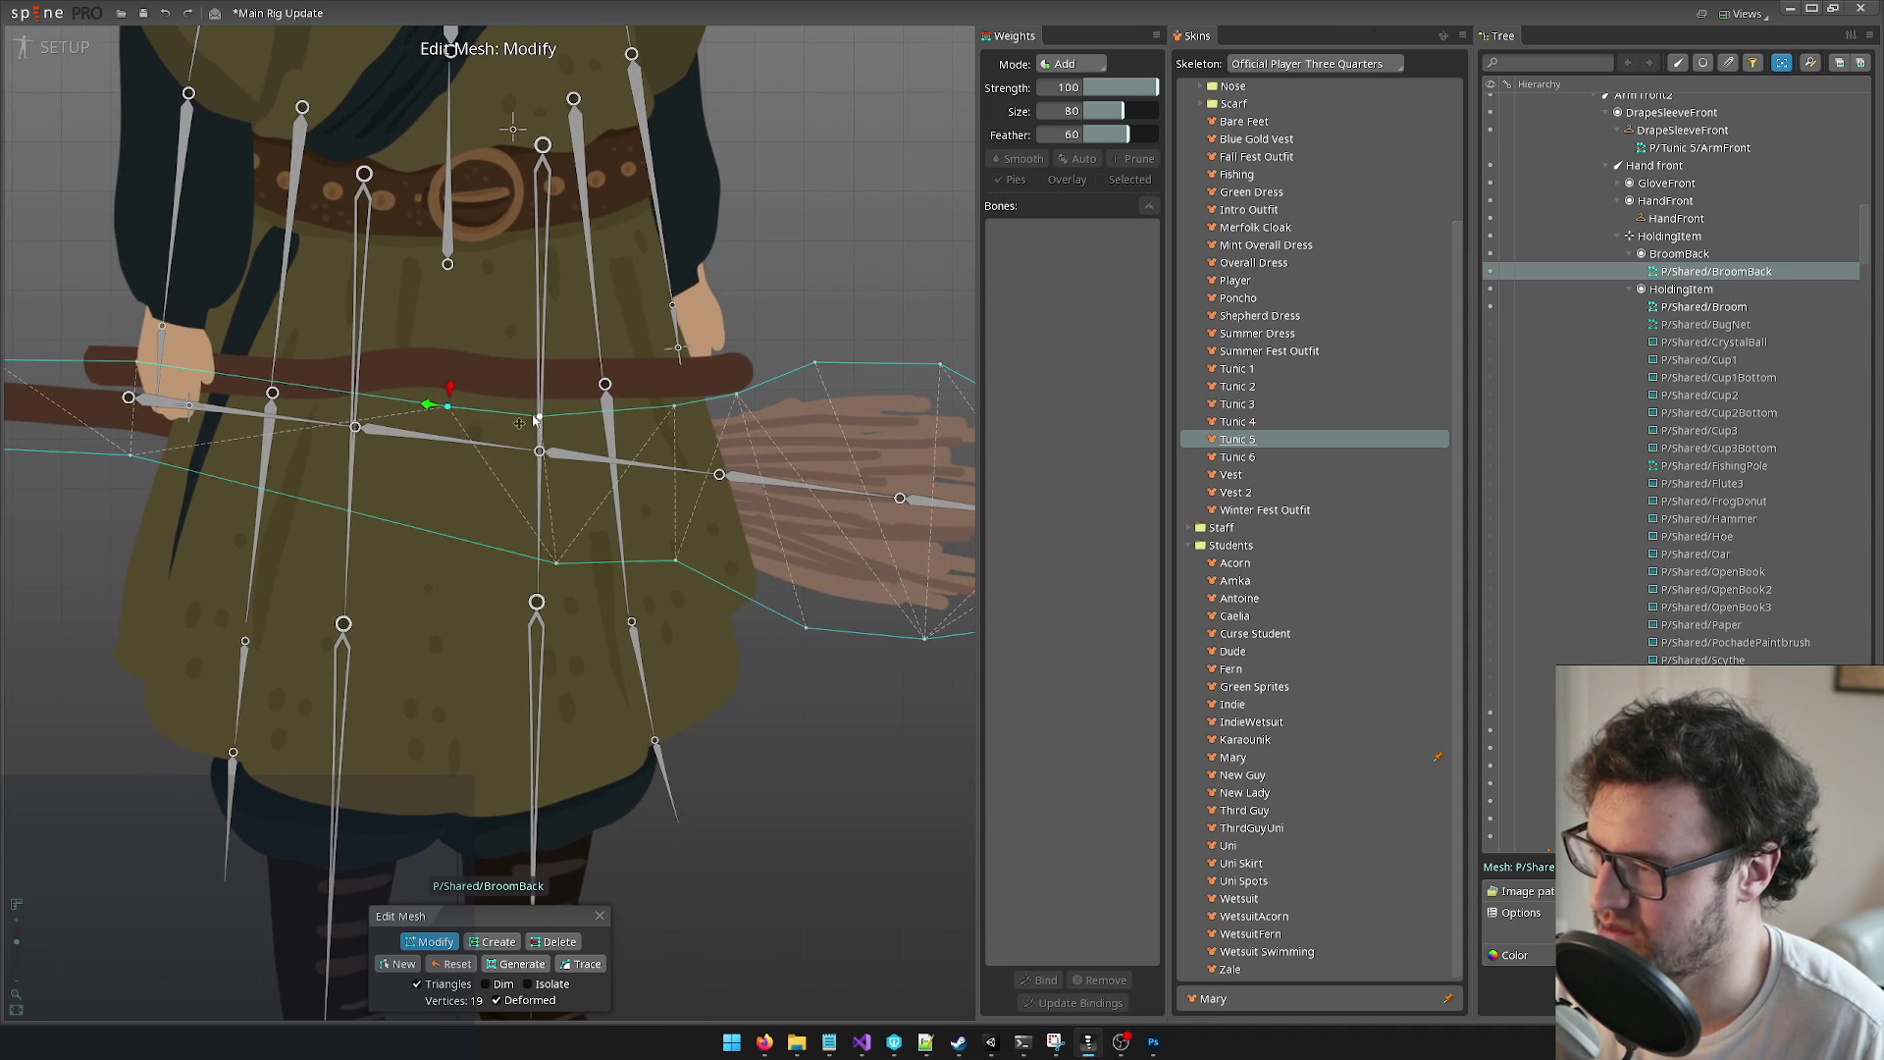
pyautogui.moveTo(536, 420); pyautogui.dragTo(642, 421)
pyautogui.scroll(-2, 589, 321)
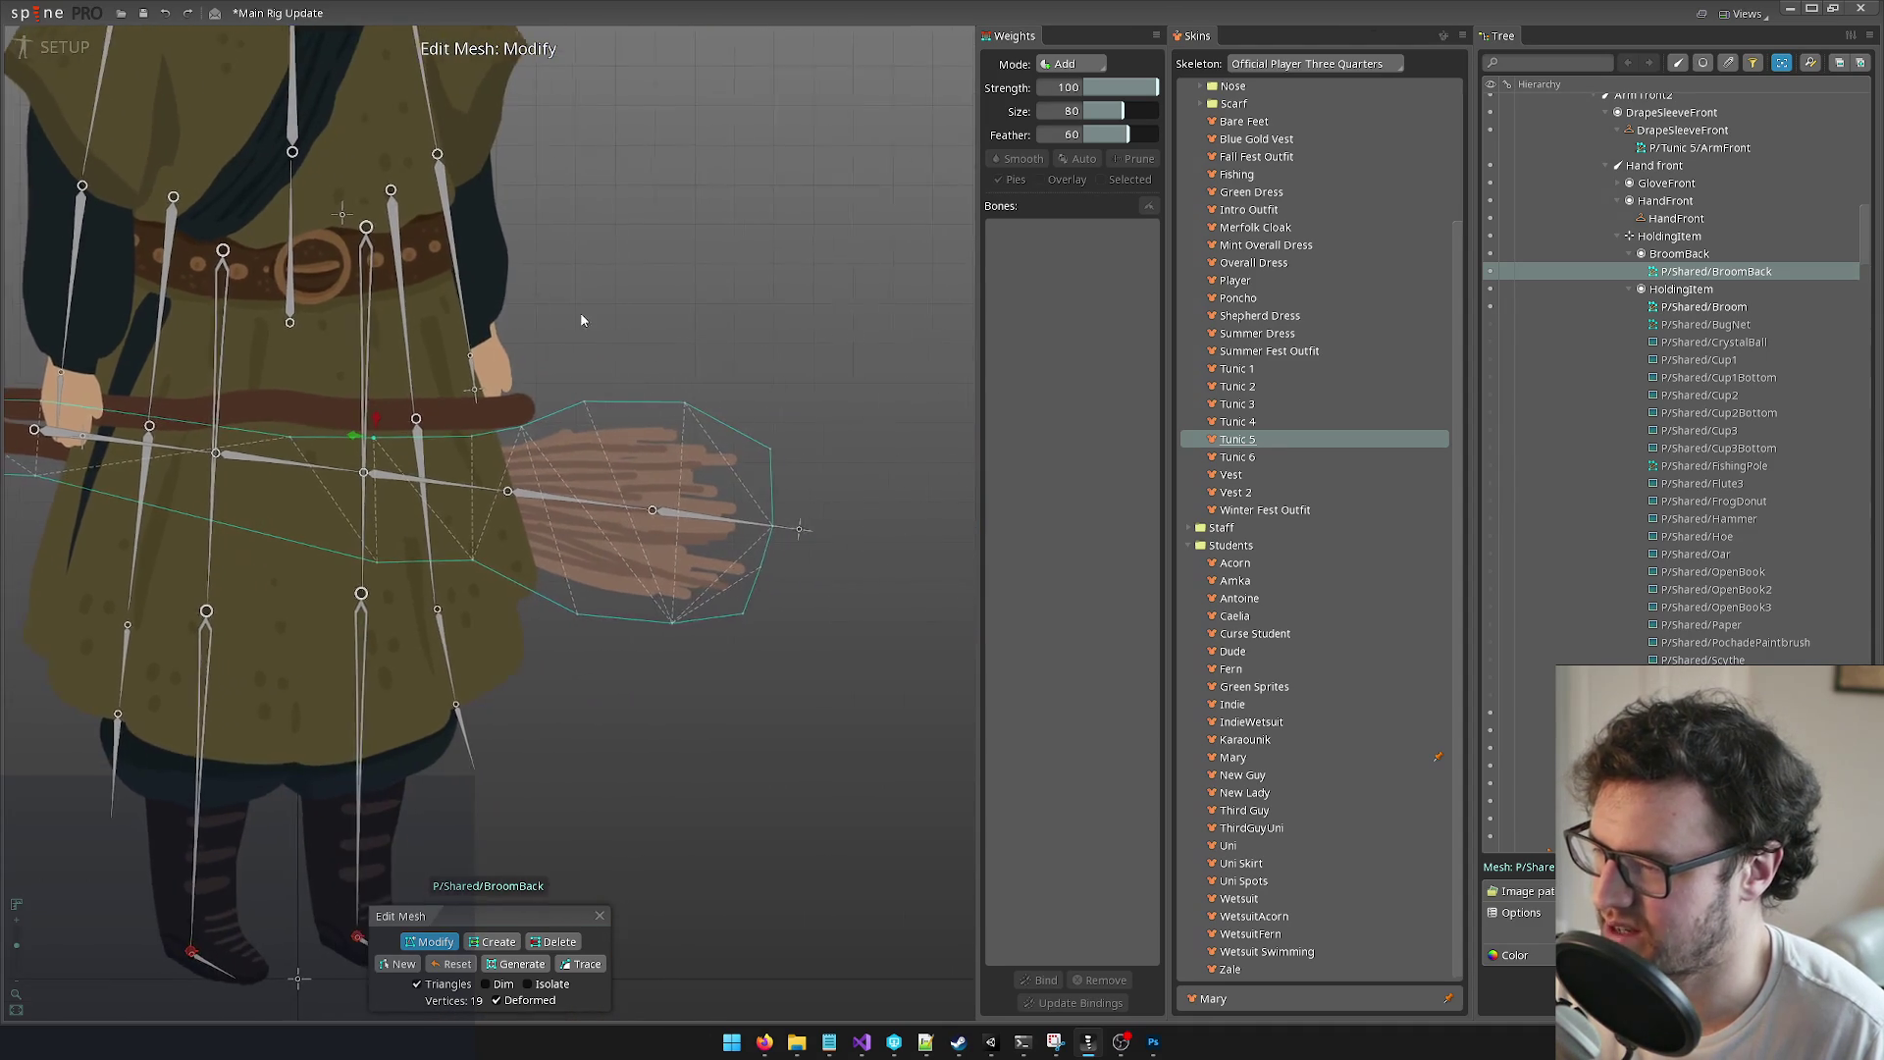
pyautogui.scroll(2, 648, 481)
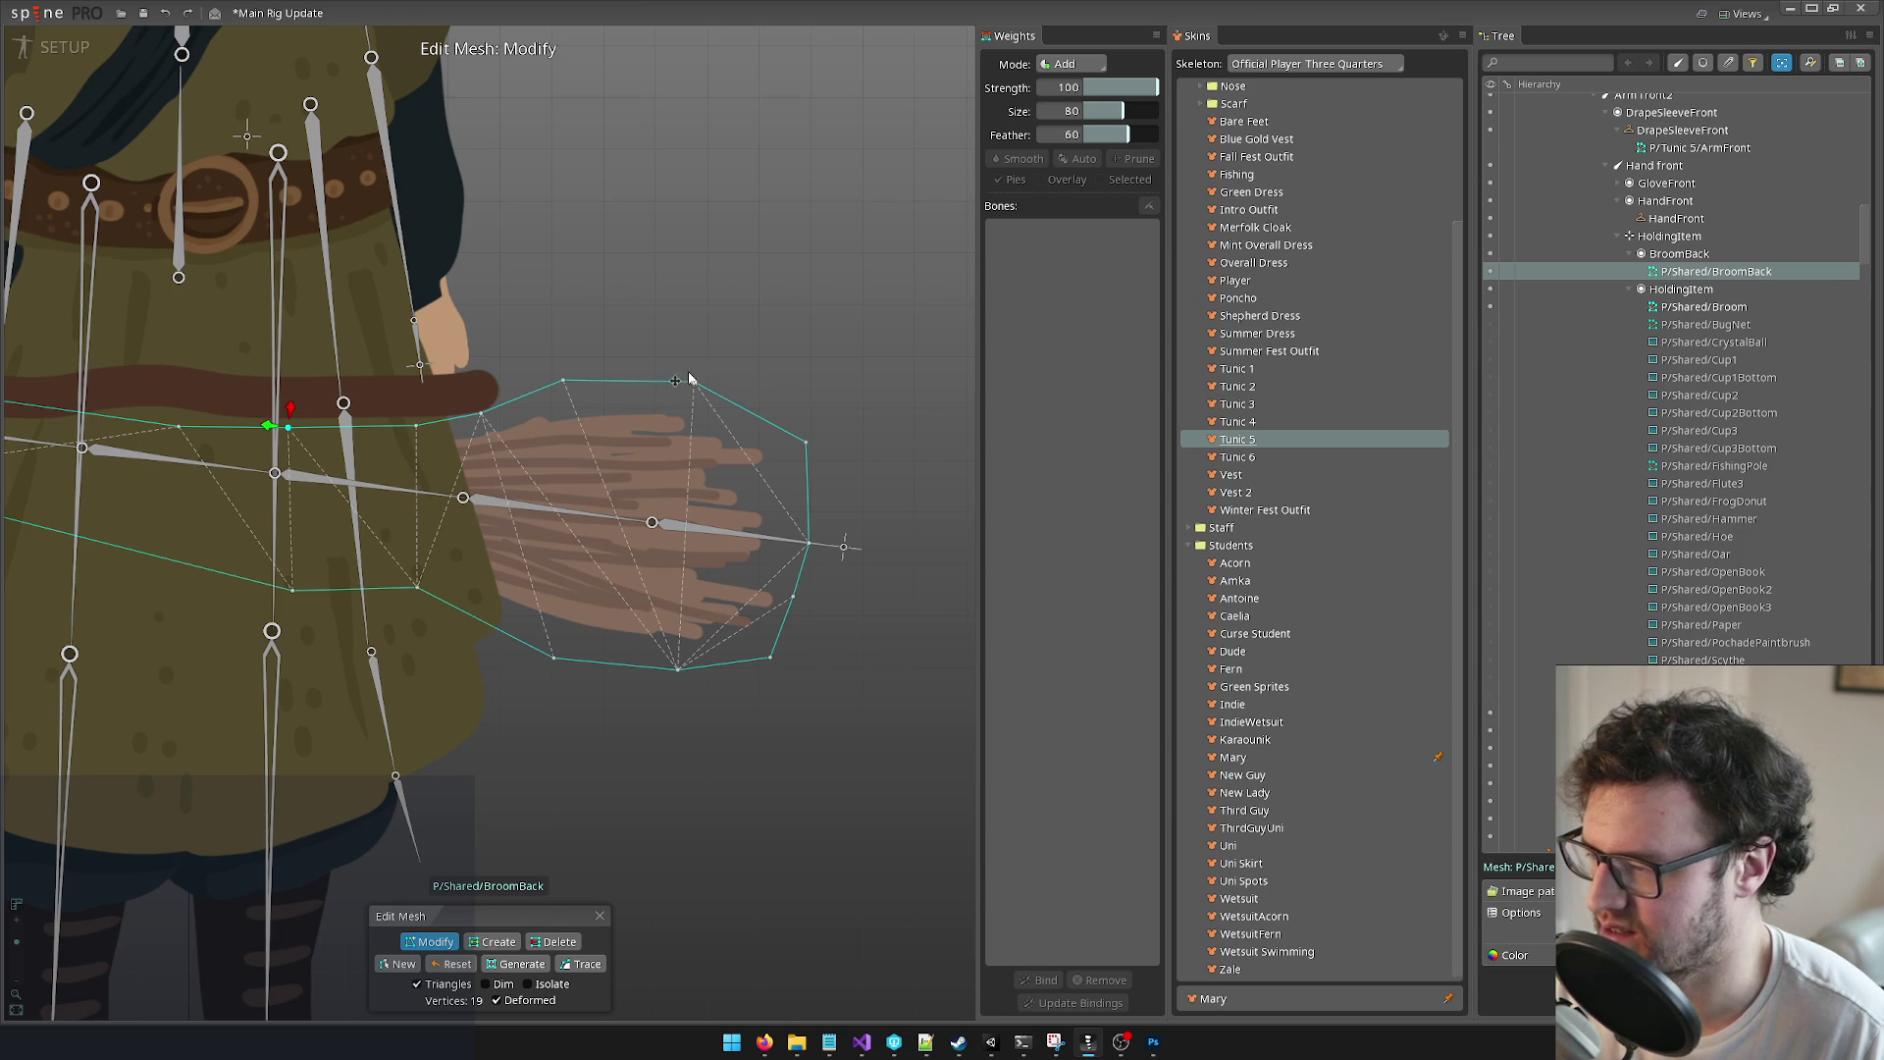
# Step: In Create mode, add five vertices along the BroomBack mesh's top and bottom outline
pyautogui.click(493, 941)
pyautogui.click(637, 387)
pyautogui.click(610, 665)
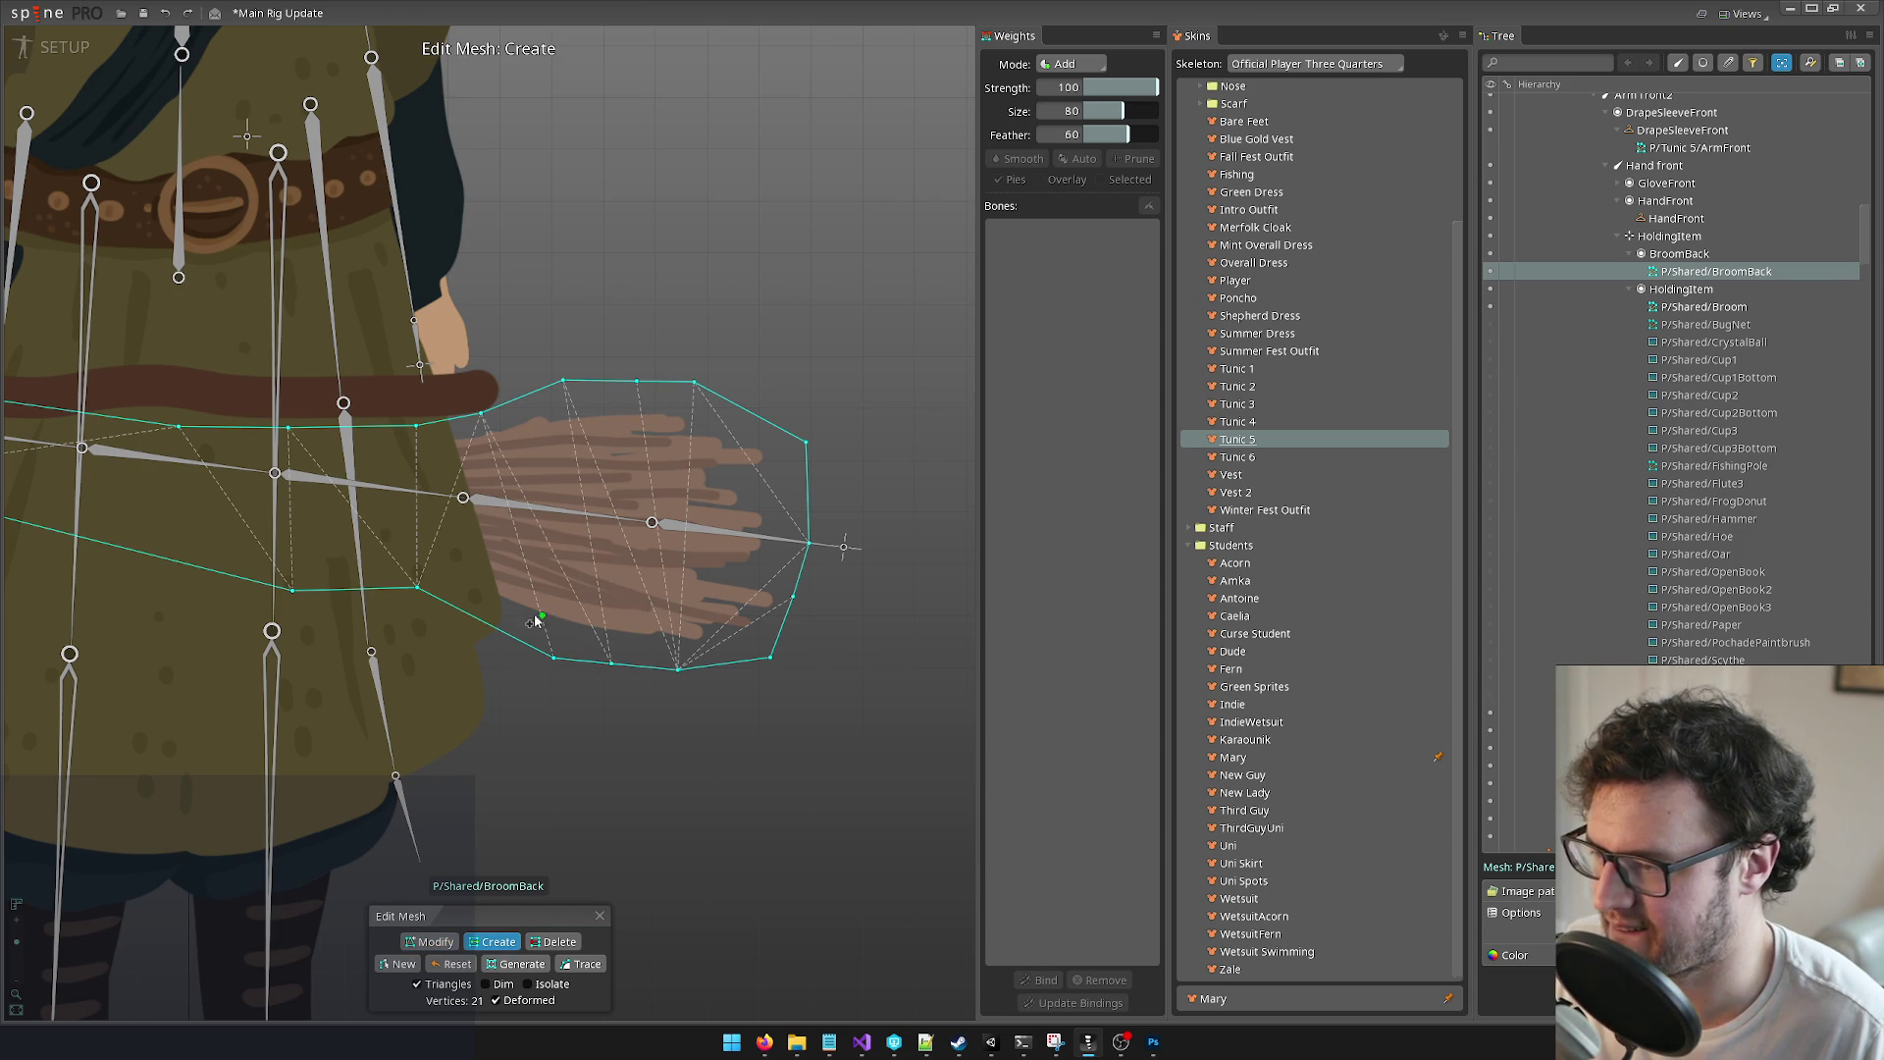
pyautogui.click(492, 627)
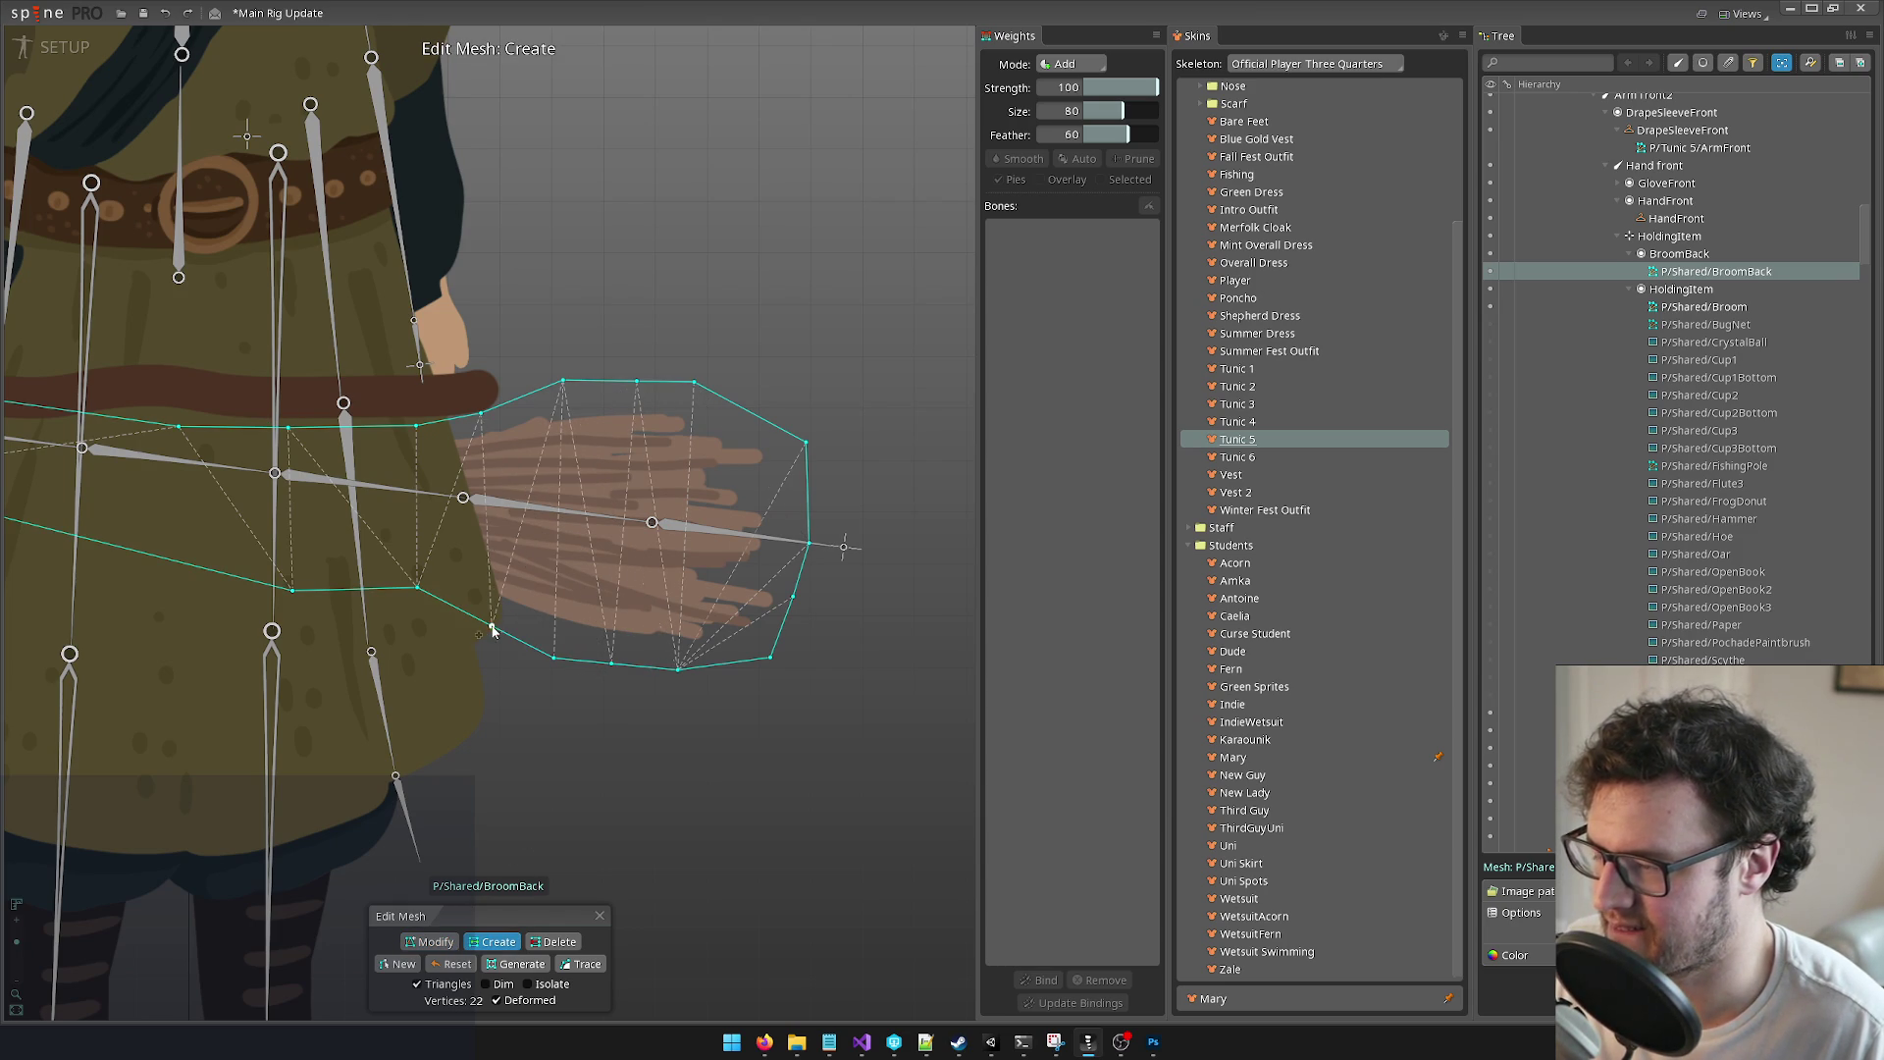
pyautogui.click(756, 414)
pyautogui.click(731, 664)
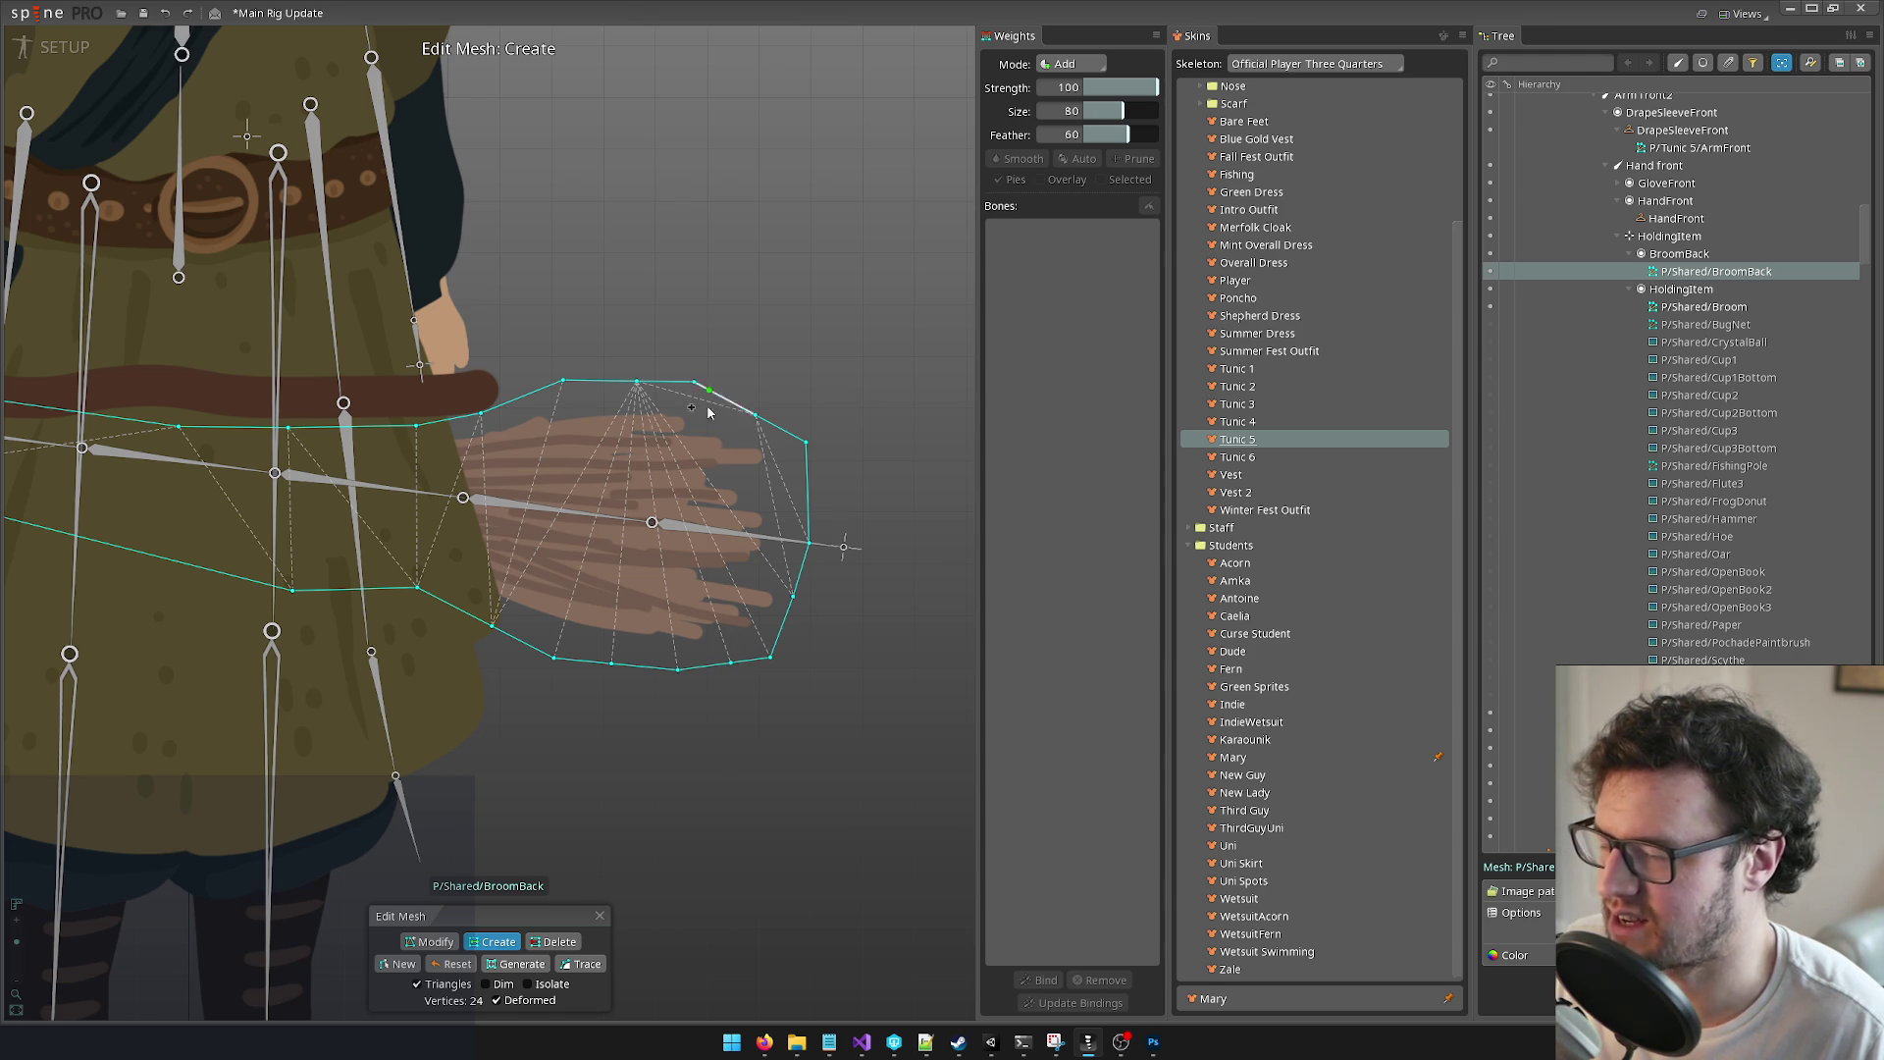
pyautogui.scroll(3, 736, 362)
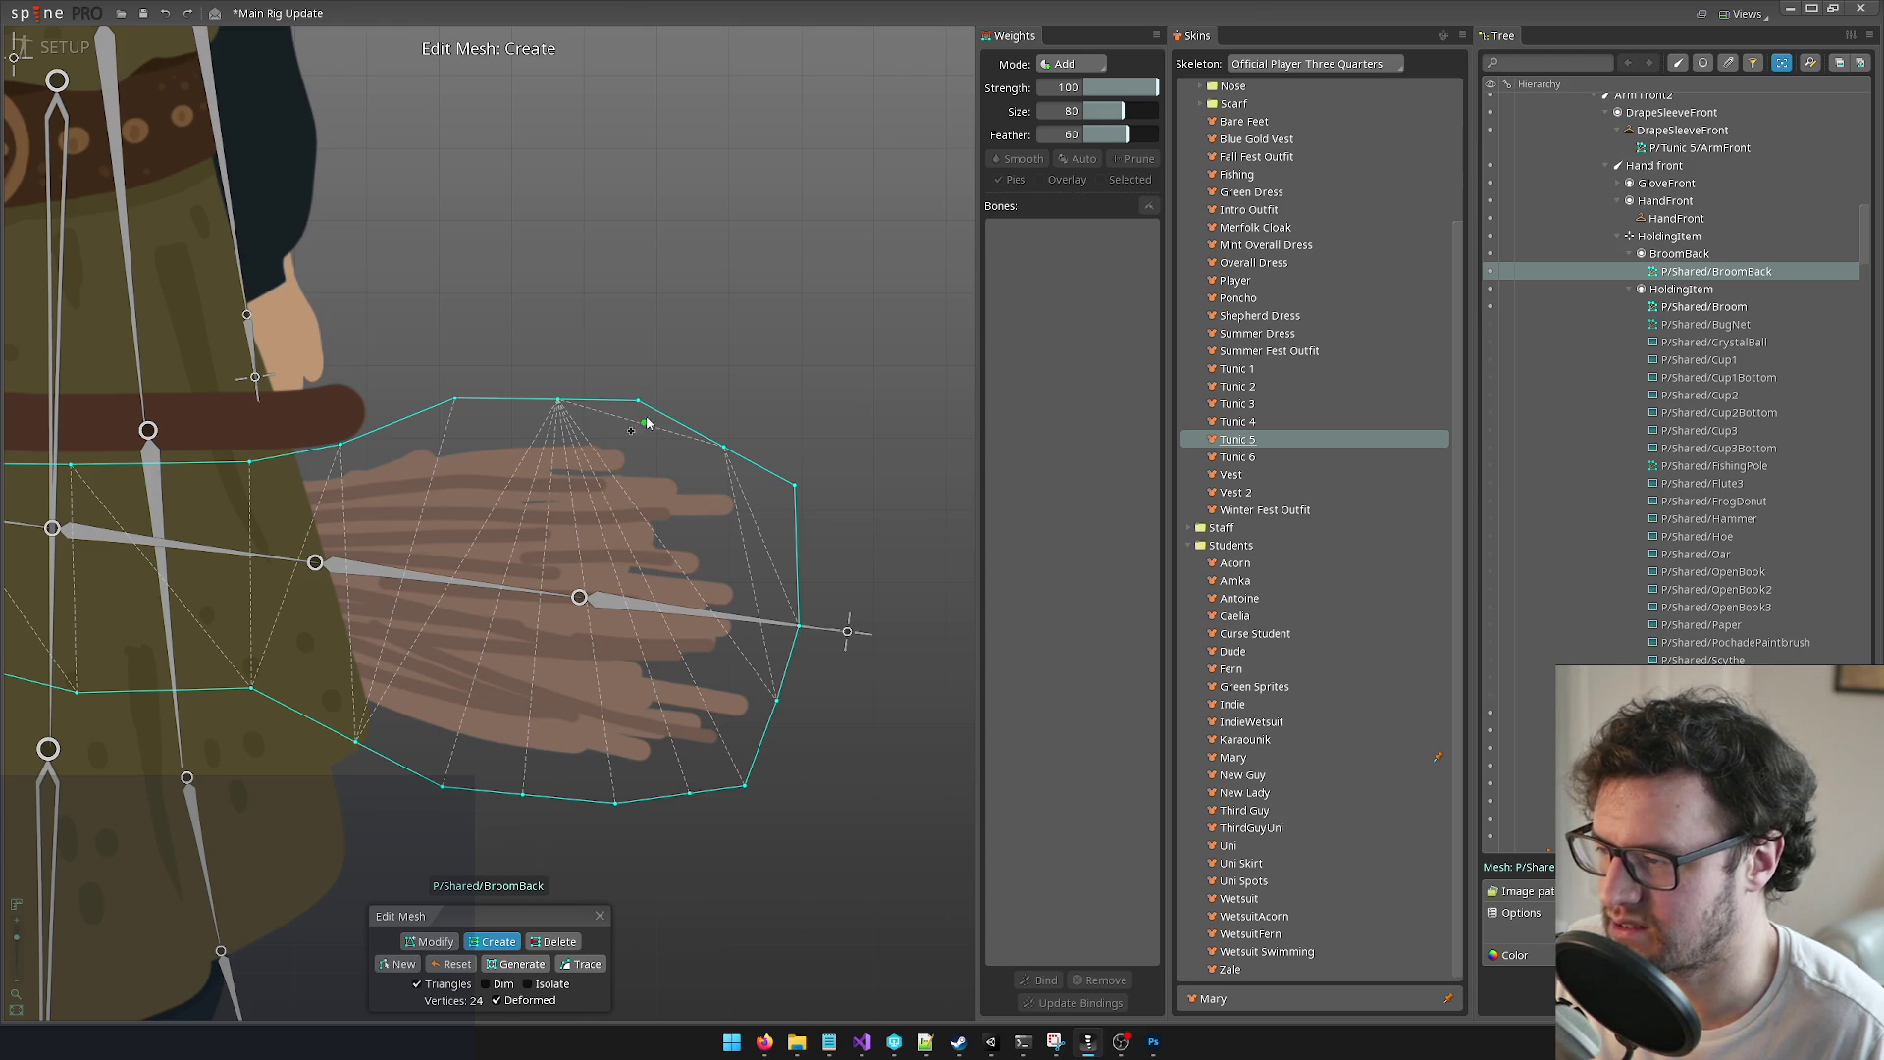
# Step: Add six interior vertices across the bristles toward the handle, undoing one stray vertex
pyautogui.click(639, 508)
pyautogui.click(648, 686)
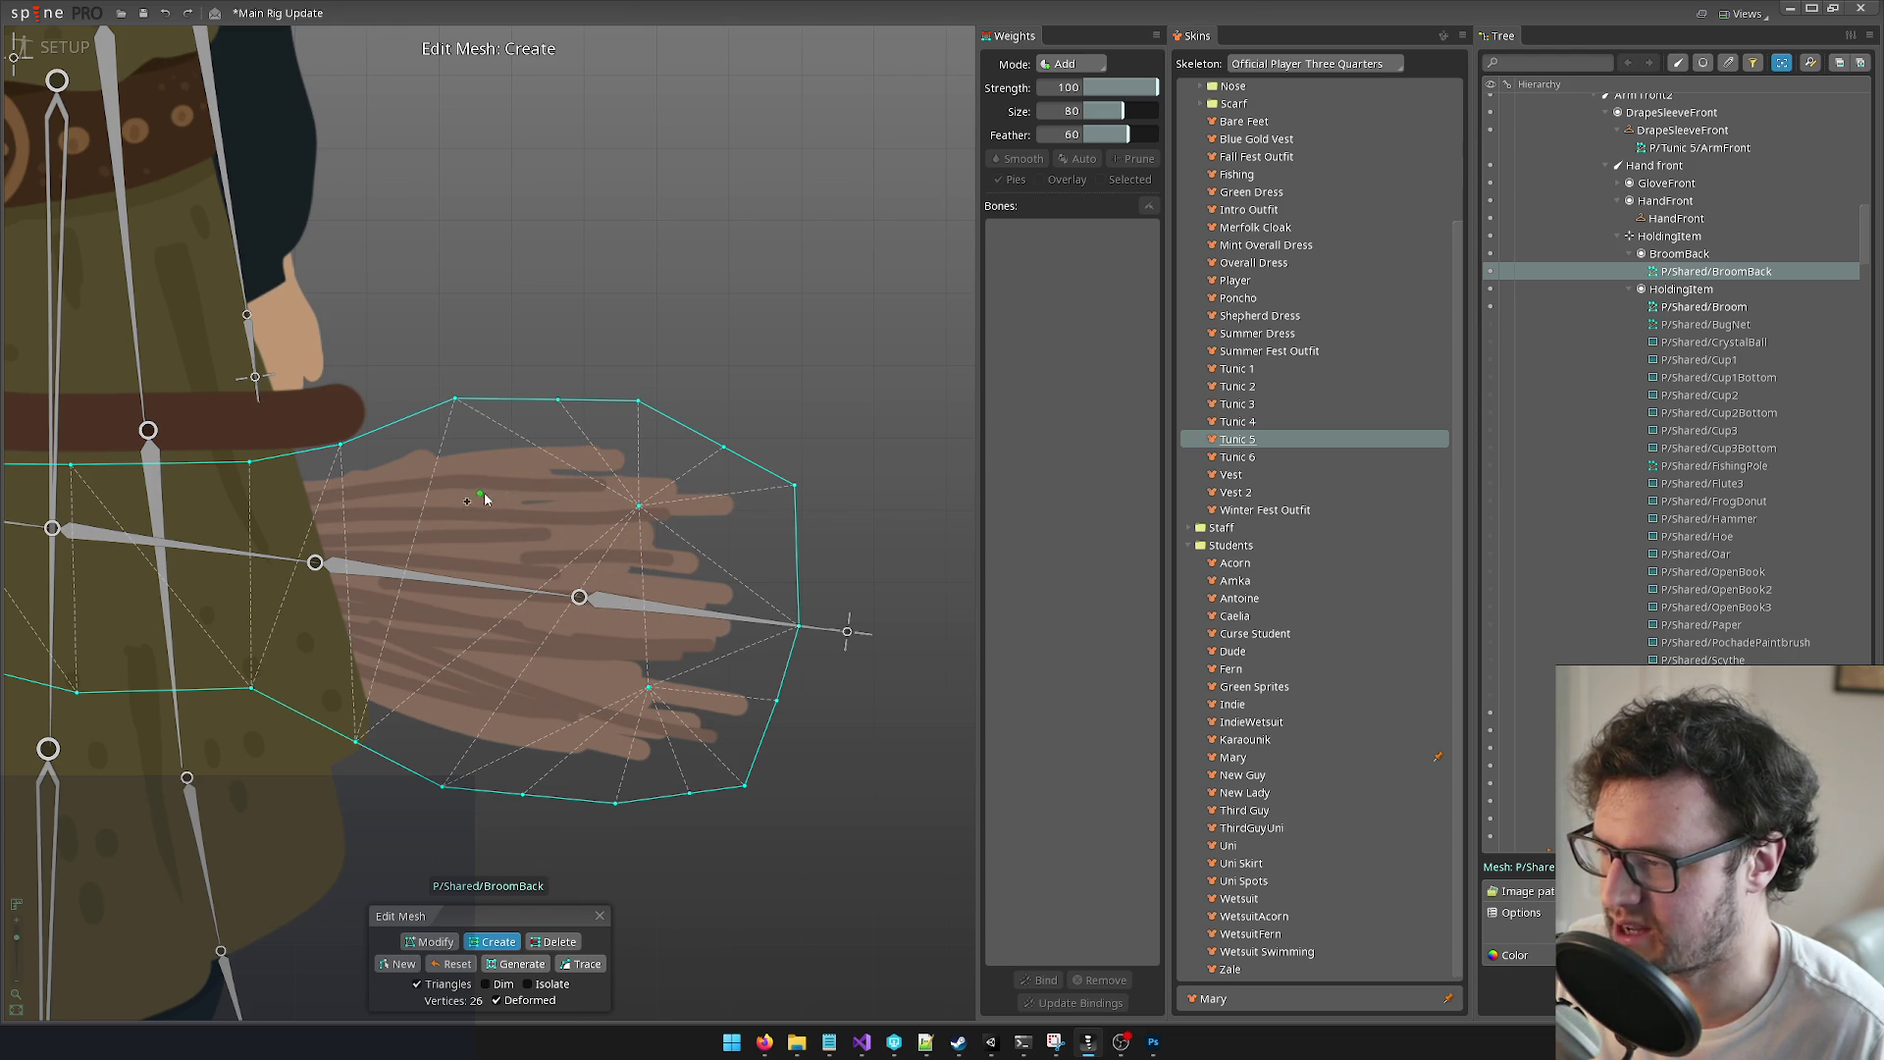
pyautogui.click(568, 498)
pyautogui.click(548, 656)
pyautogui.click(440, 498)
pyautogui.click(414, 648)
pyautogui.scroll(-2, 600, 681)
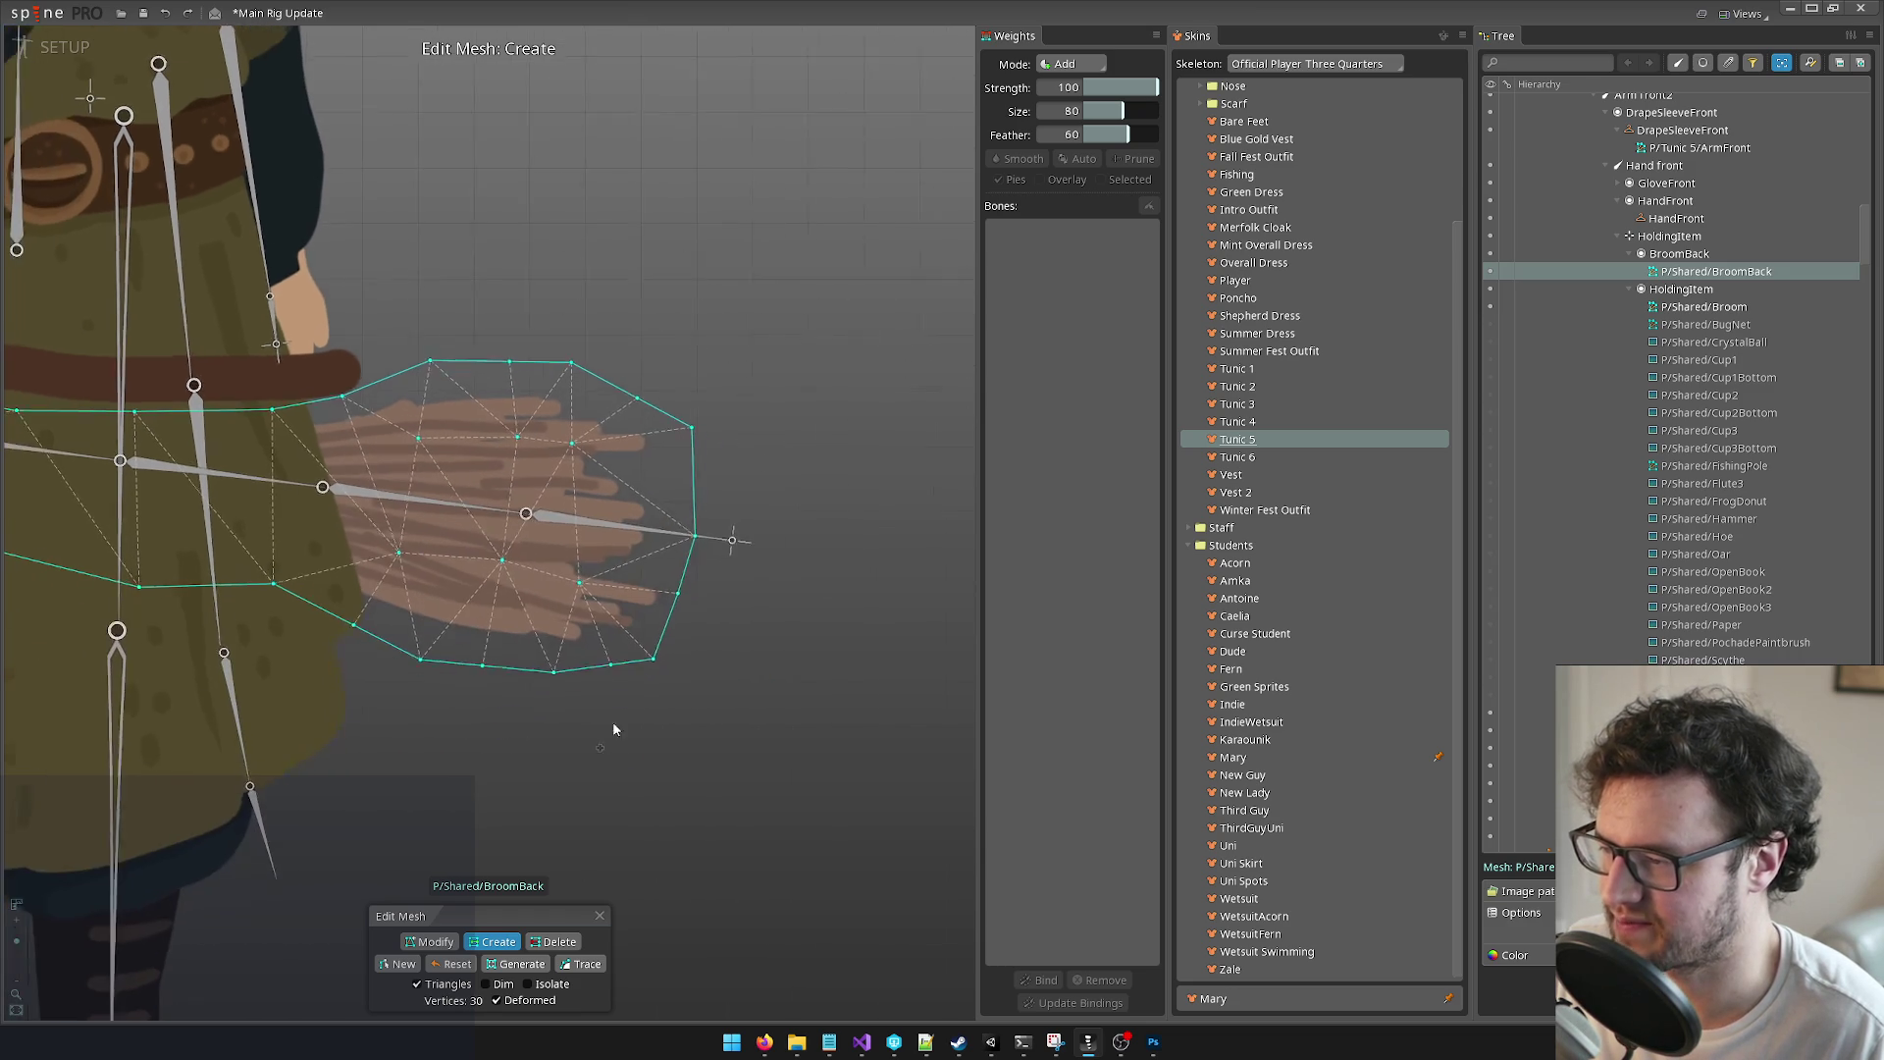
pyautogui.click(583, 573)
pyautogui.hotkey('ctrl', 'z')
pyautogui.scroll(-5, 891, 732)
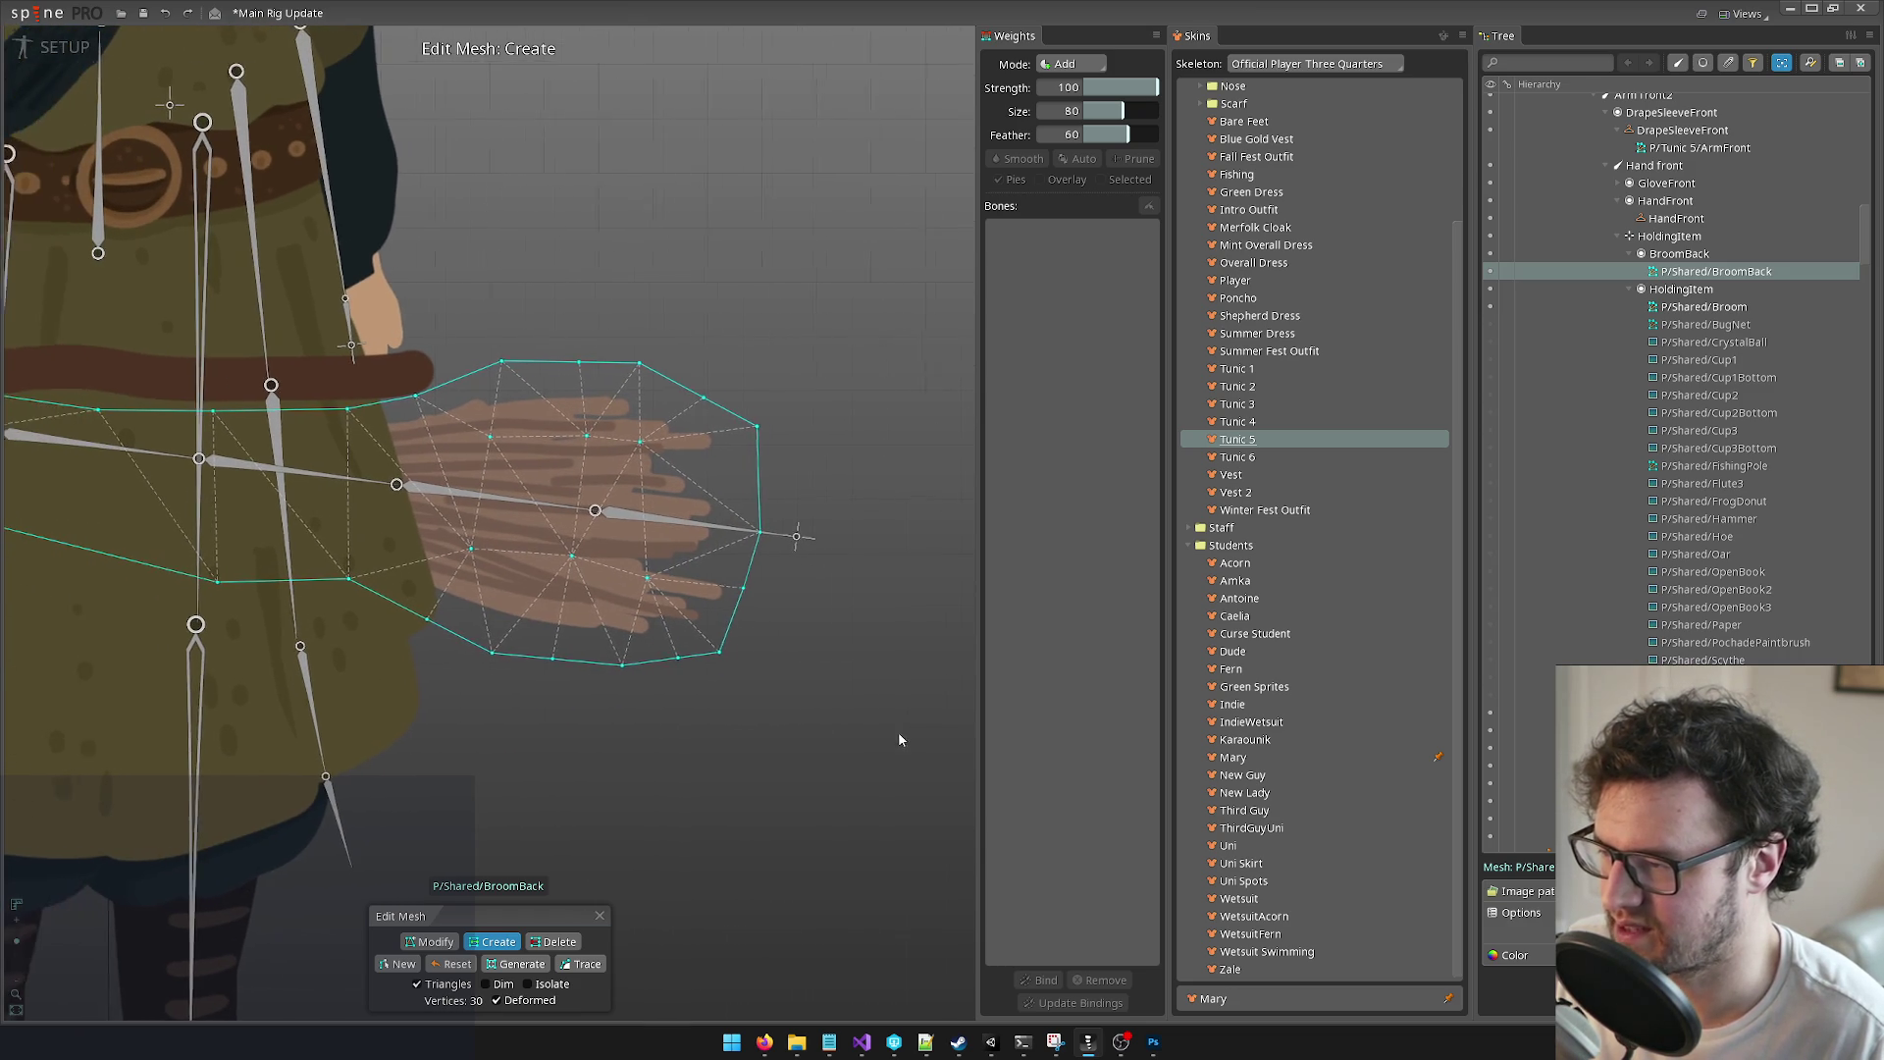
pyautogui.scroll(5, 687, 609)
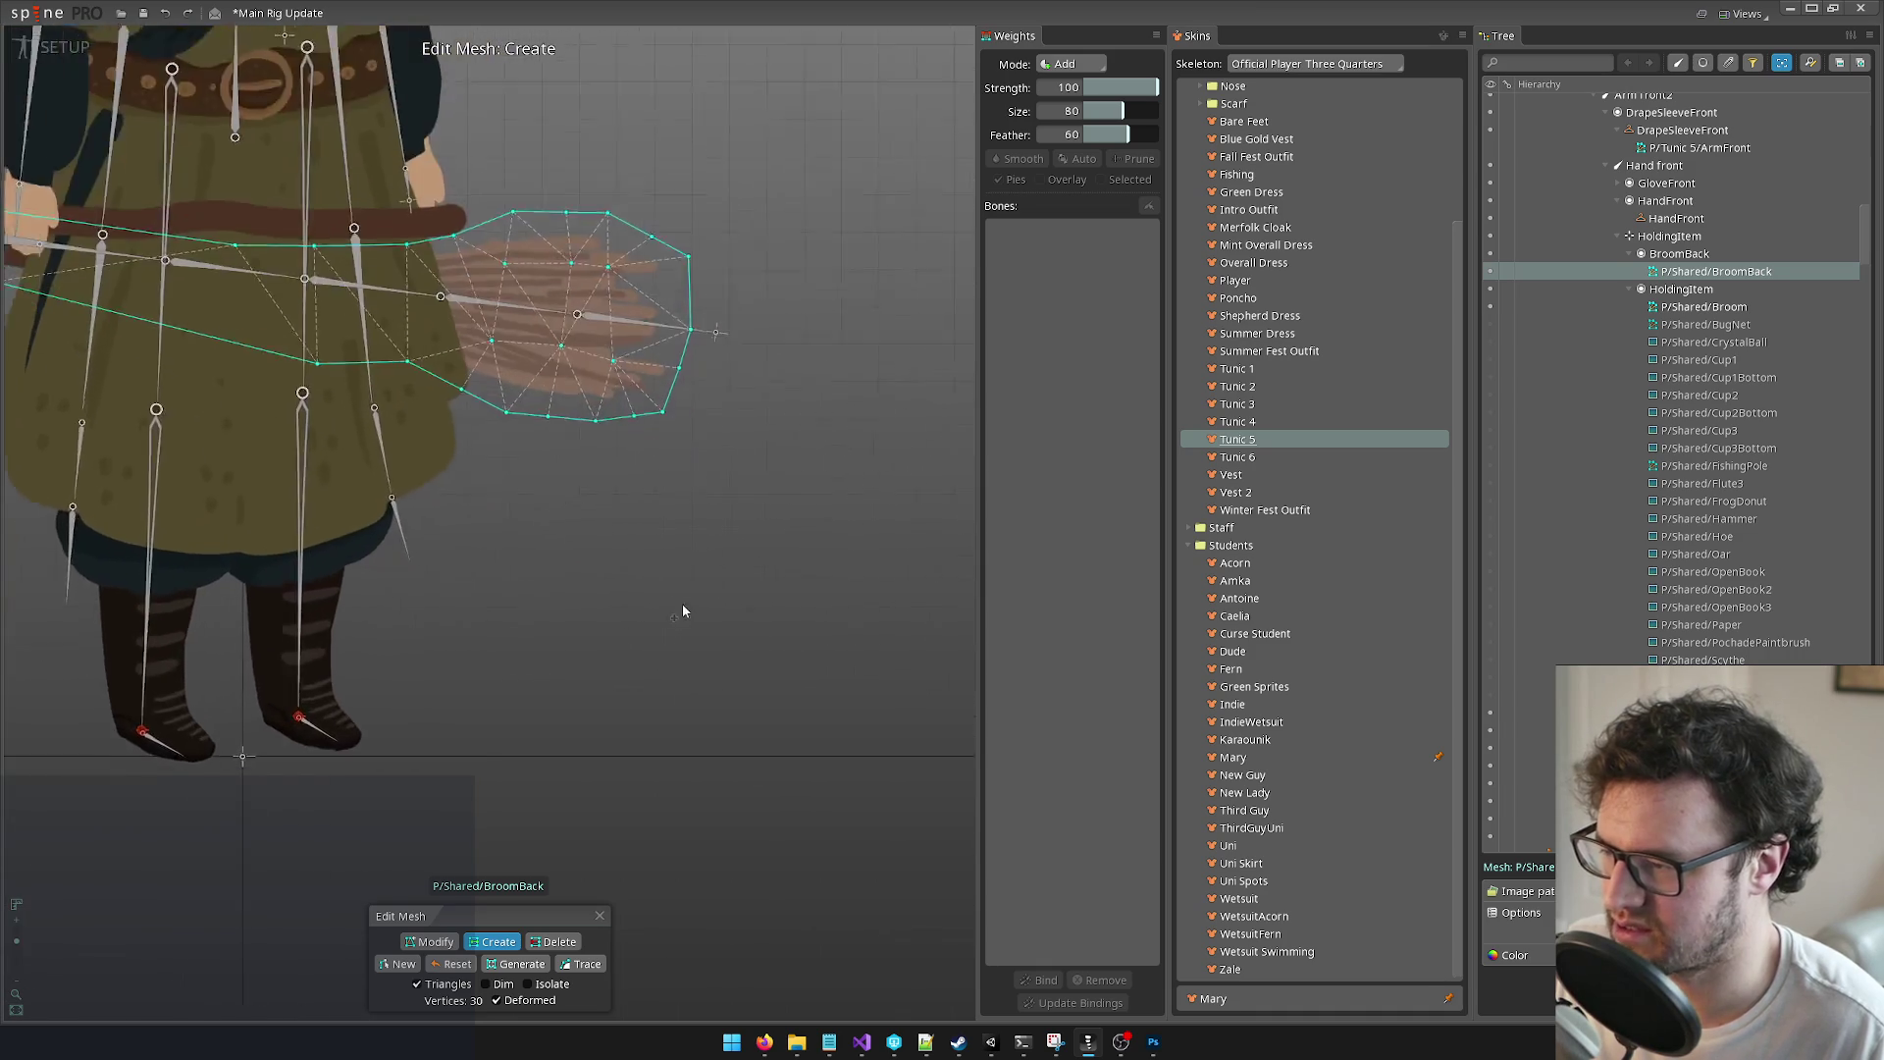
pyautogui.scroll(-3, 974, 829)
pyautogui.scroll(3, 534, 776)
# Step: Add two more outline vertices on the top and bottom edges near the handle
pyautogui.moveTo(534, 767); pyautogui.dragTo(475, 740)
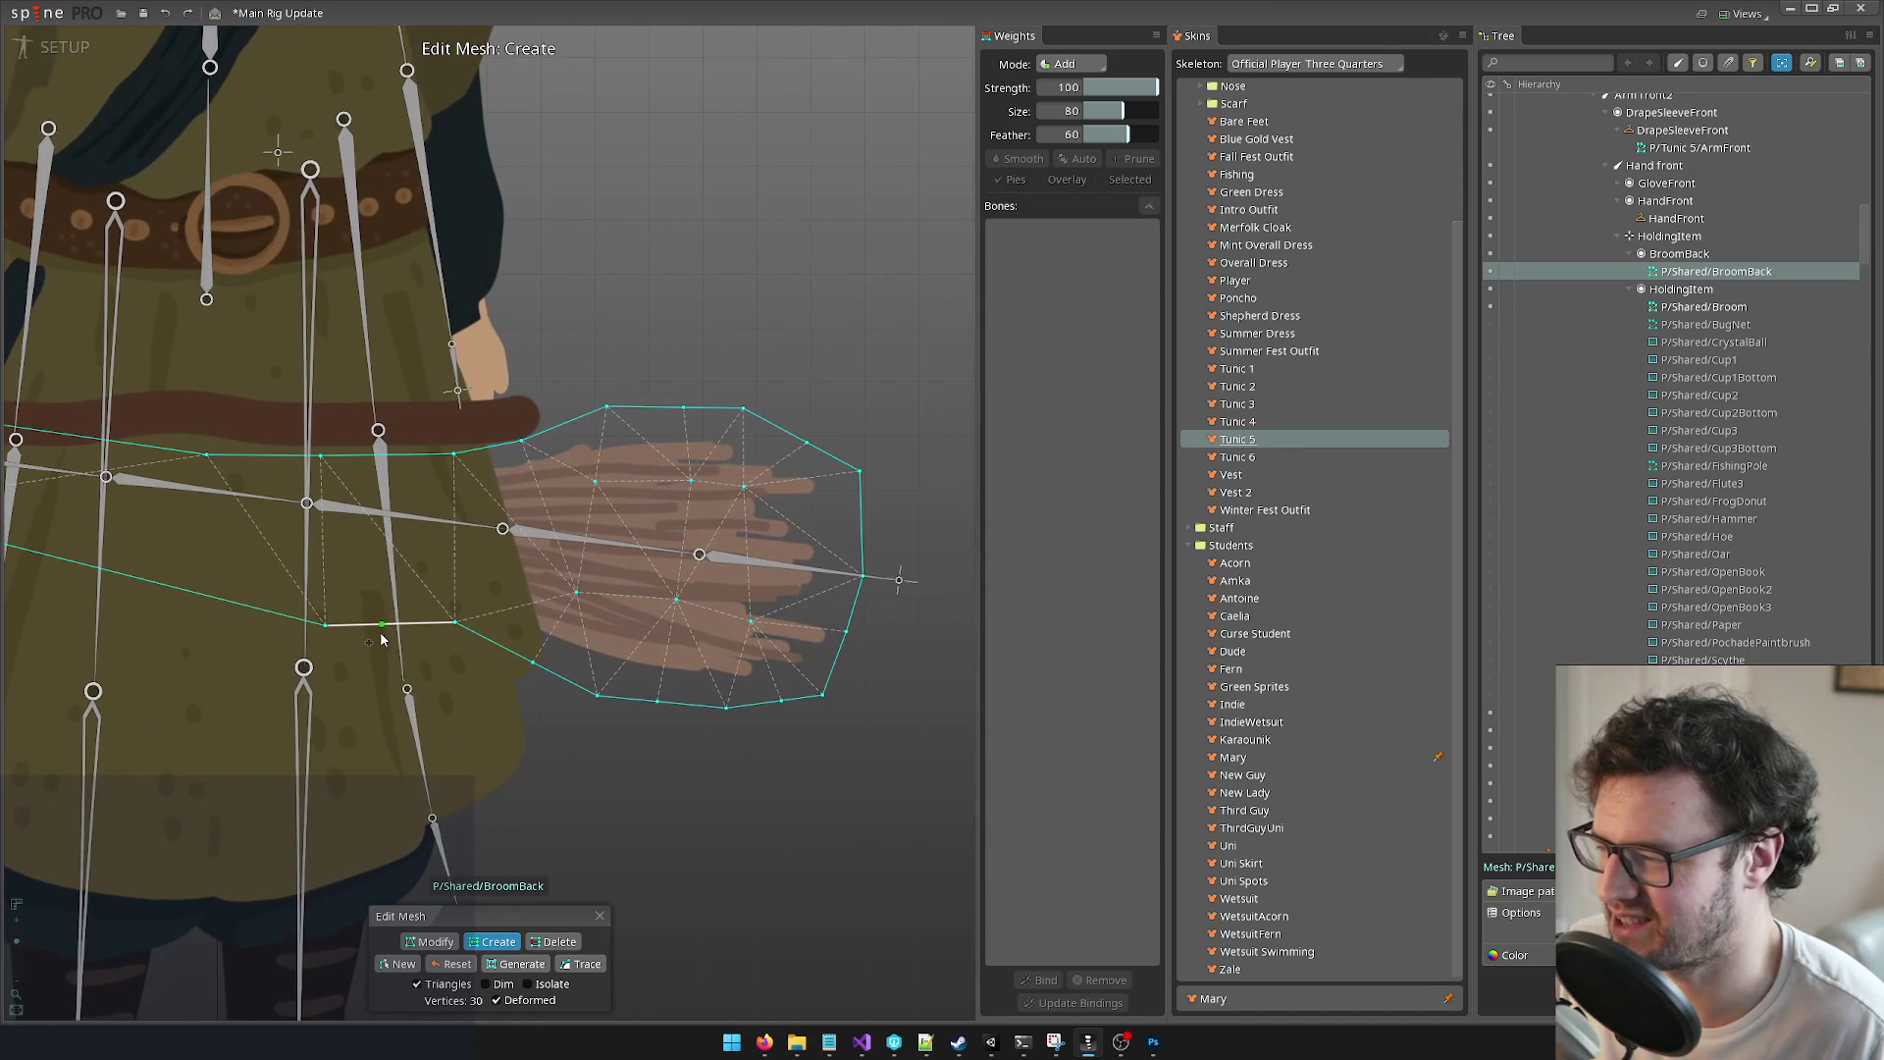
pyautogui.click(385, 624)
pyautogui.click(388, 455)
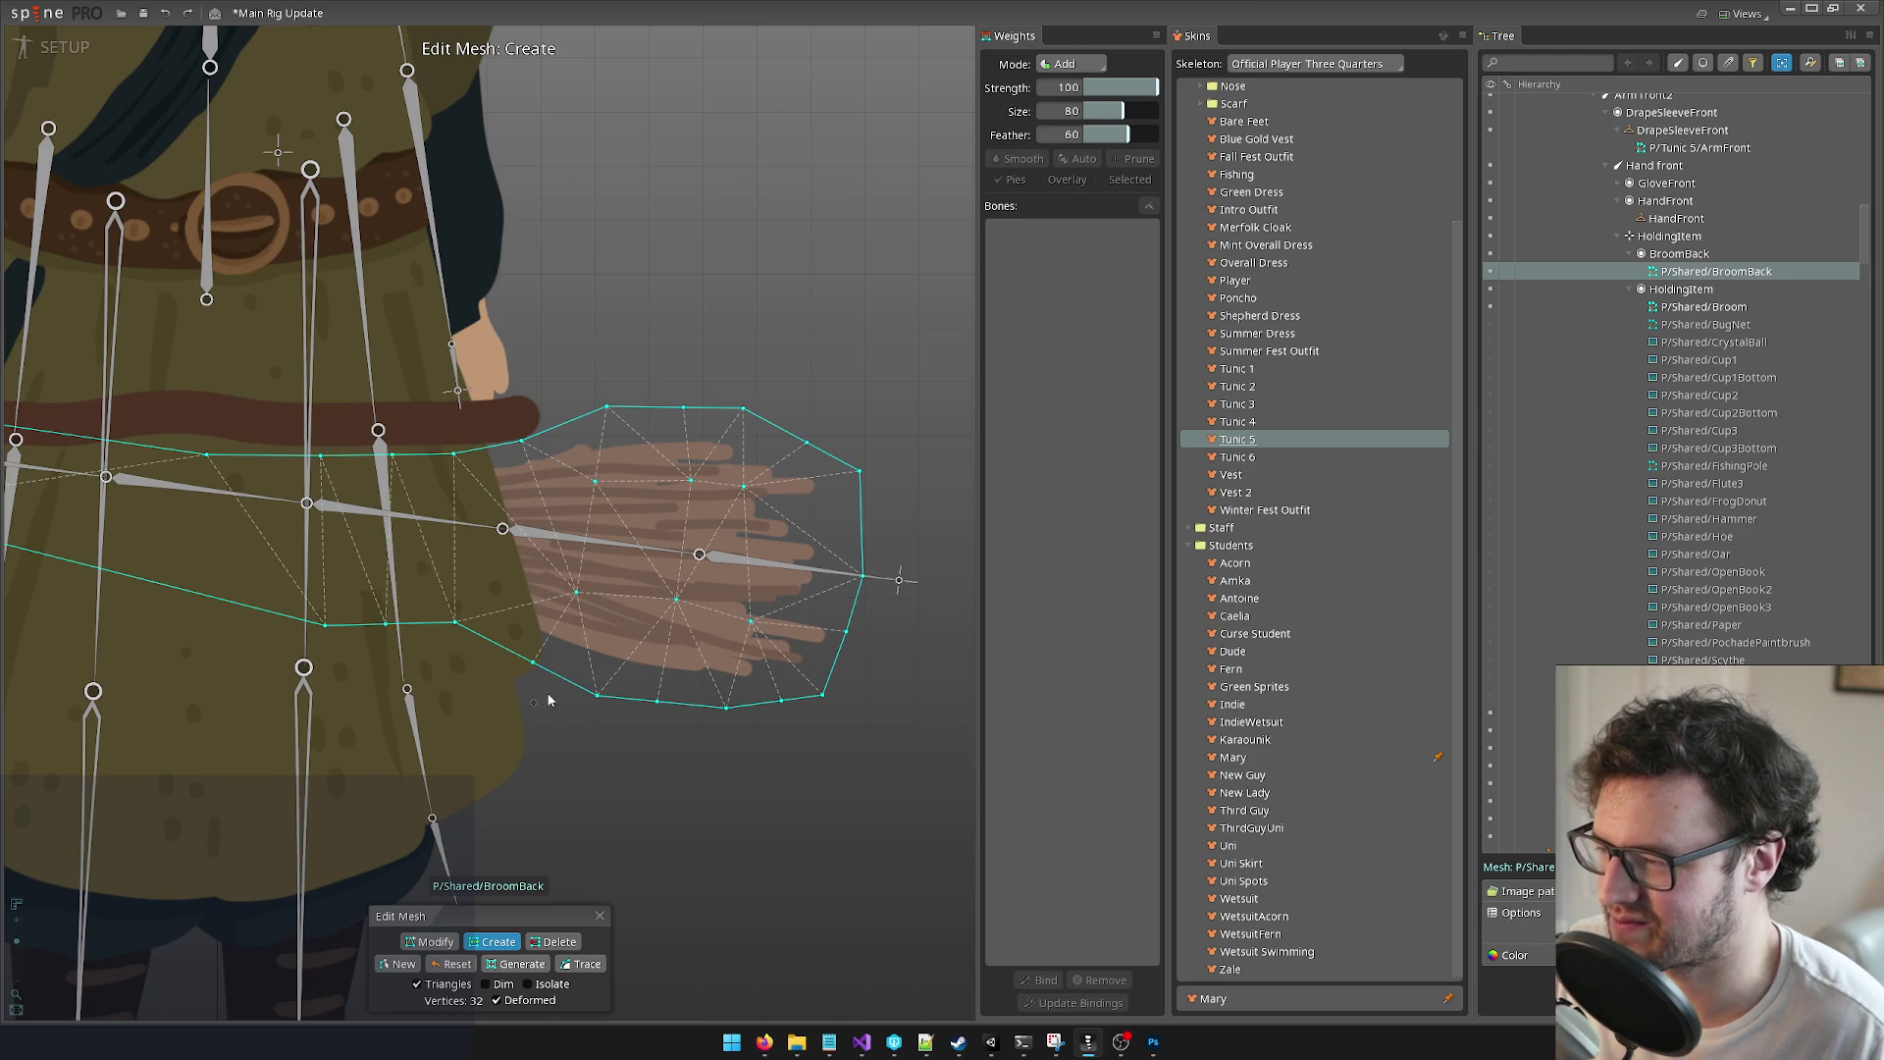
pyautogui.scroll(-2, 549, 744)
pyautogui.scroll(-3, 544, 747)
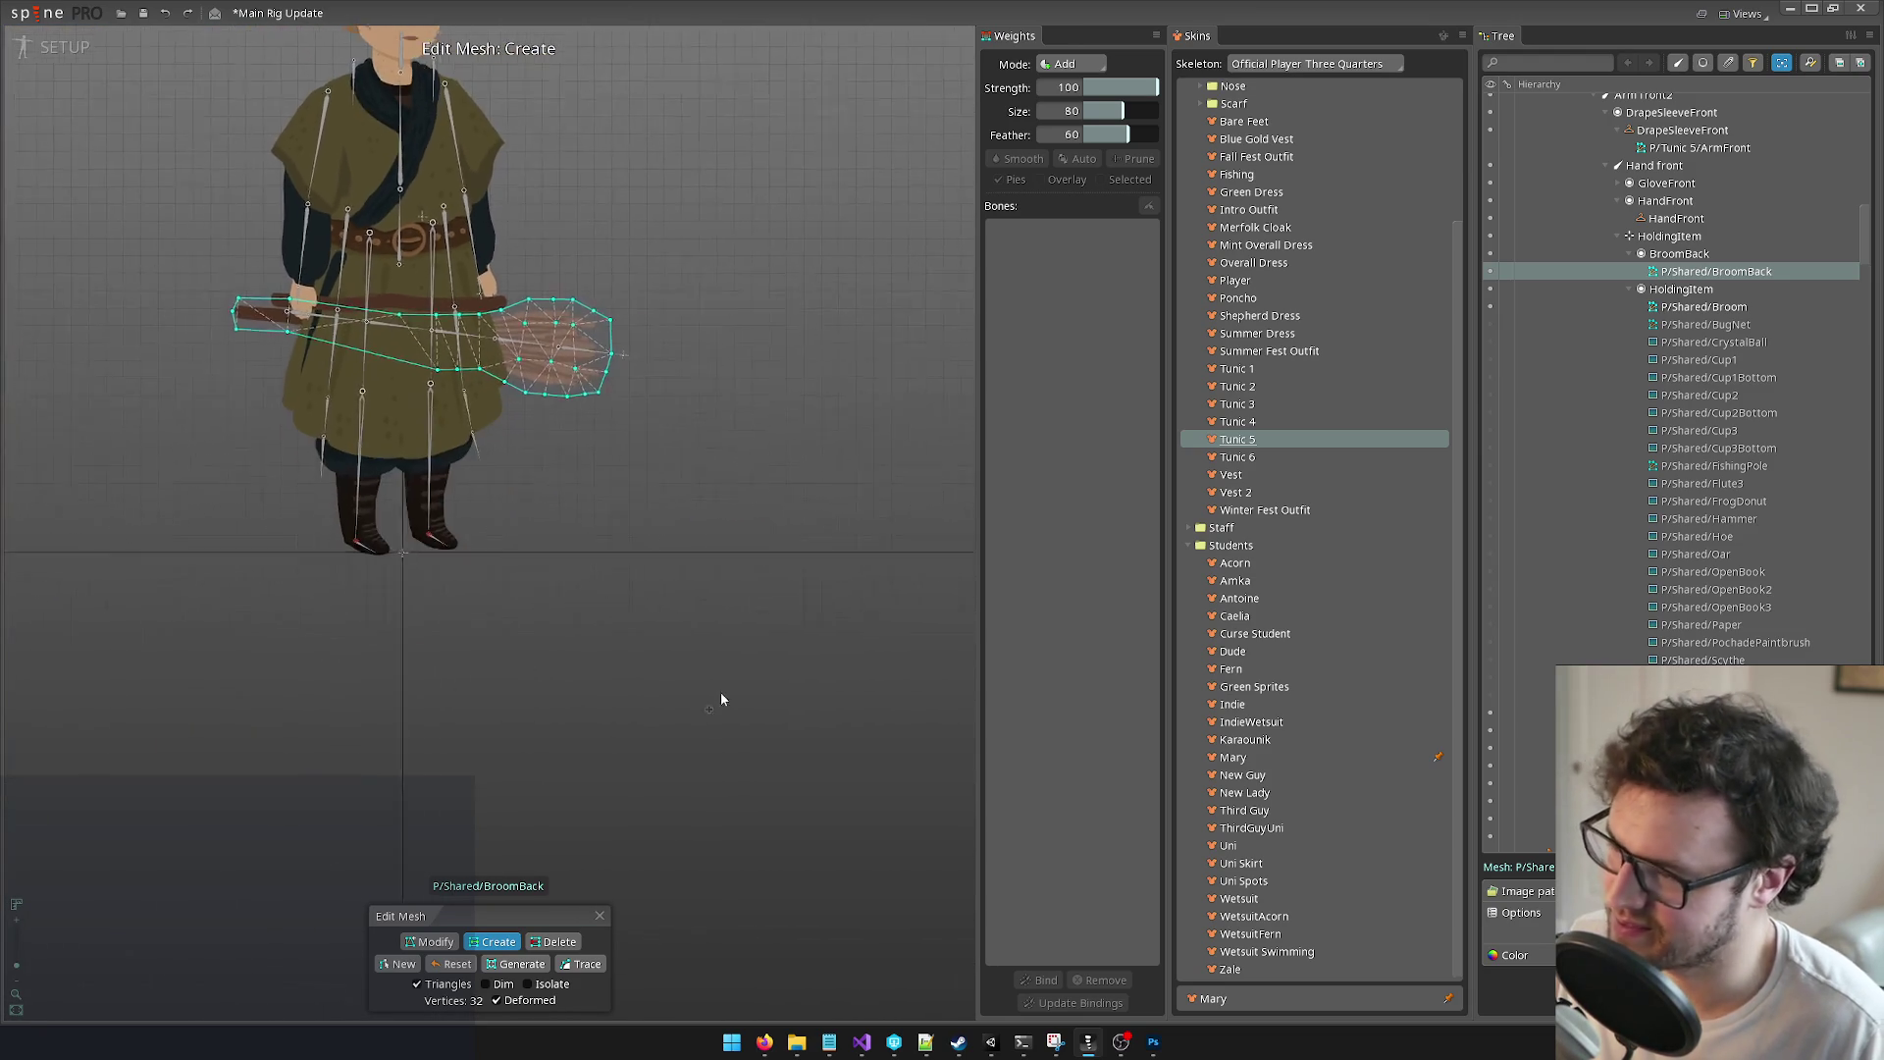
pyautogui.scroll(5, 663, 510)
pyautogui.scroll(-2, 585, 421)
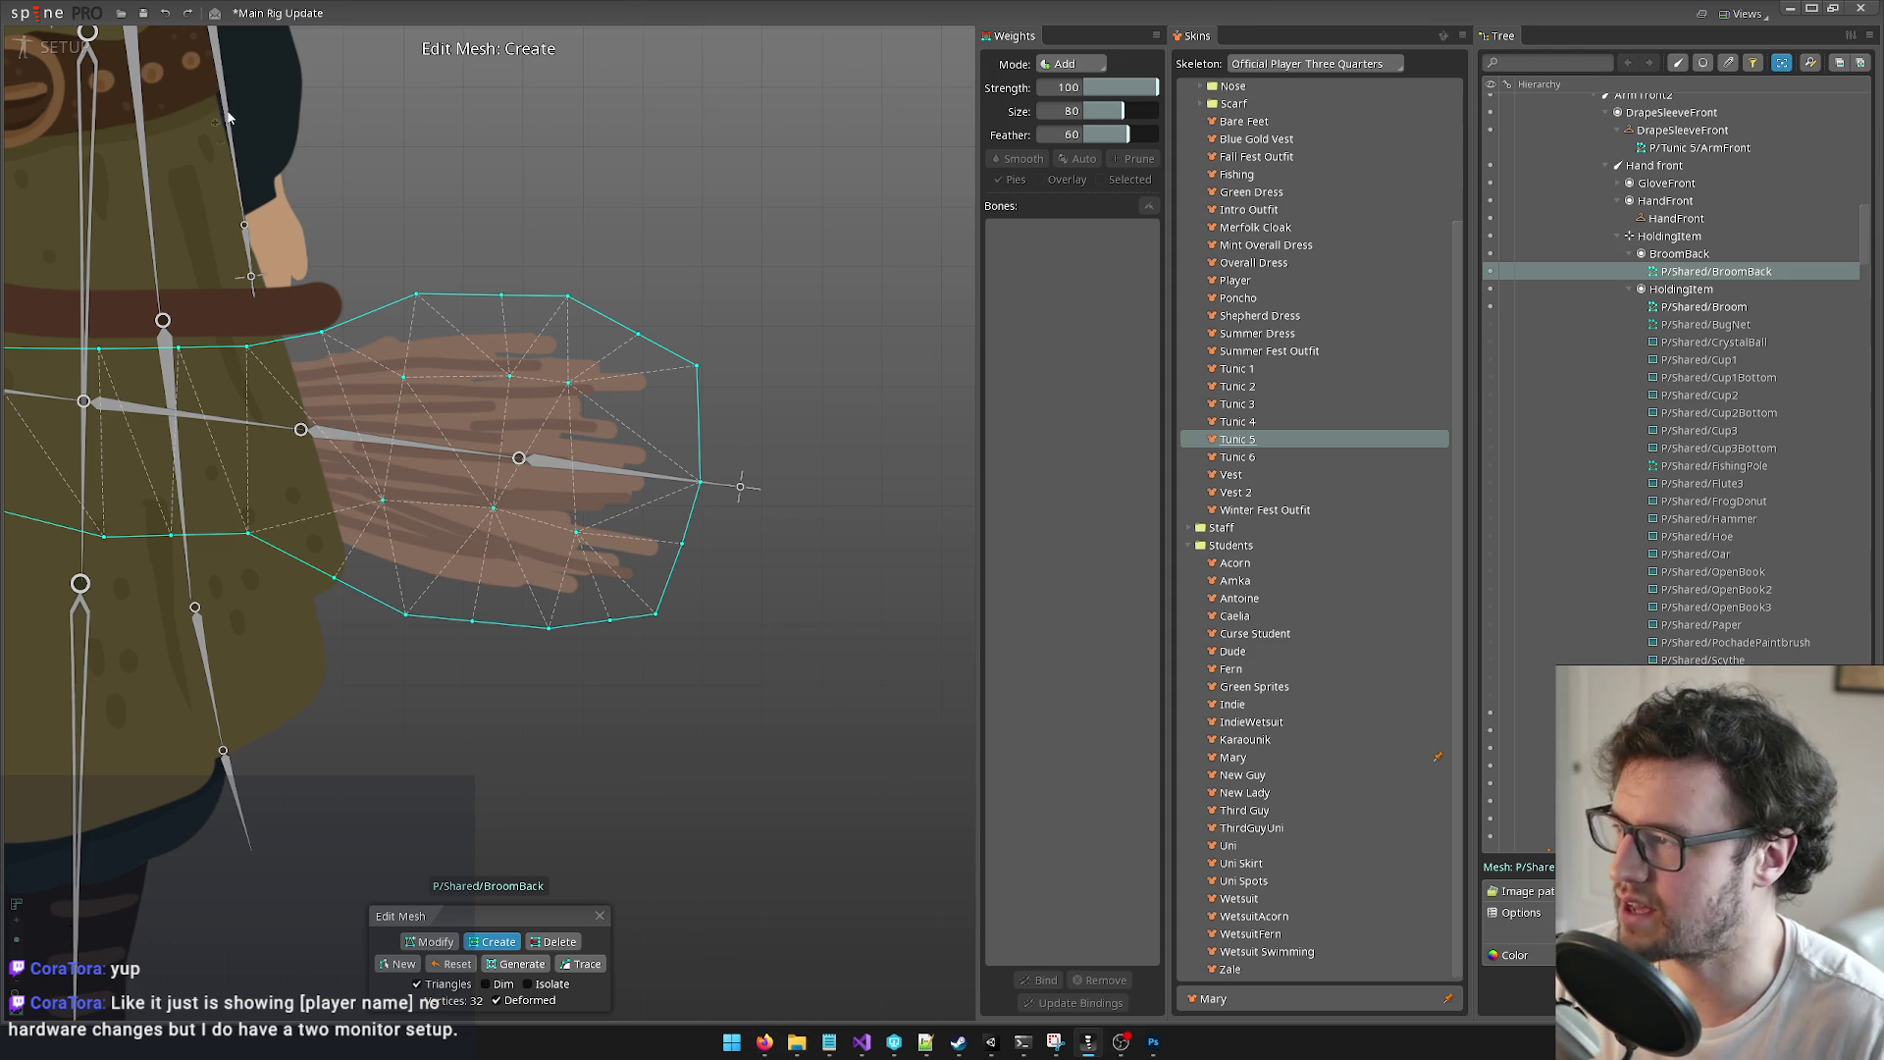
pyautogui.moveTo(796, 1041)
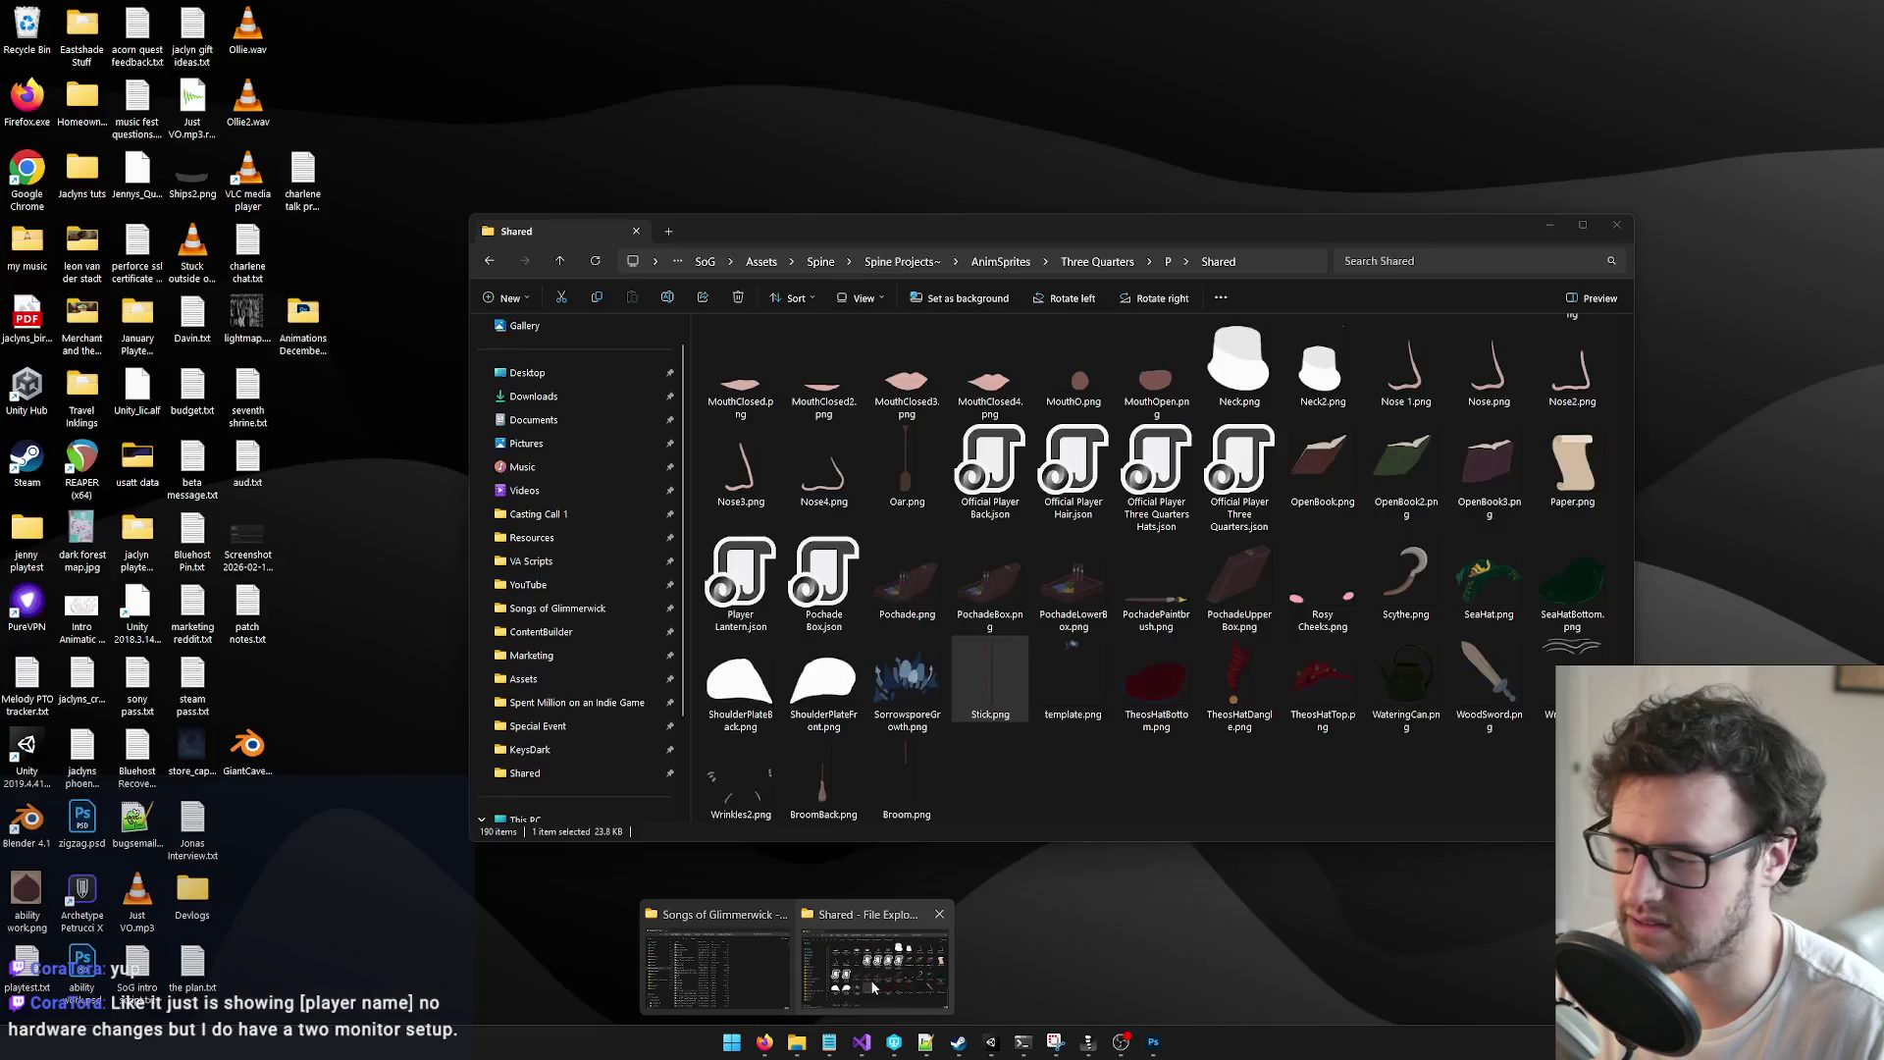
# Step: Open ContentBuilder > sog_demo_content > windows_content and launch SoG Demo.exe
pyautogui.press('Escape')
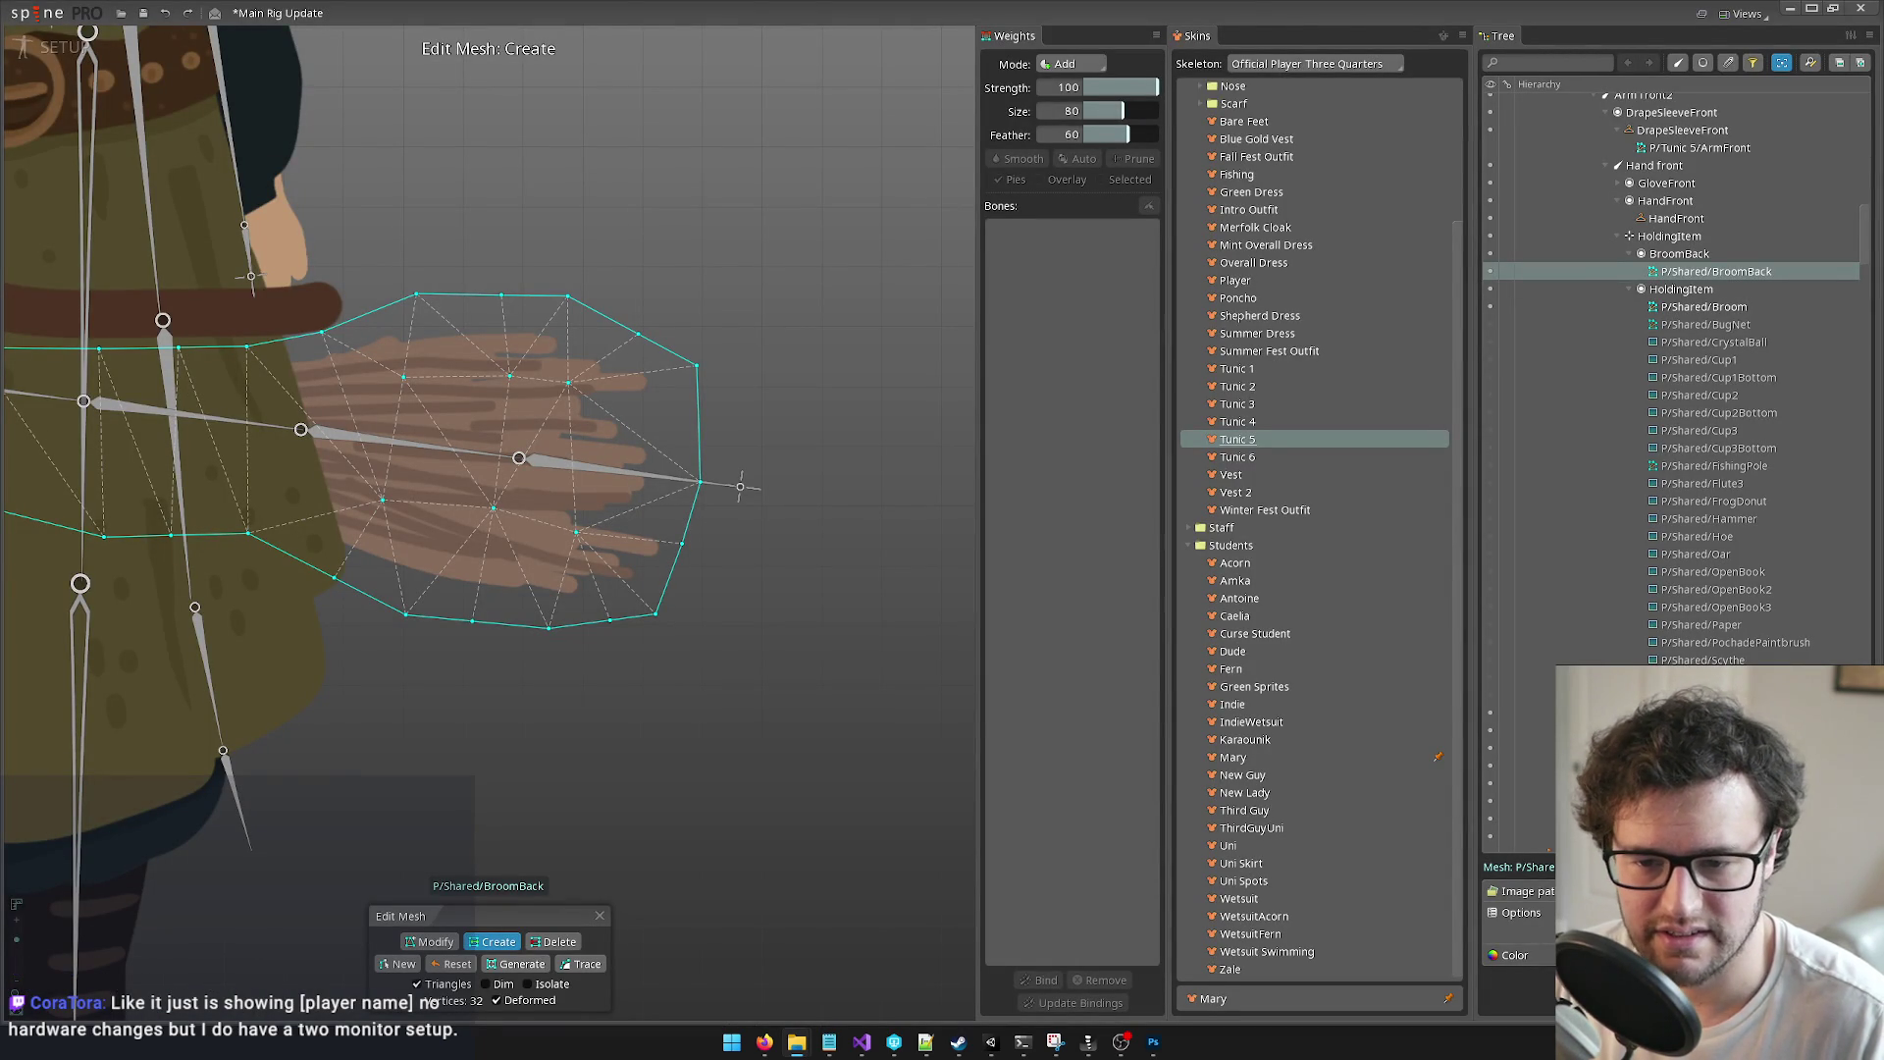
pyautogui.moveTo(1883, 373)
pyautogui.mouseDown()
pyautogui.moveTo(937, 205)
pyautogui.moveTo(768, 126)
pyautogui.mouseUp()
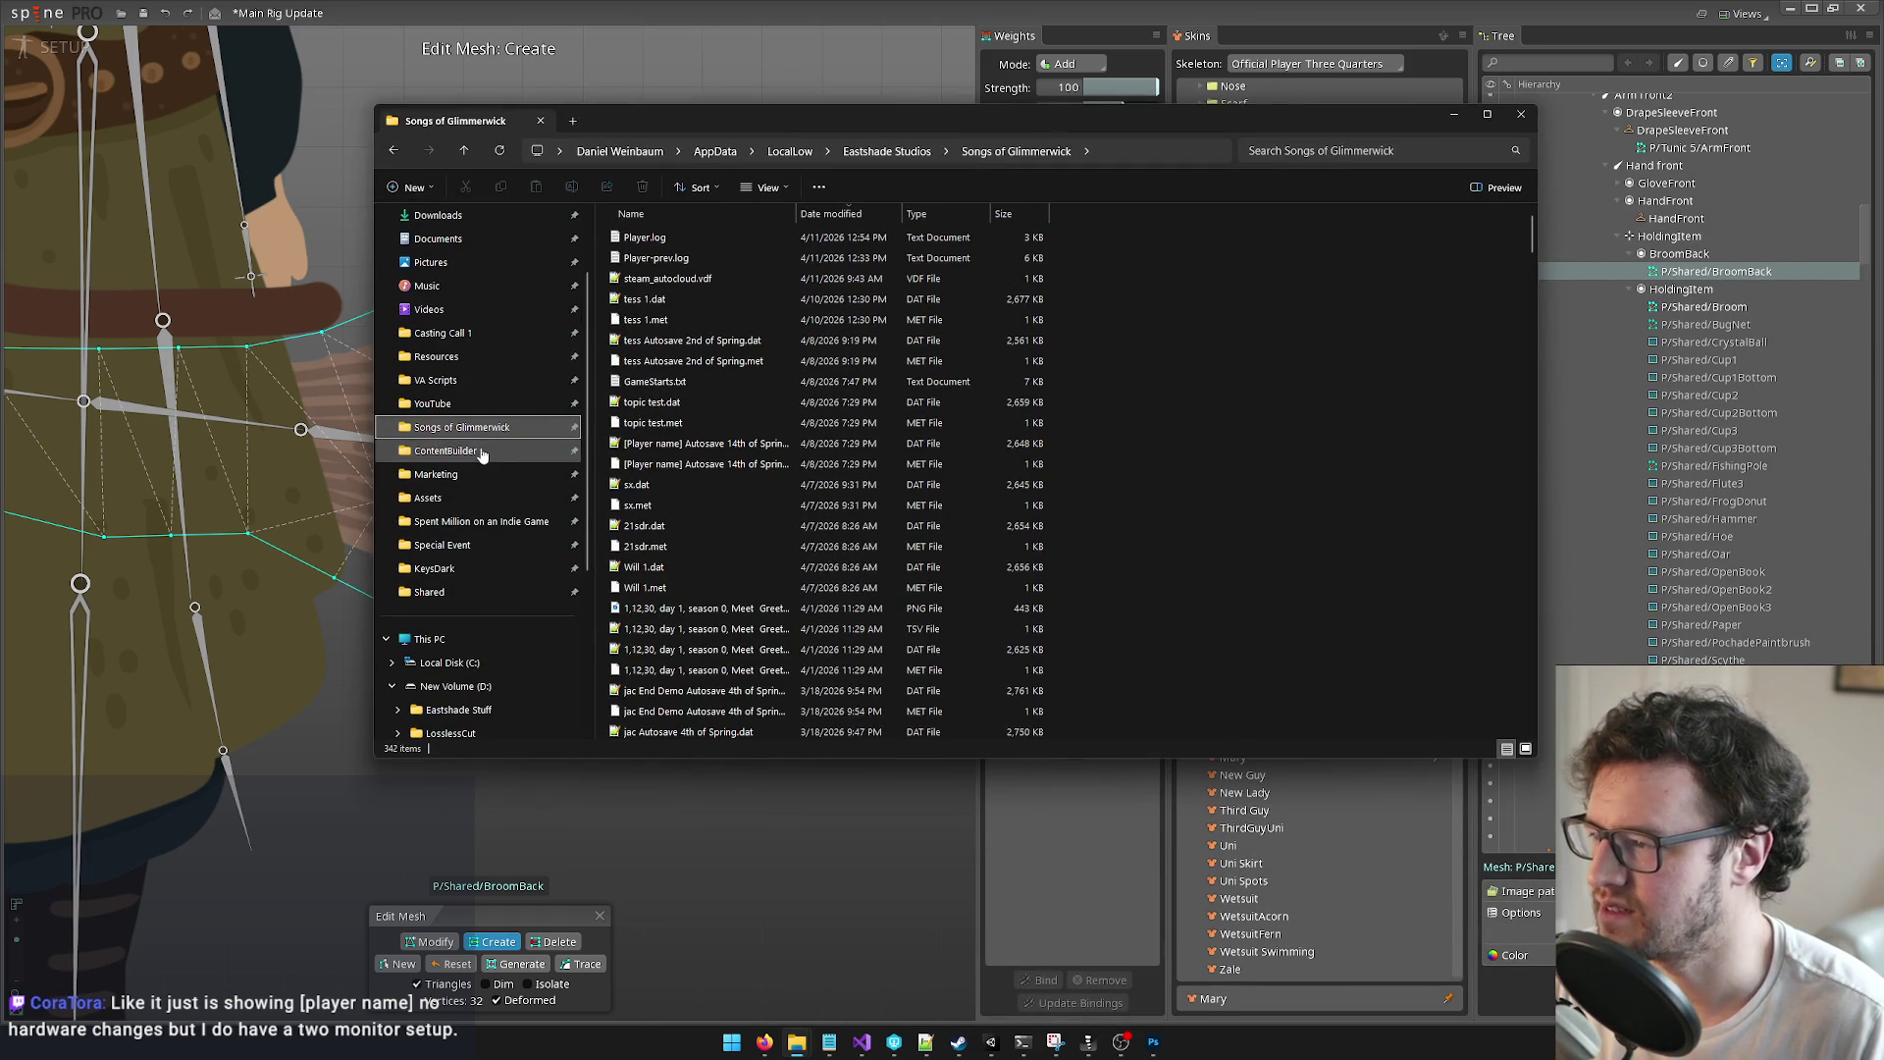
pyautogui.click(450, 450)
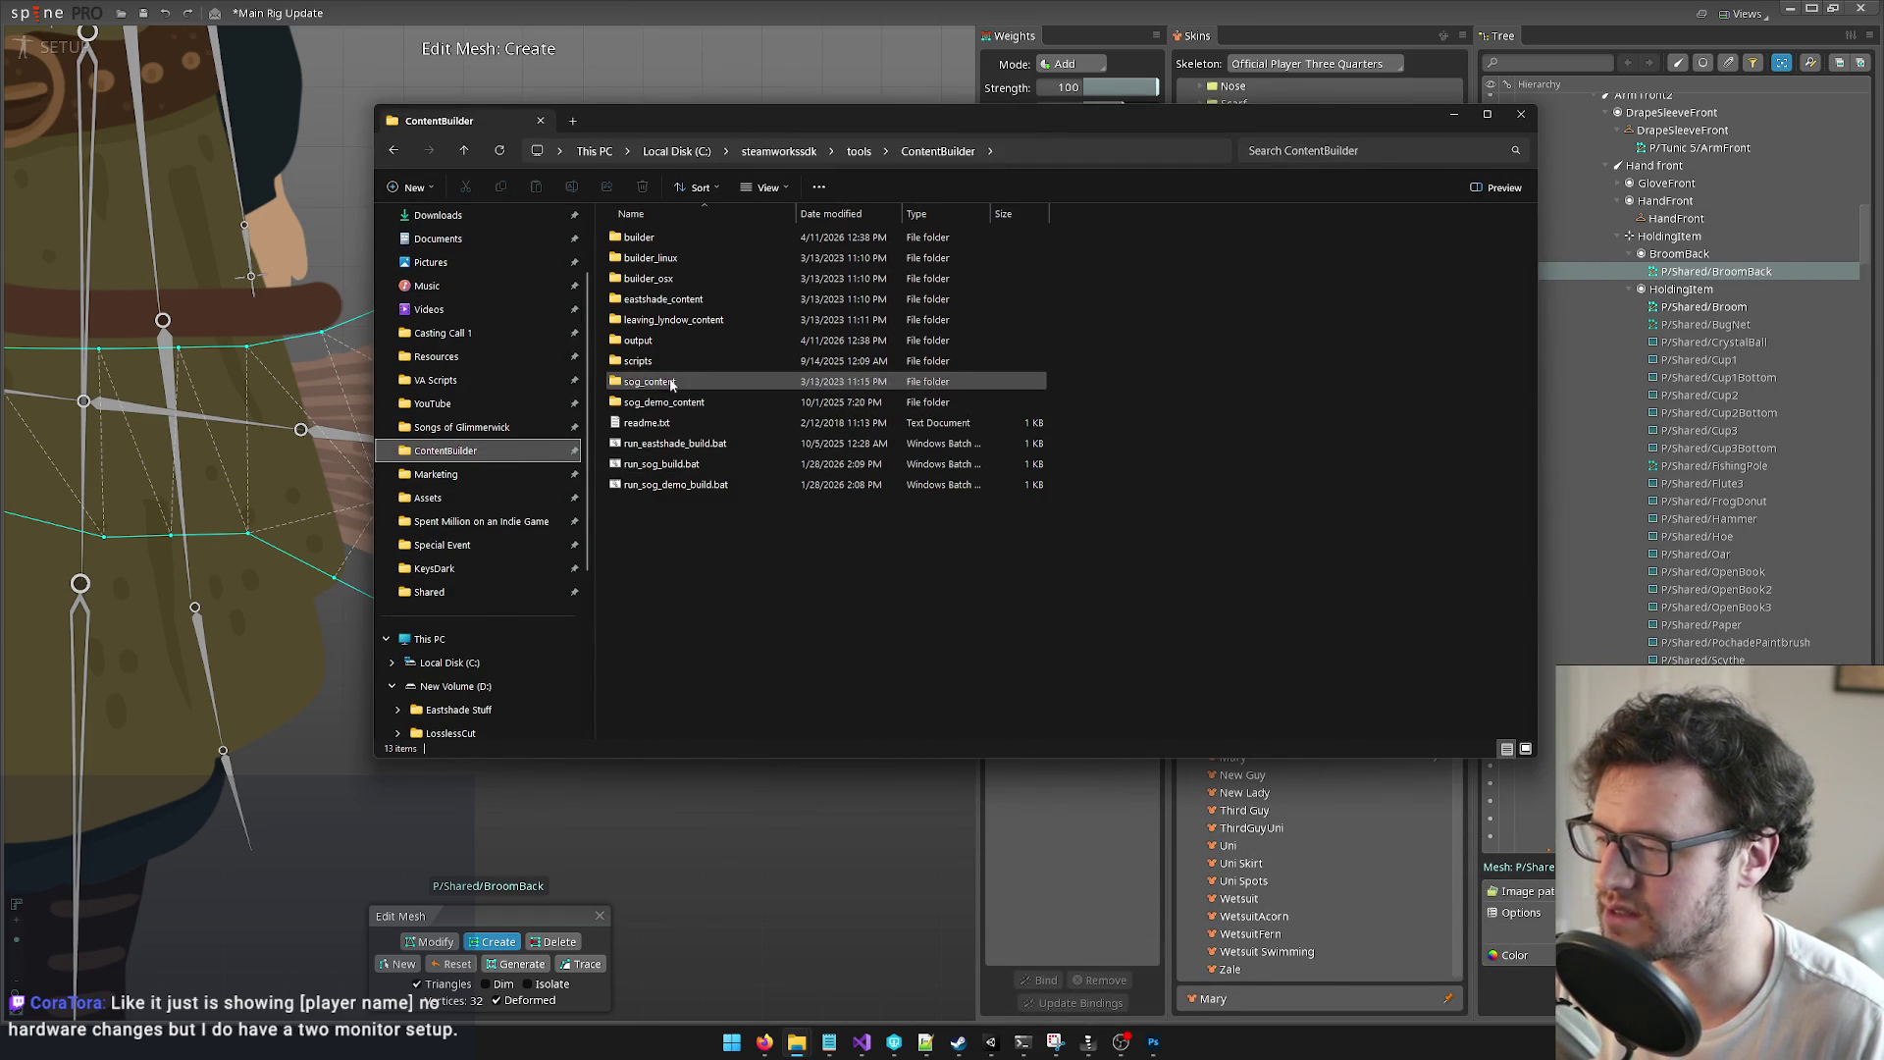
pyautogui.doubleClick(663, 402)
pyautogui.doubleClick(660, 240)
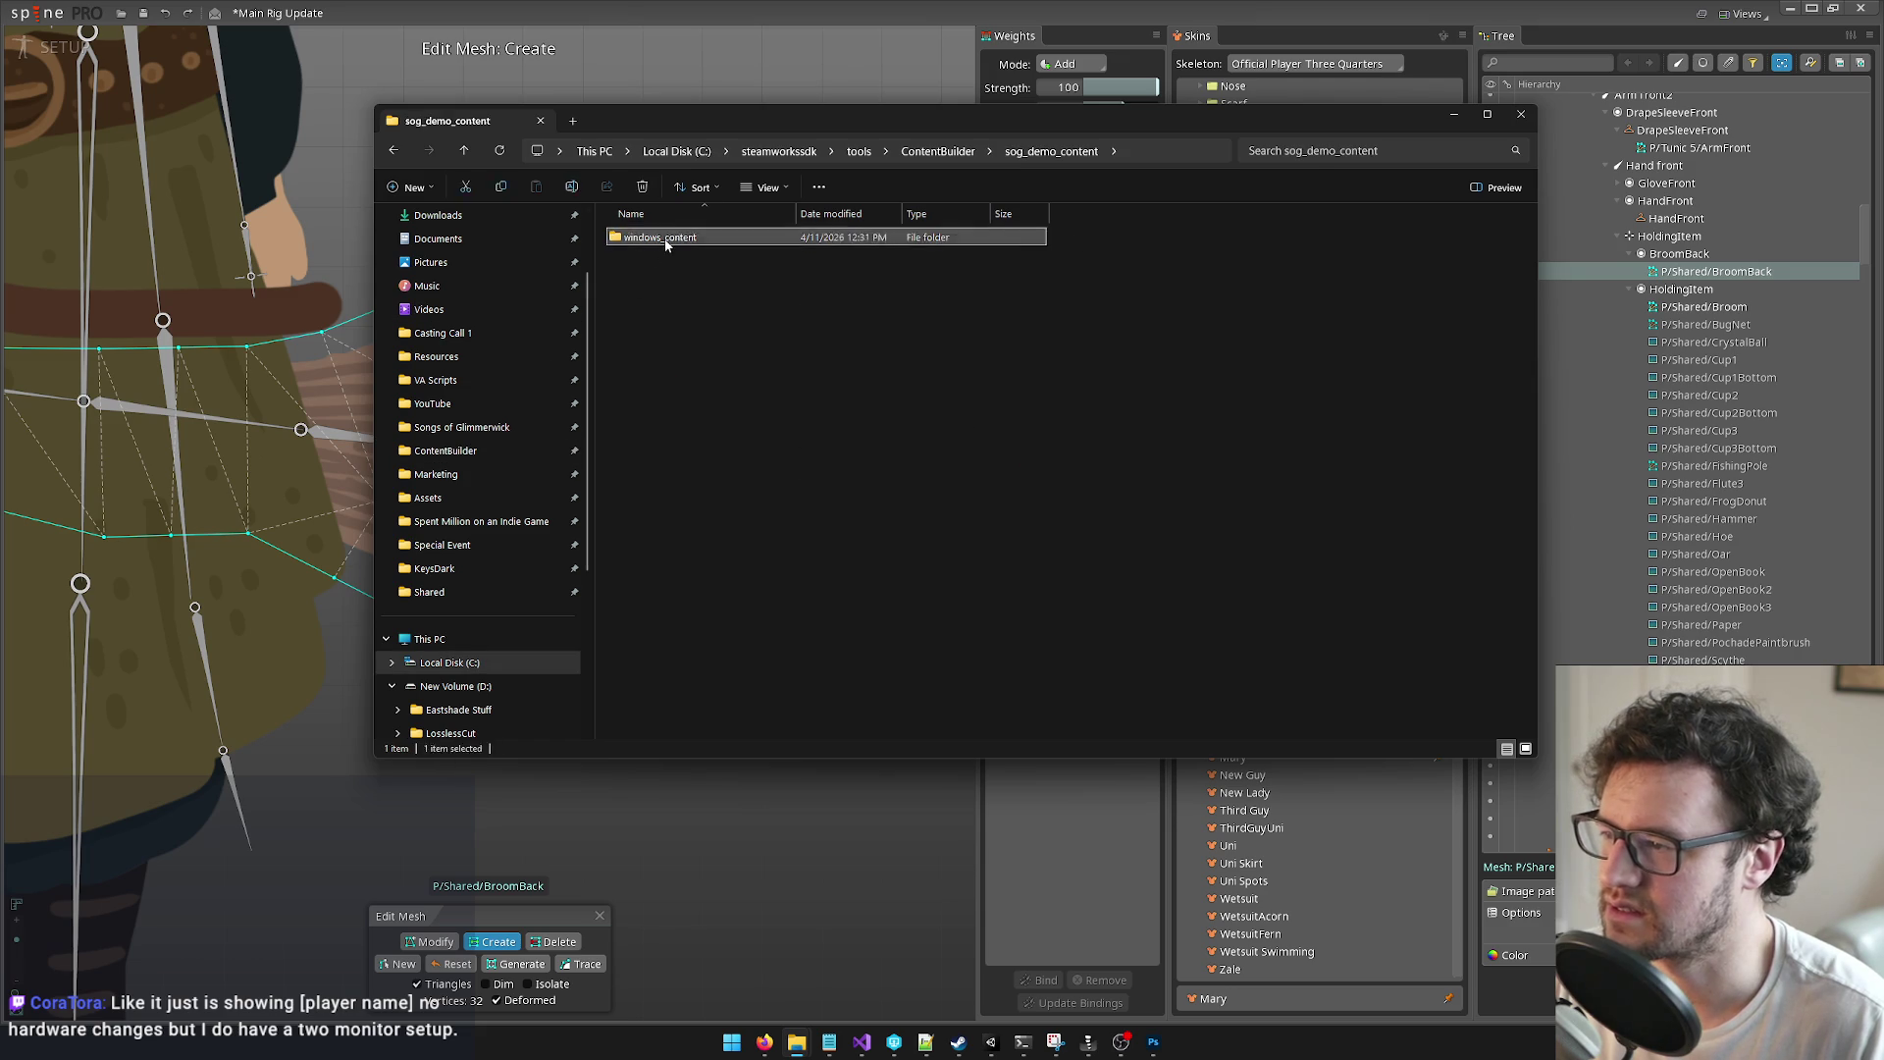
pyautogui.doubleClick(1021, 299)
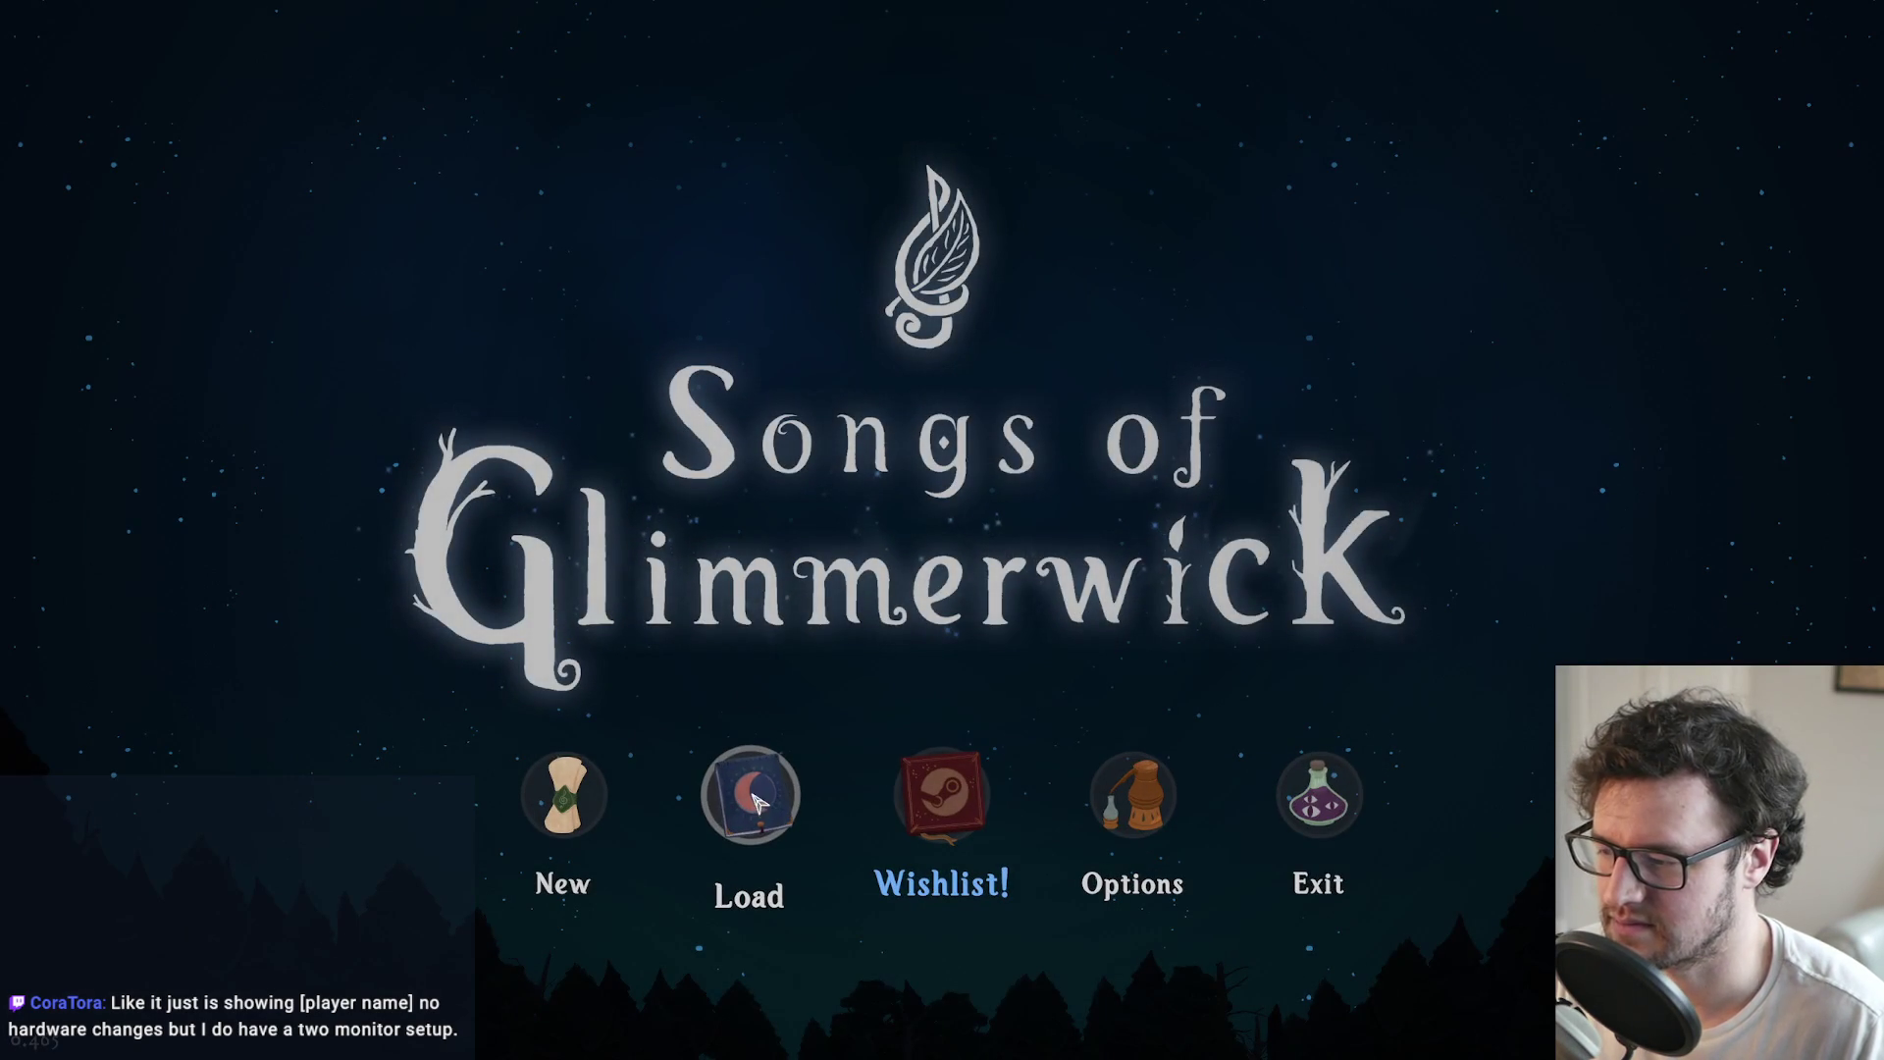
# Step: Load the tess 1 save and turn the system volume down
pyautogui.click(750, 793)
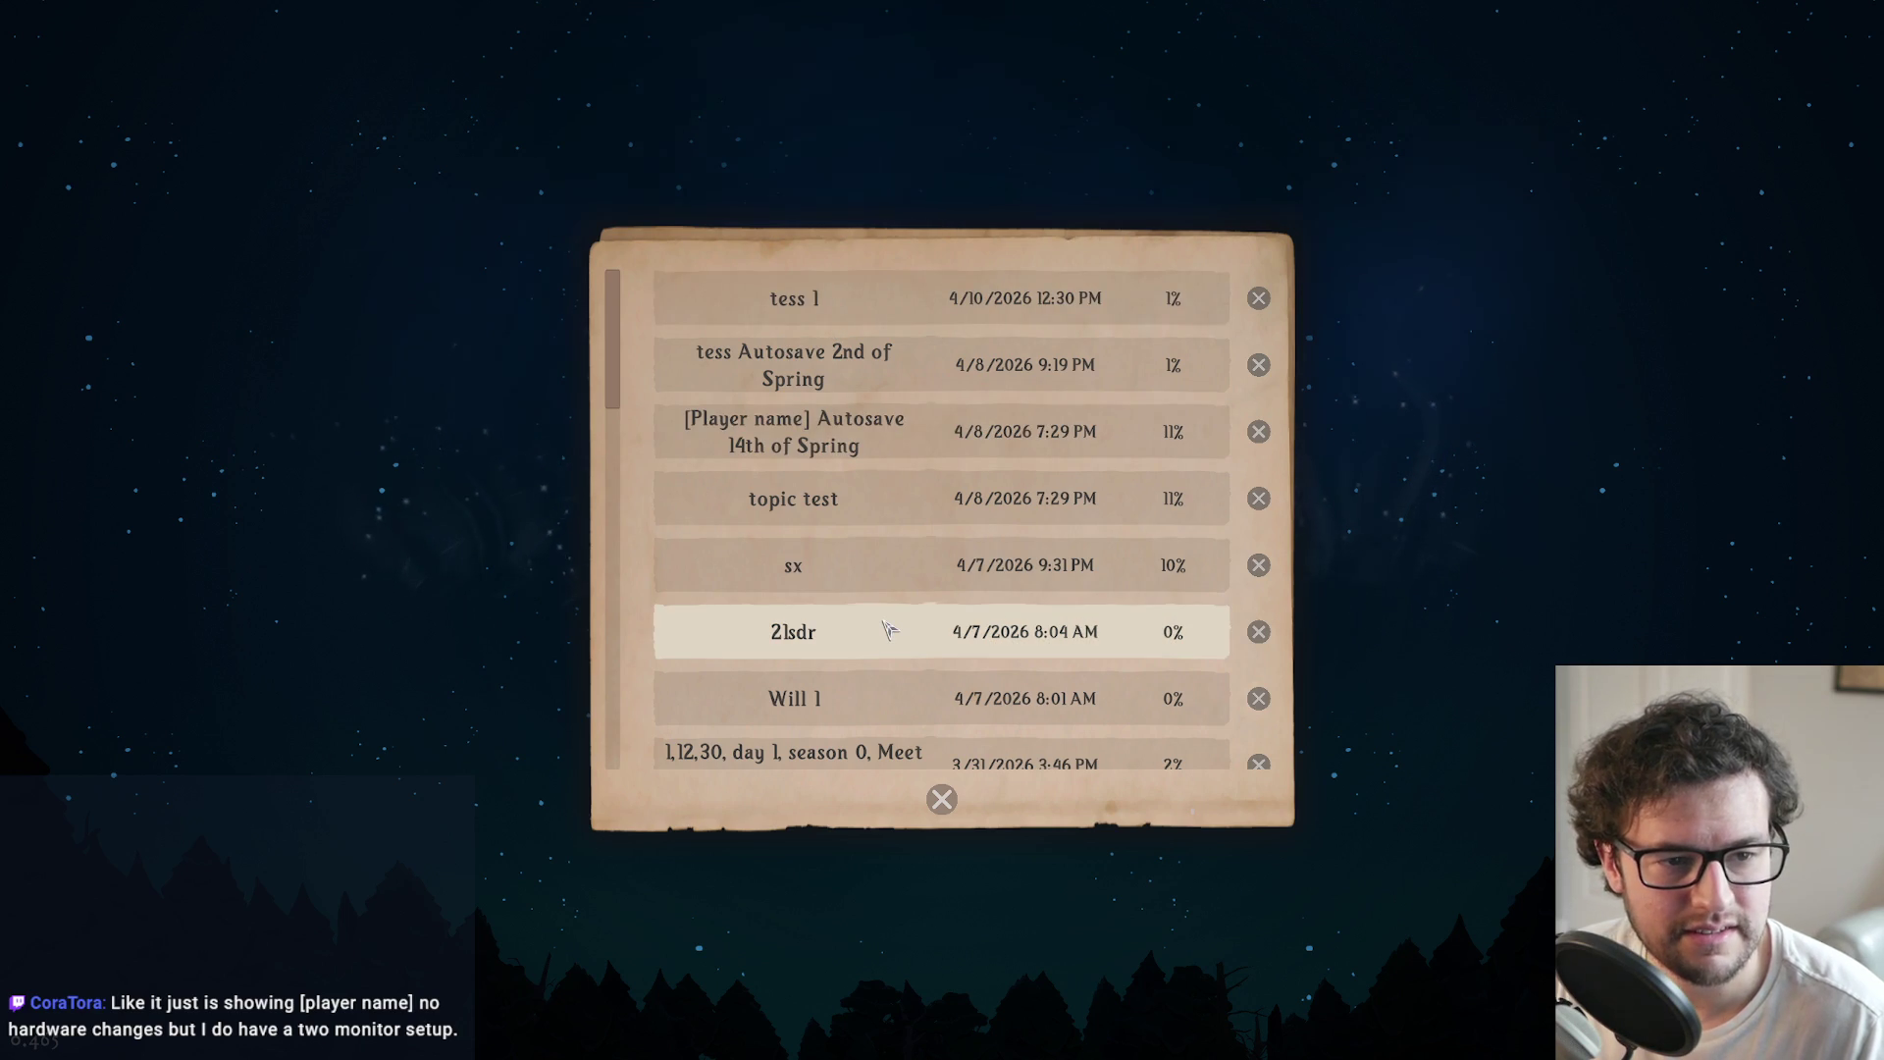
pyautogui.click(845, 312)
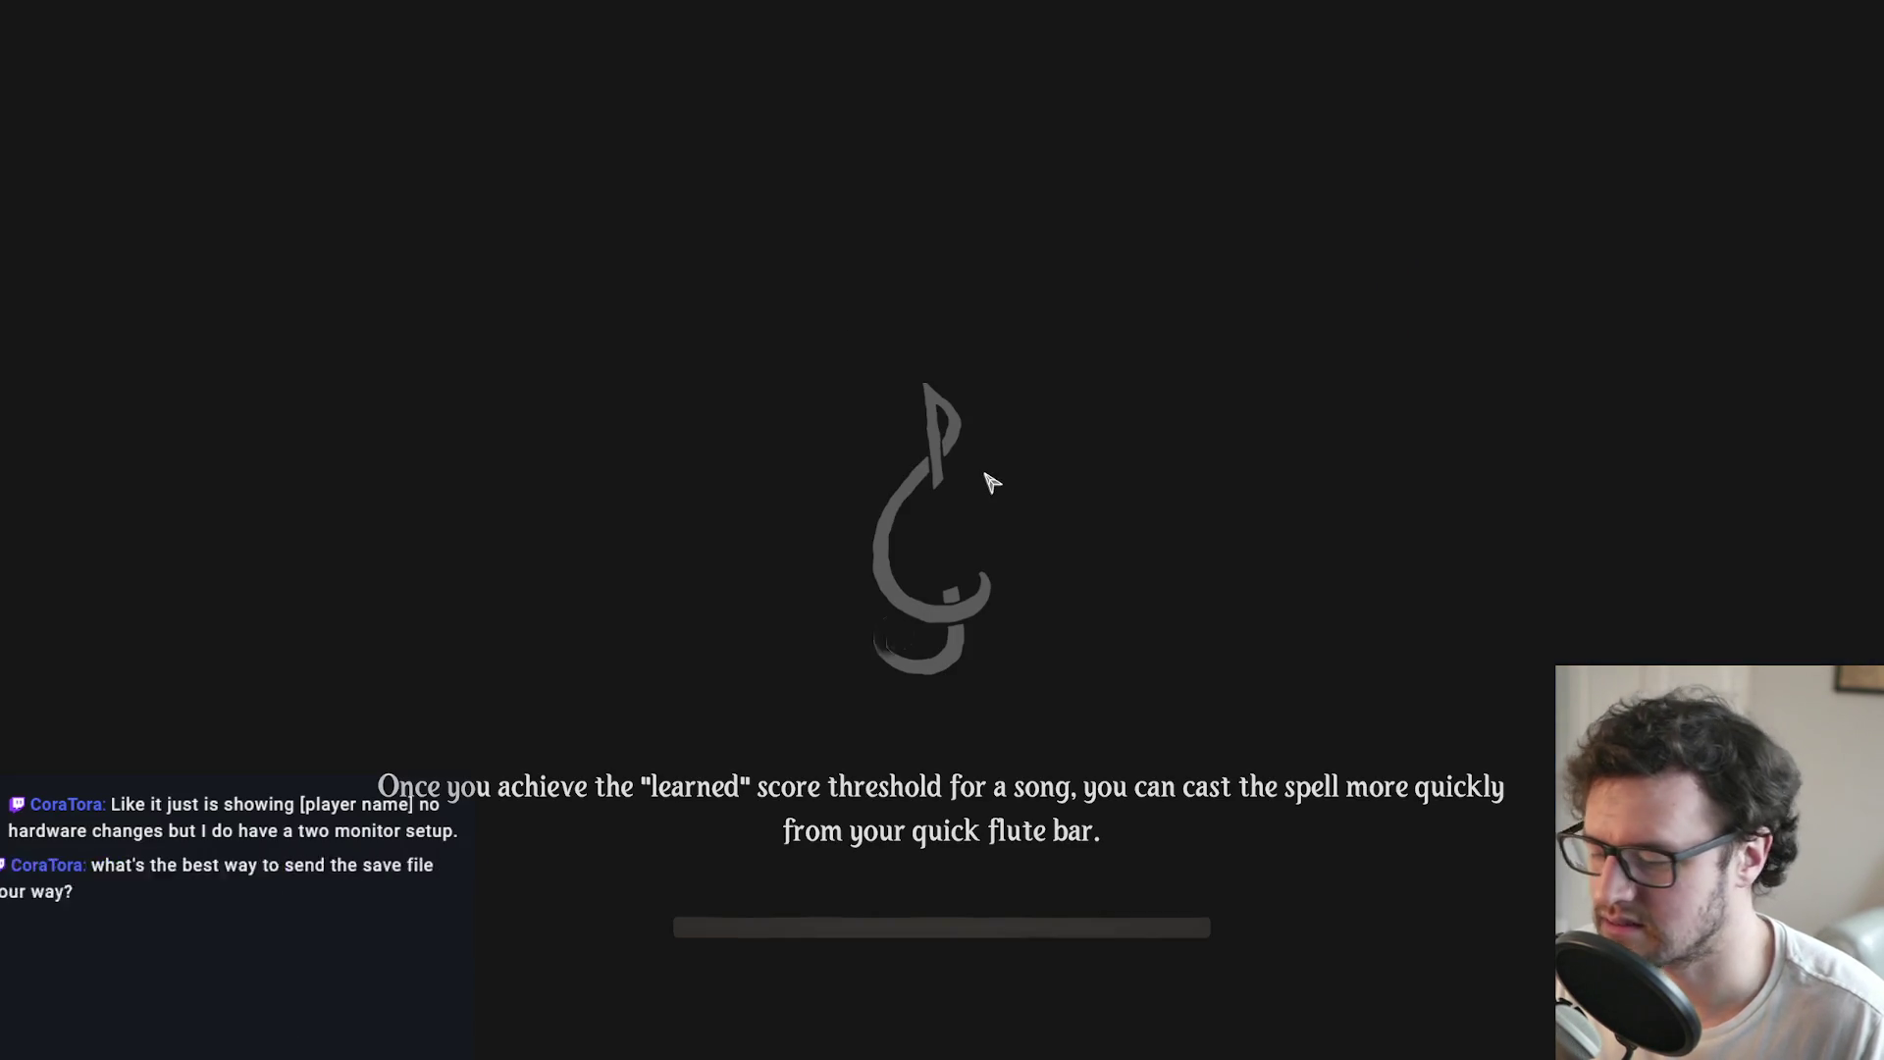
pyautogui.press('XF86AudioLowerVolume')
pyautogui.press('XF86AudioLowerVolume')
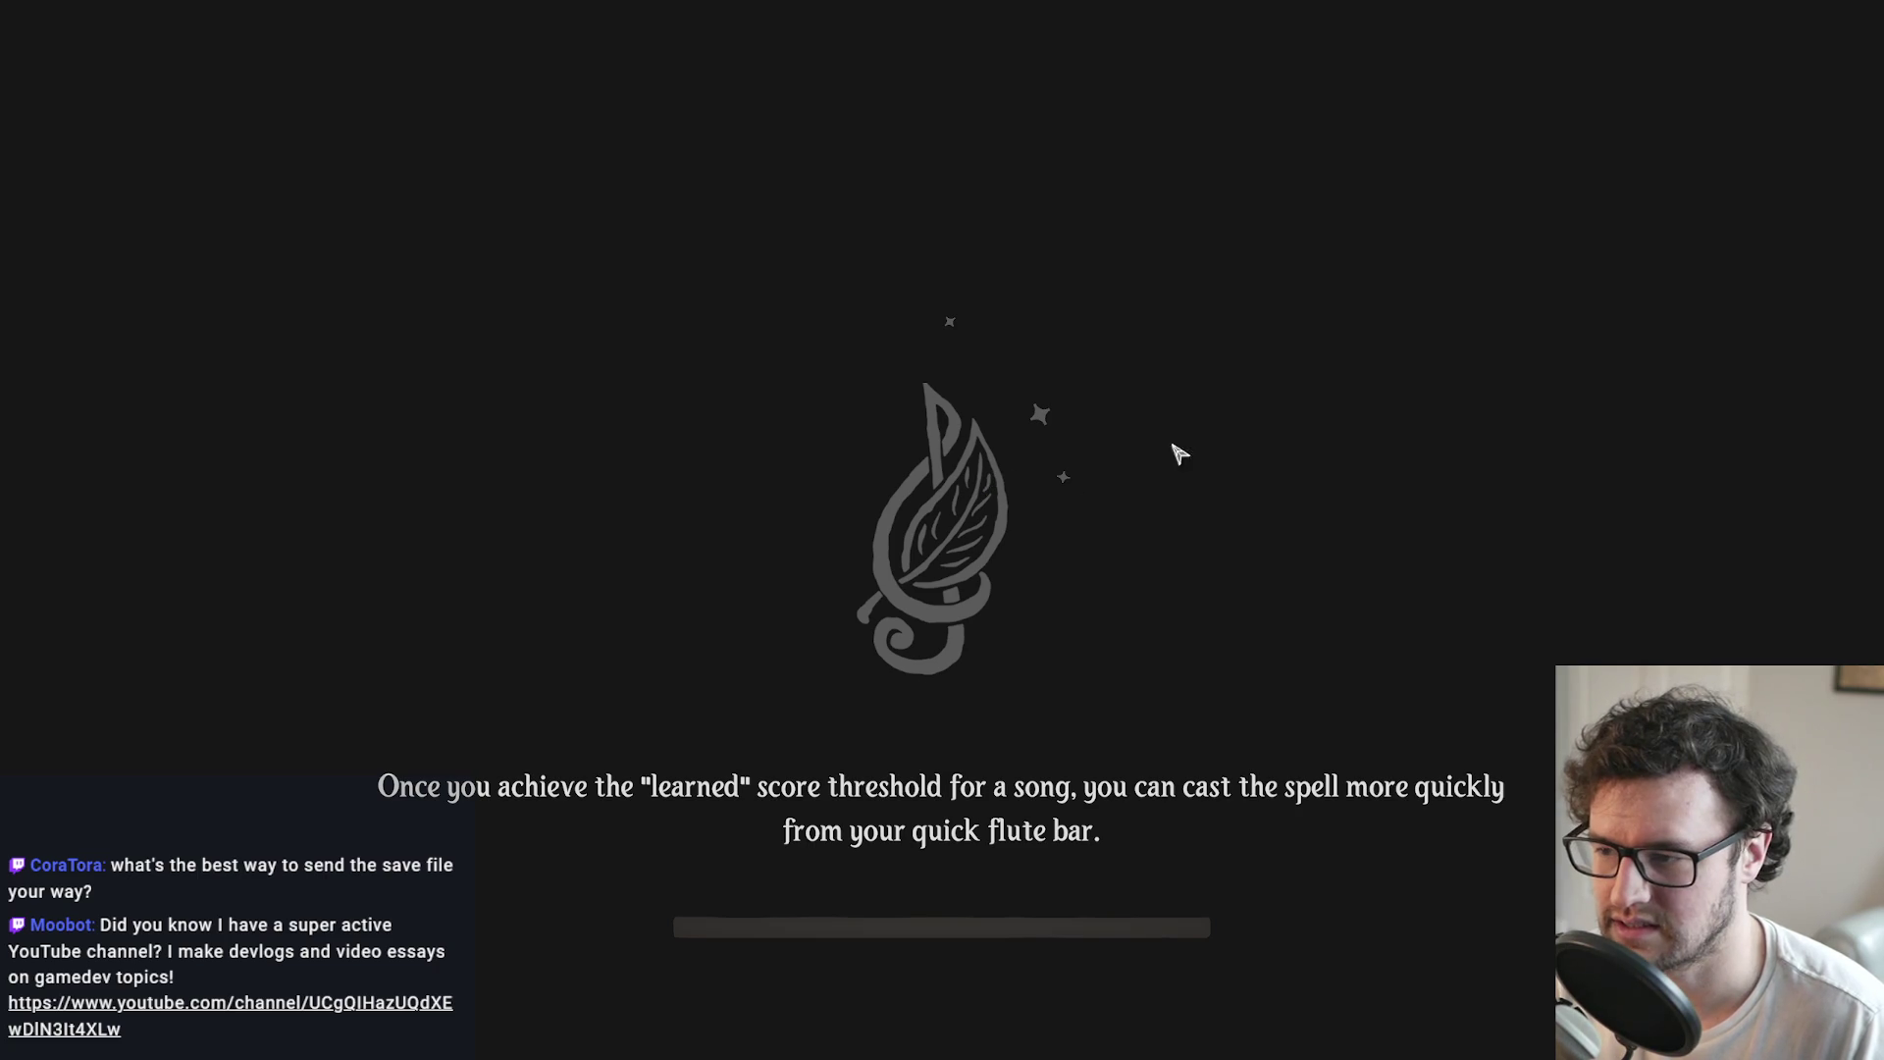
pyautogui.press('XF86AudioLowerVolume')
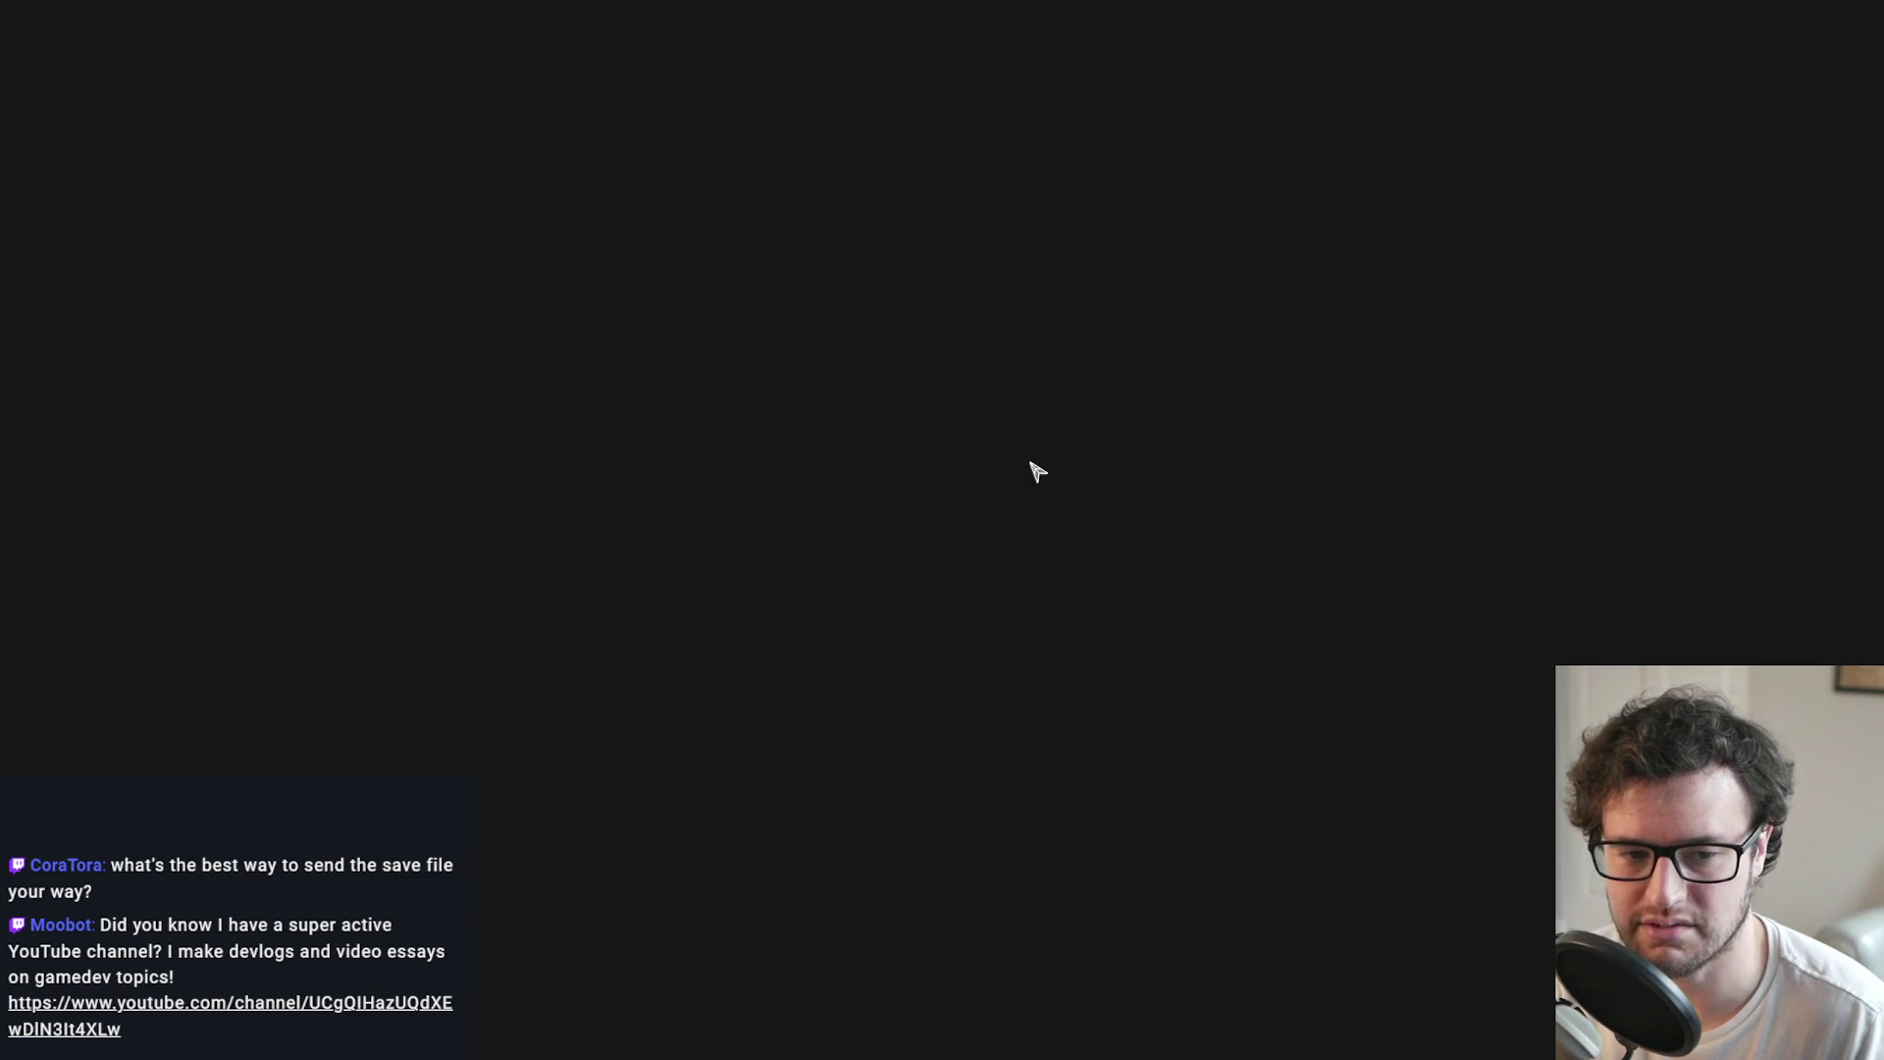
# Step: Quit to the title screen and load the tess Autosave 2nd of Spring save
pyautogui.press('Escape')
pyautogui.click(928, 661)
pyautogui.press('Escape')
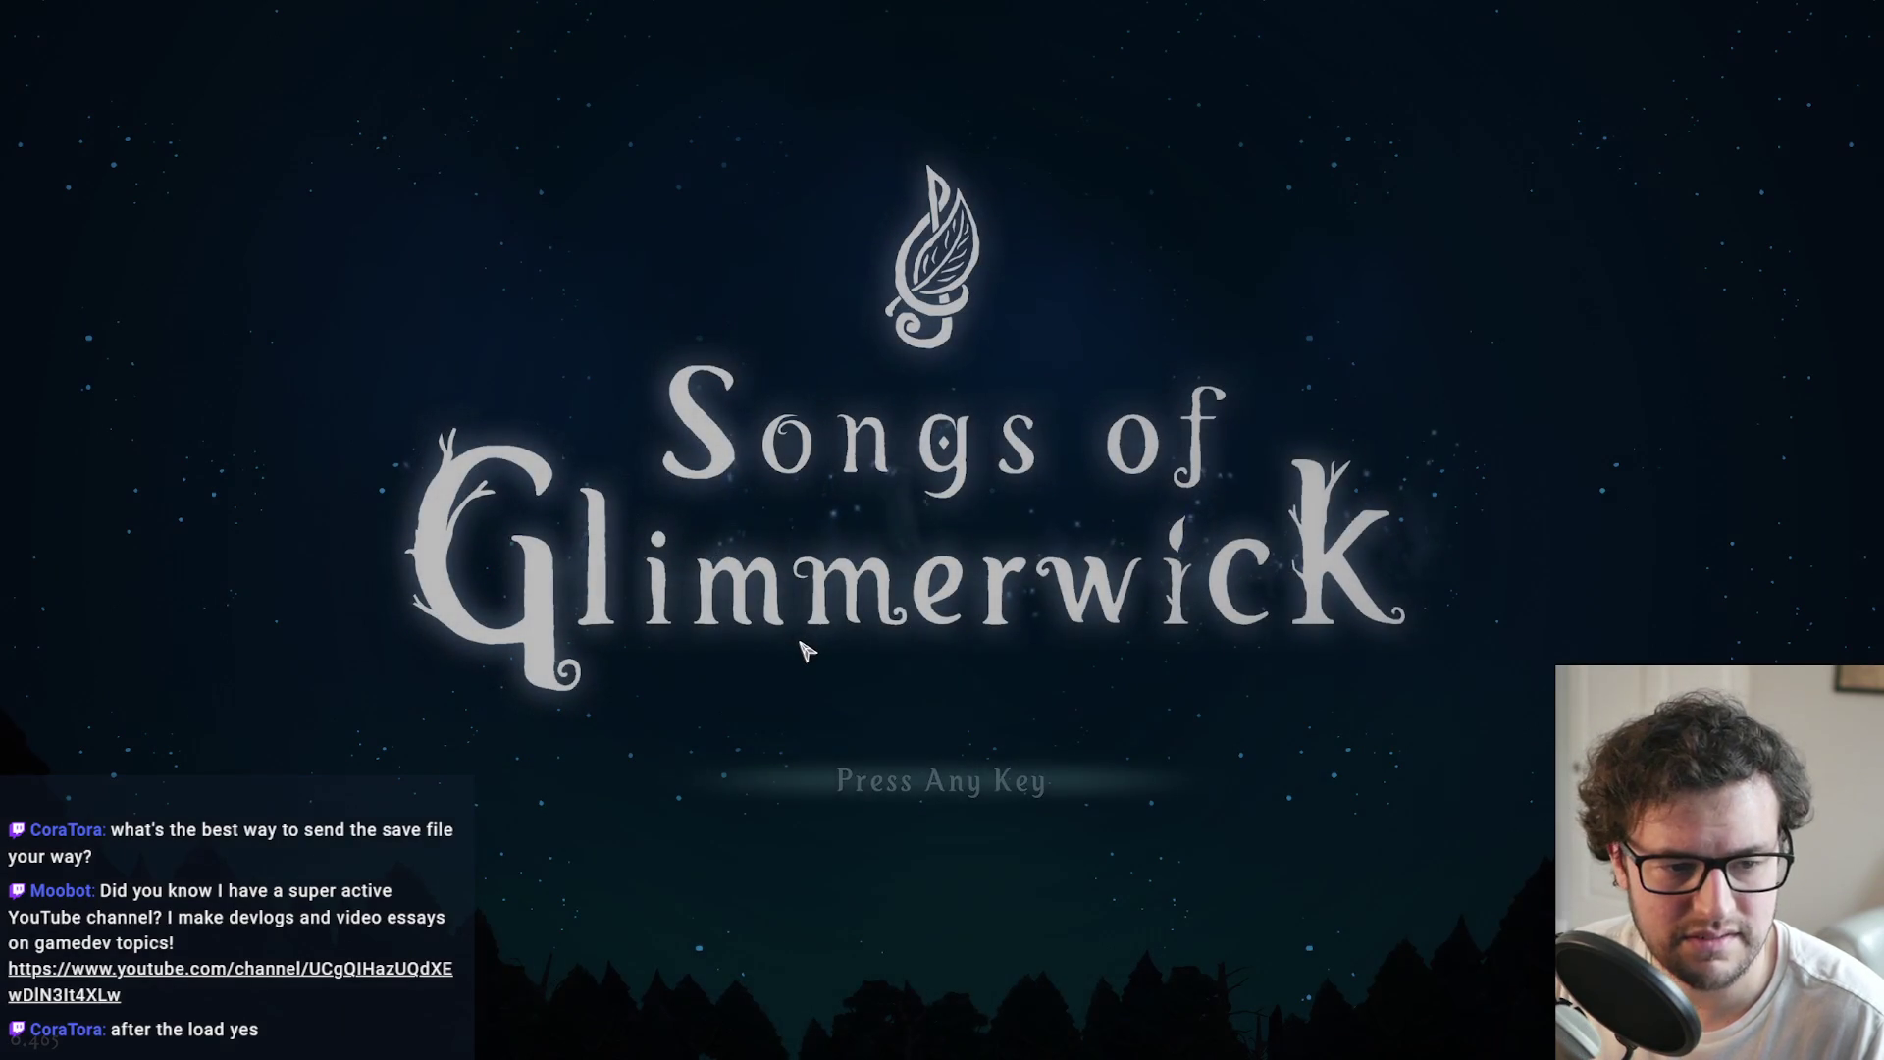
pyautogui.click(801, 653)
pyautogui.click(748, 795)
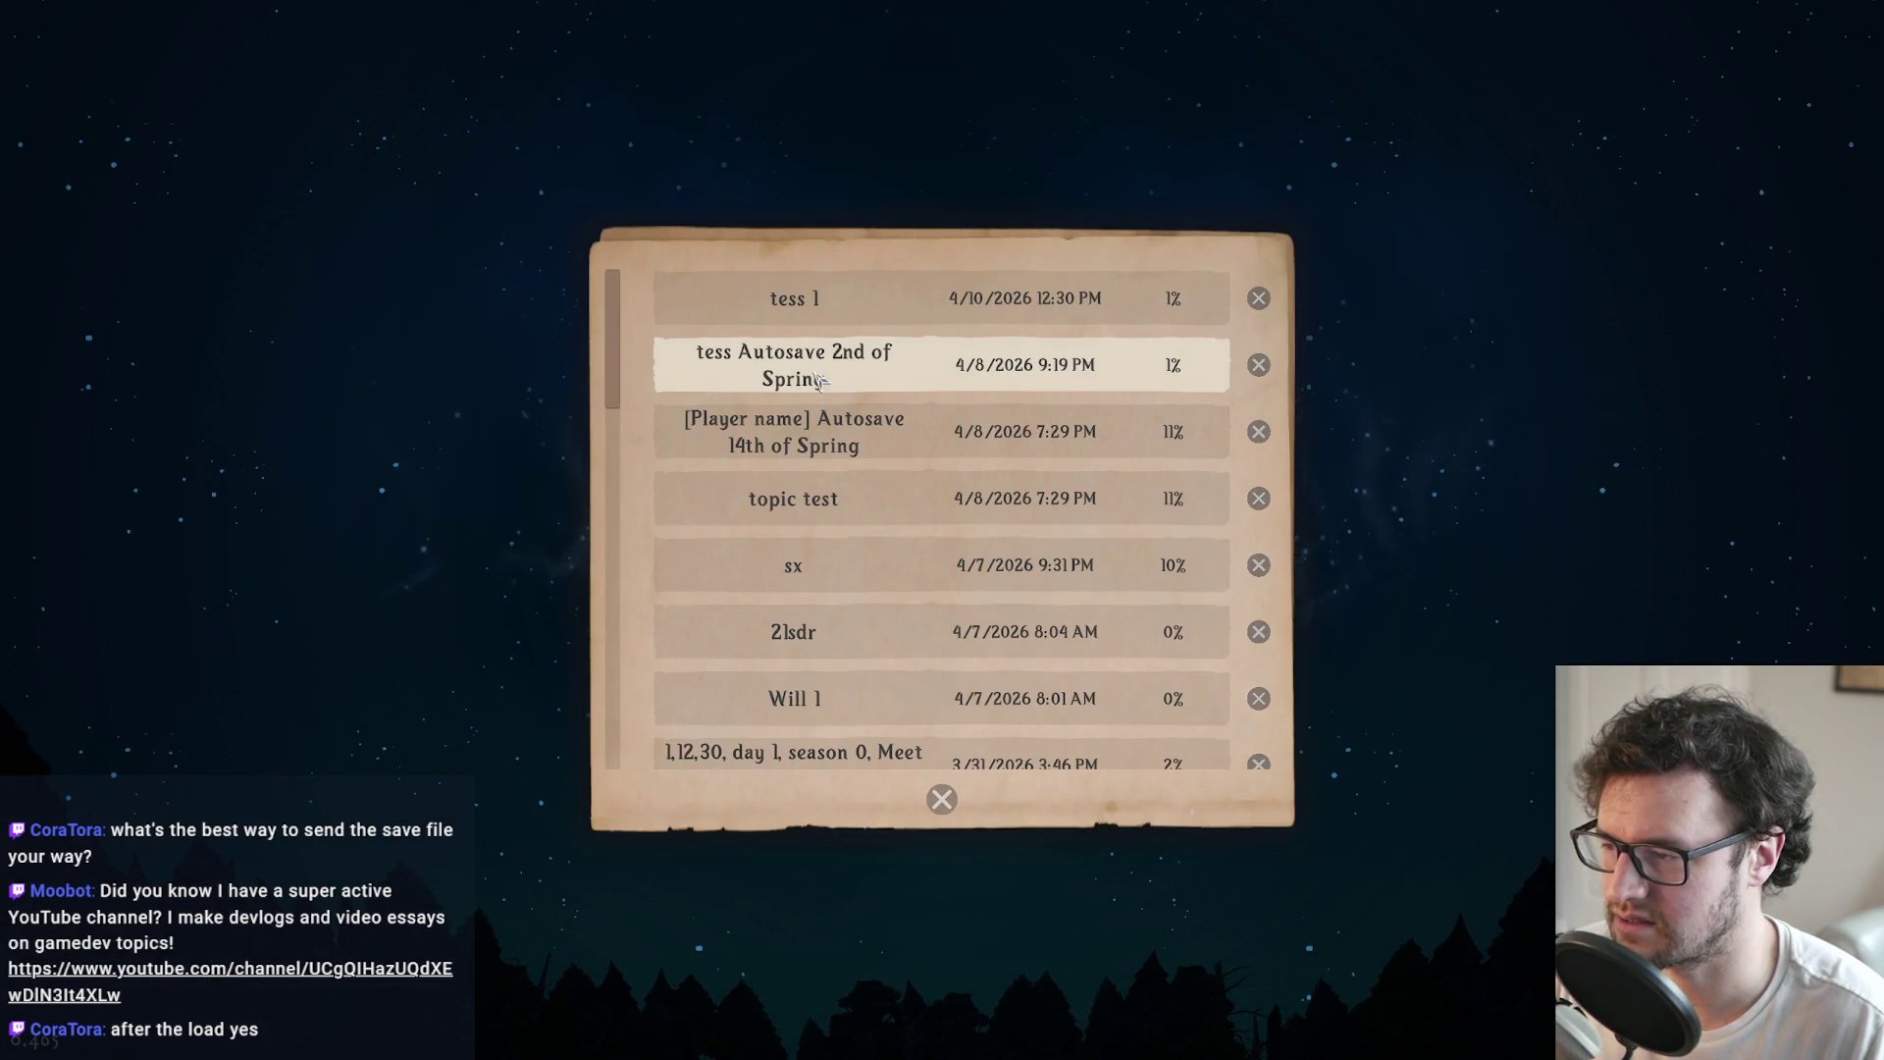
pyautogui.click(821, 382)
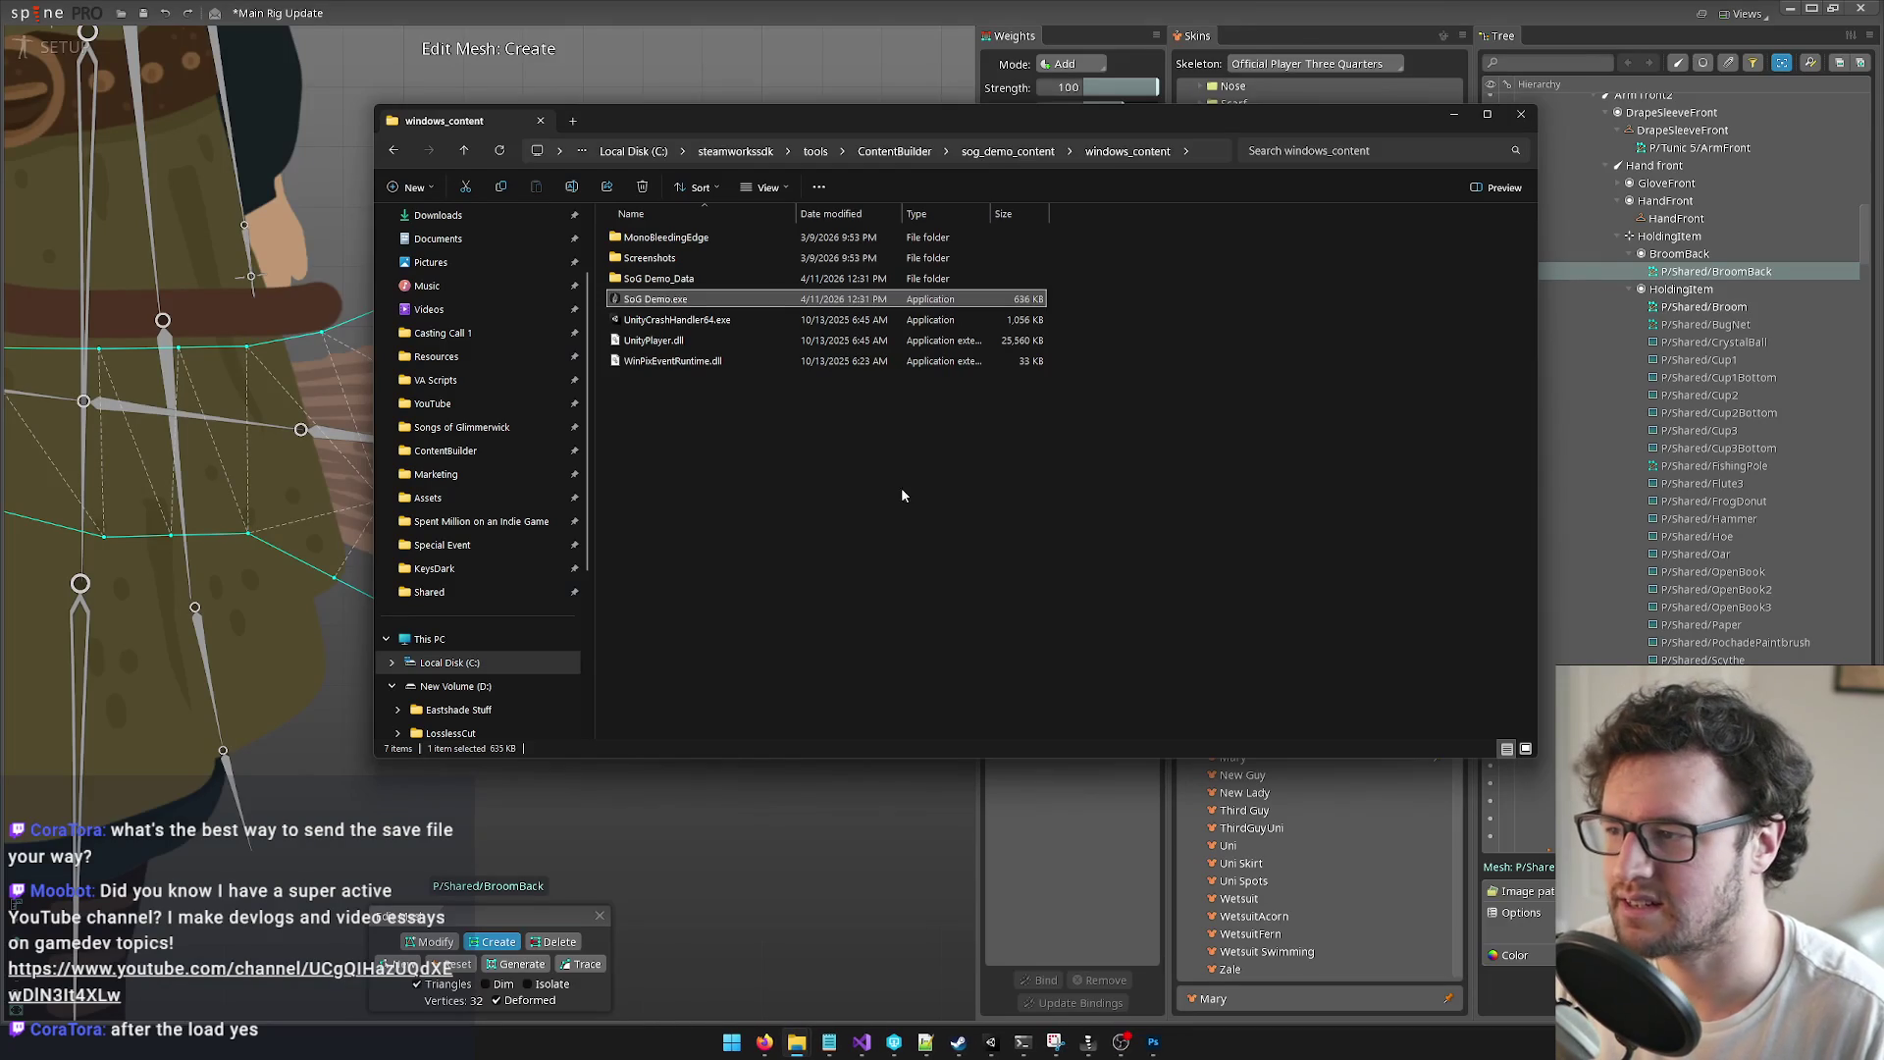
# Step: Deselect SoG Demo.exe, shift the Explorer window left, and bring up the browser window previews
pyautogui.click(894, 506)
pyautogui.moveTo(900, 119)
pyautogui.mouseDown()
pyautogui.moveTo(1017, 137)
pyautogui.moveTo(885, 158)
pyautogui.mouseUp()
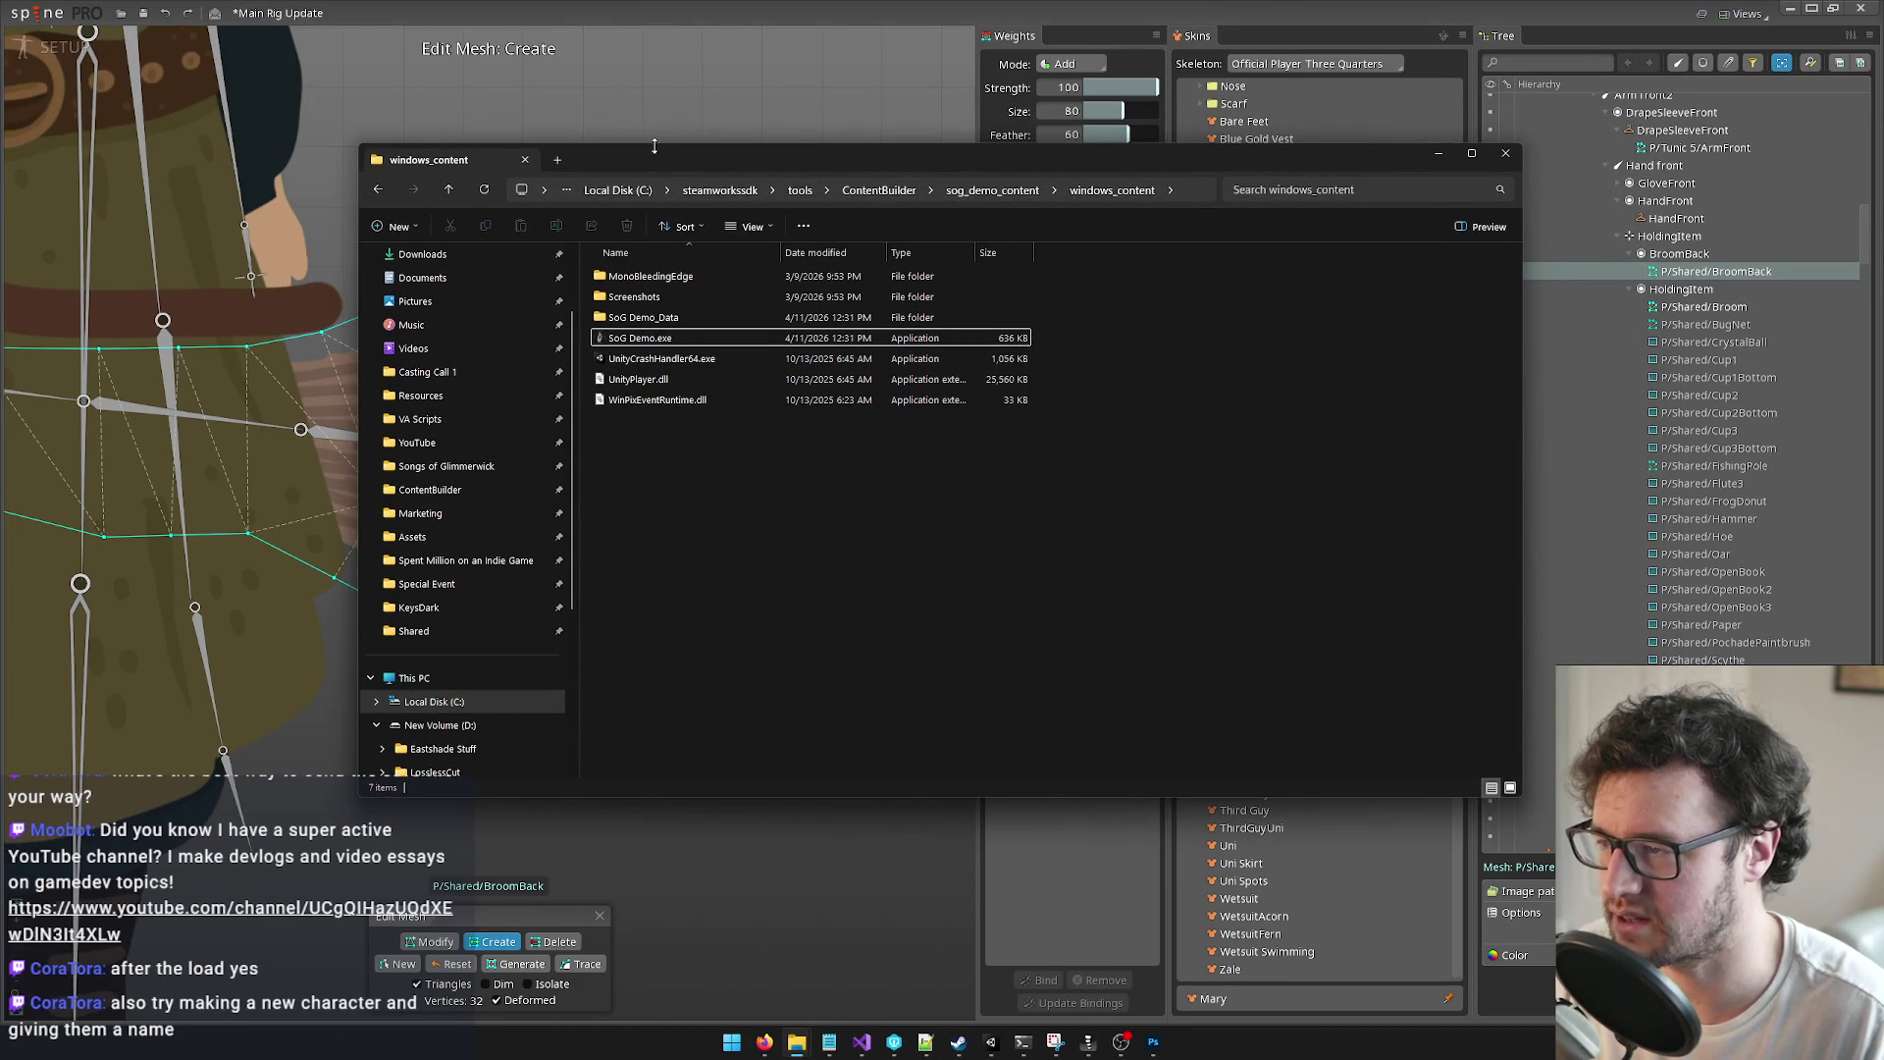
pyautogui.moveTo(672, 163); pyautogui.dragTo(594, 174)
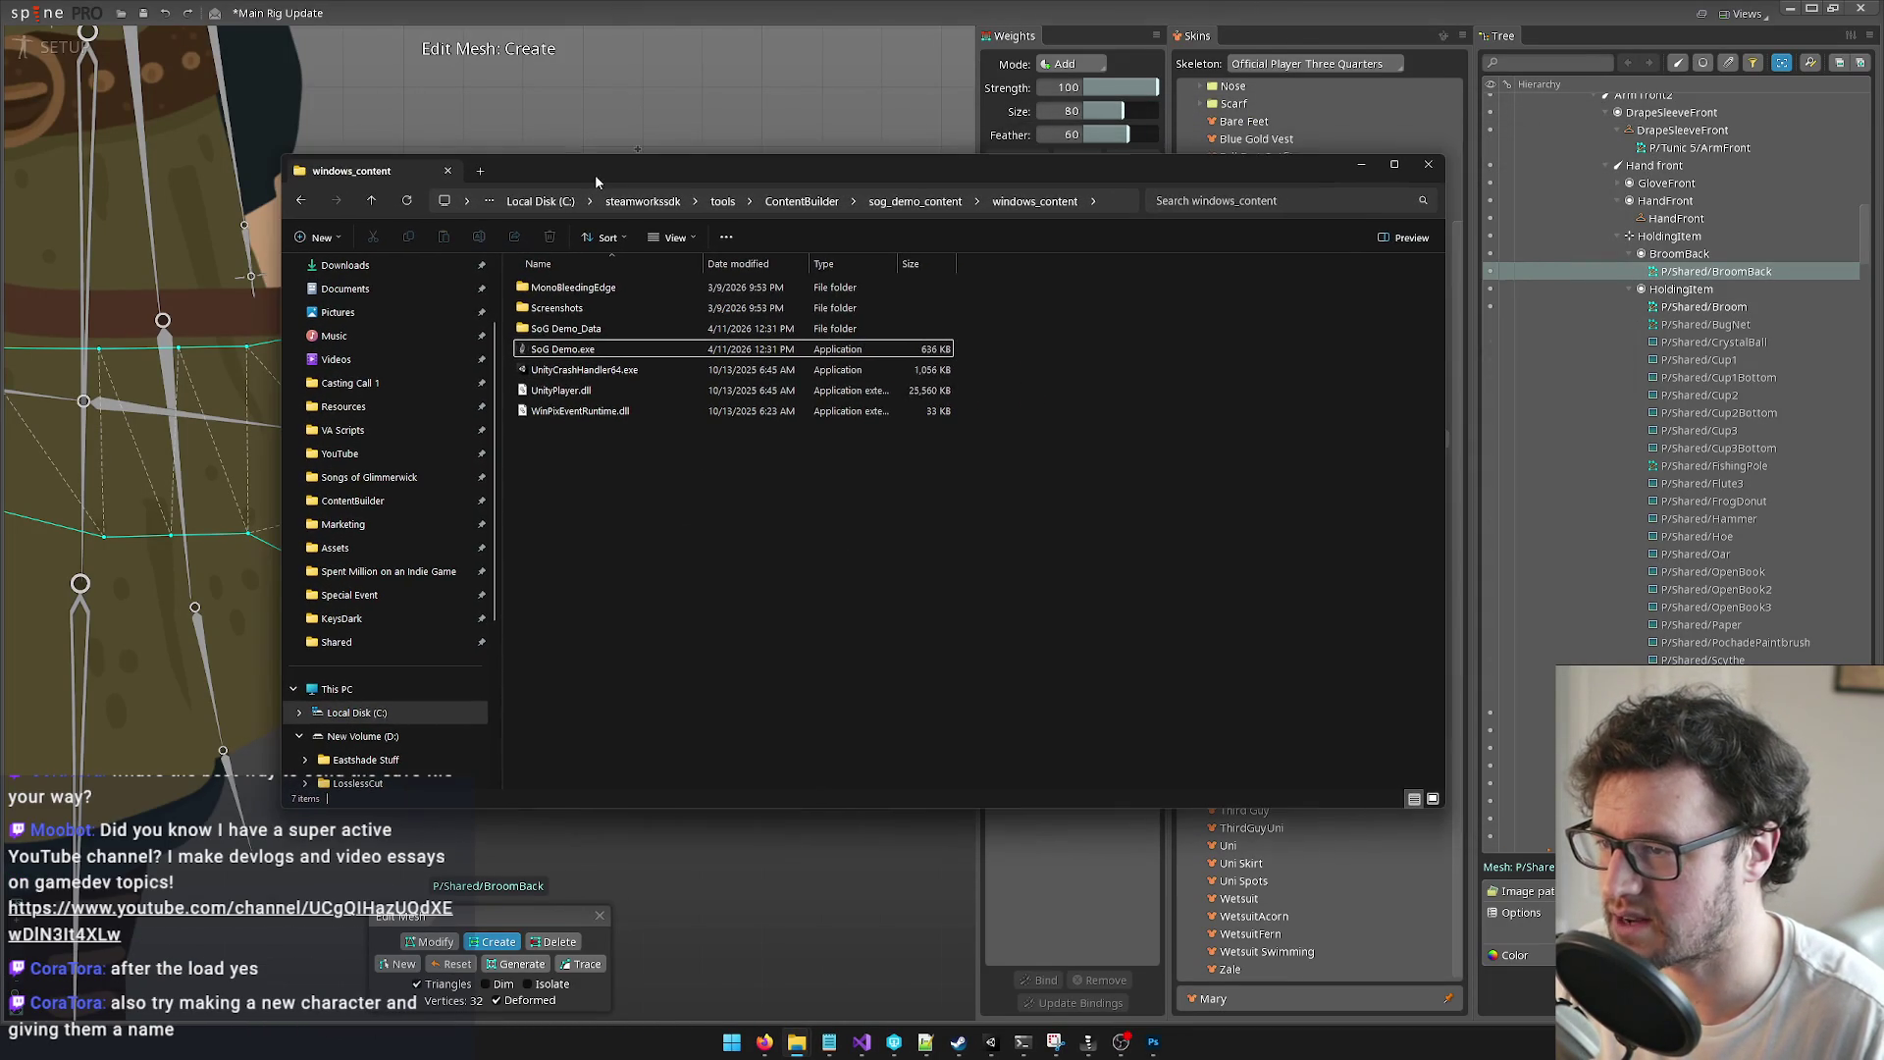
pyautogui.click(765, 1042)
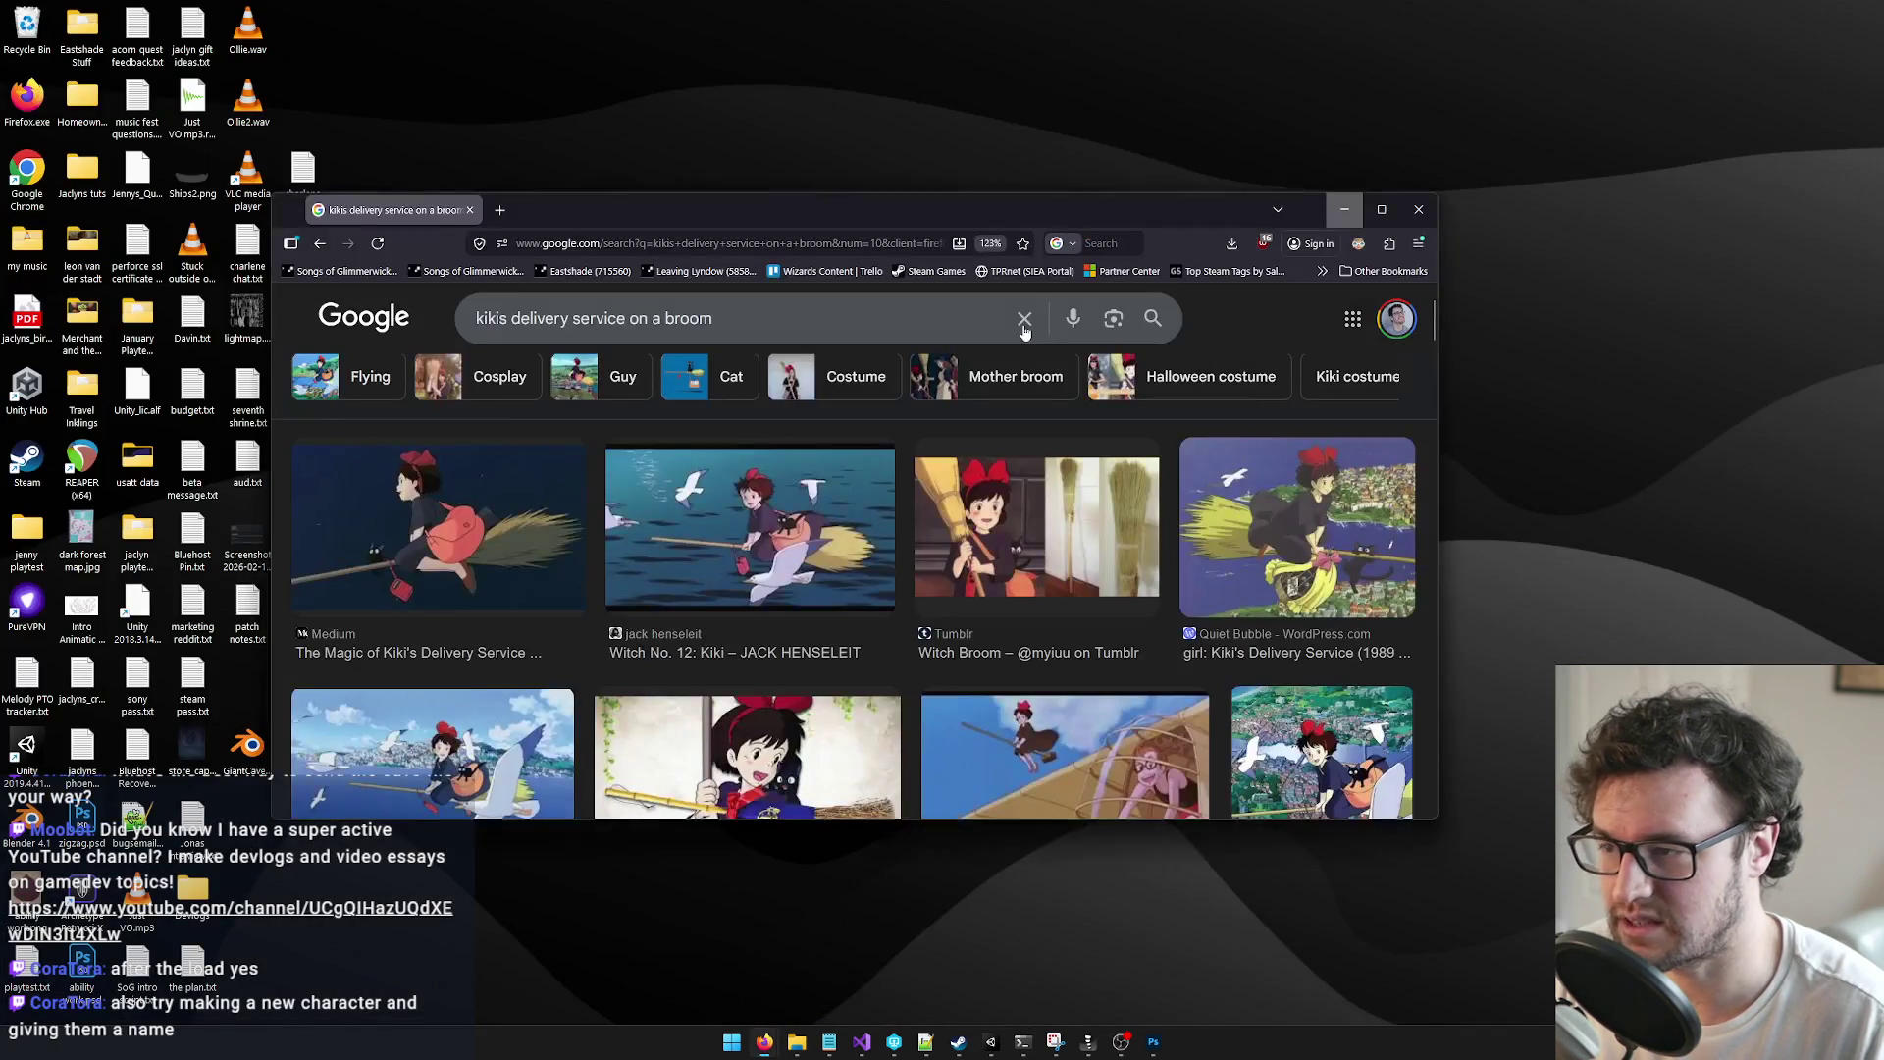
# Step: Bring the 'kikis delivery service on a broom' image results window to the front
pyautogui.click(839, 992)
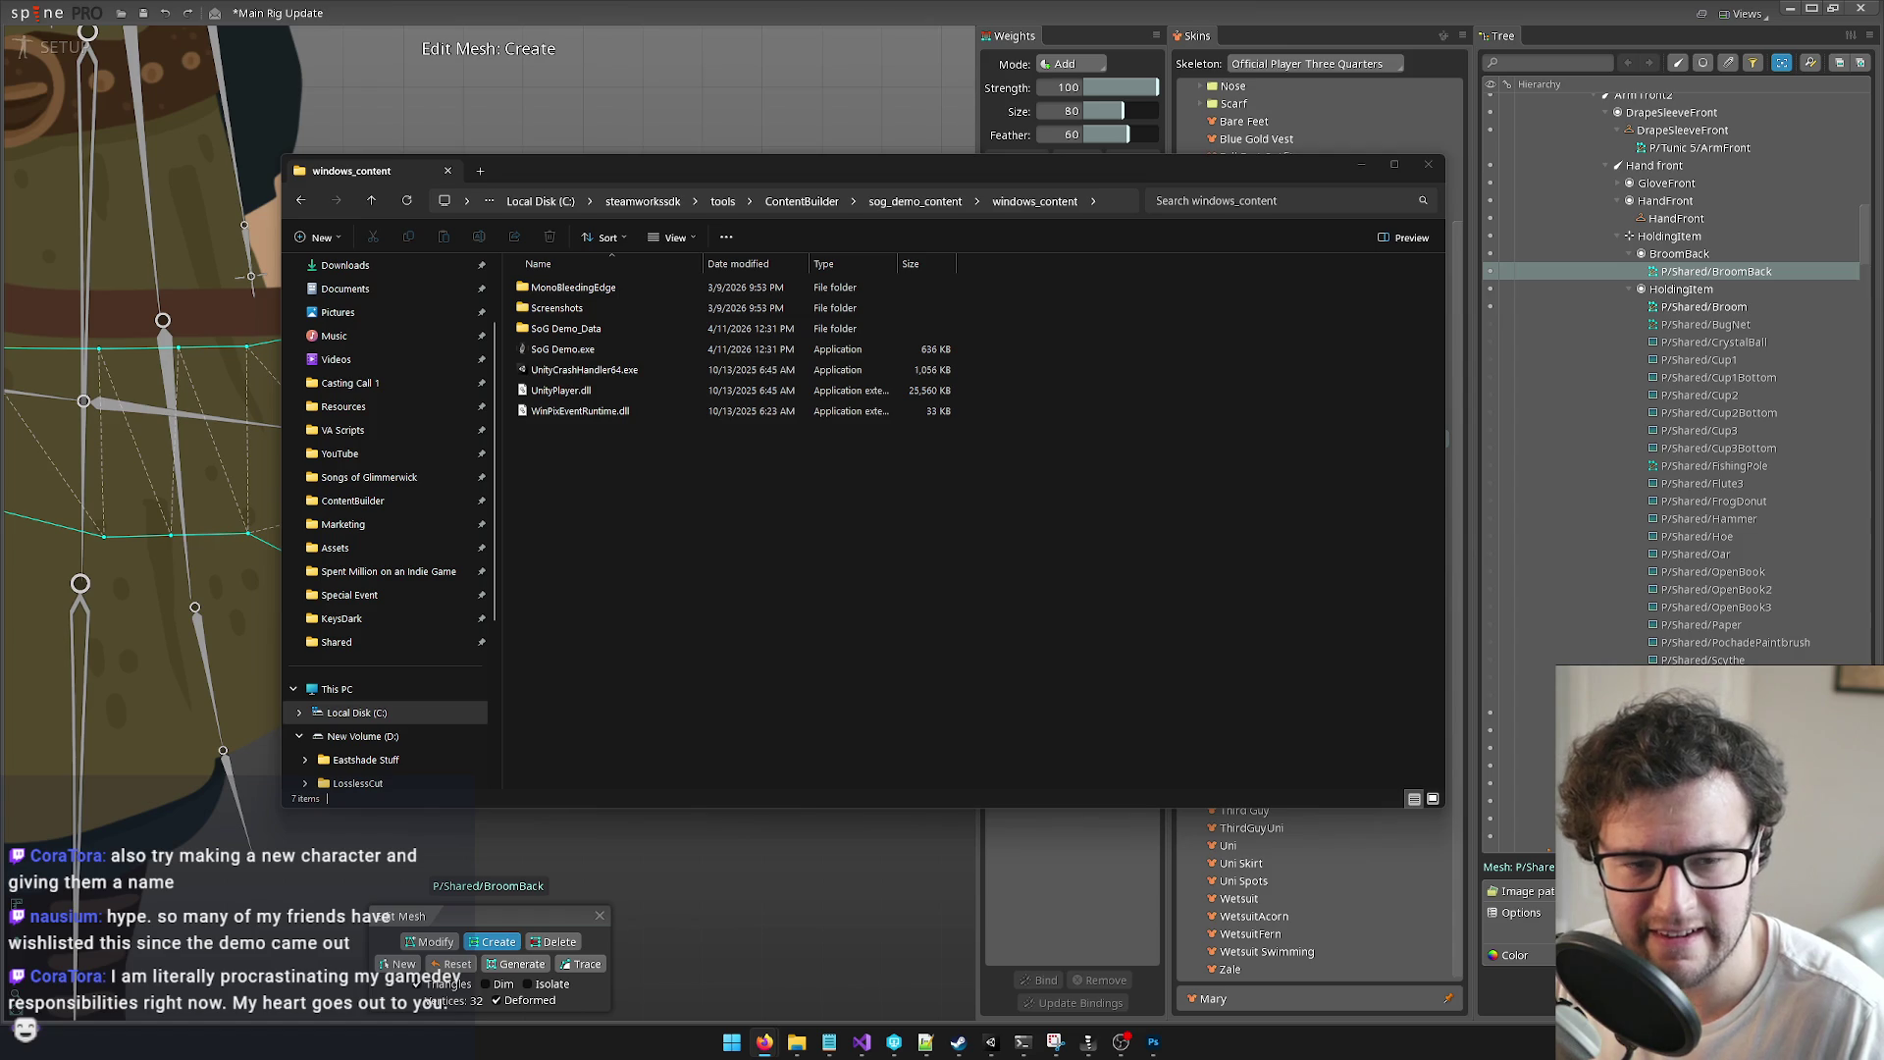
# Step: Open Player.log from the Songs of Glimmerwick save folder in Notepad
pyautogui.click(962, 685)
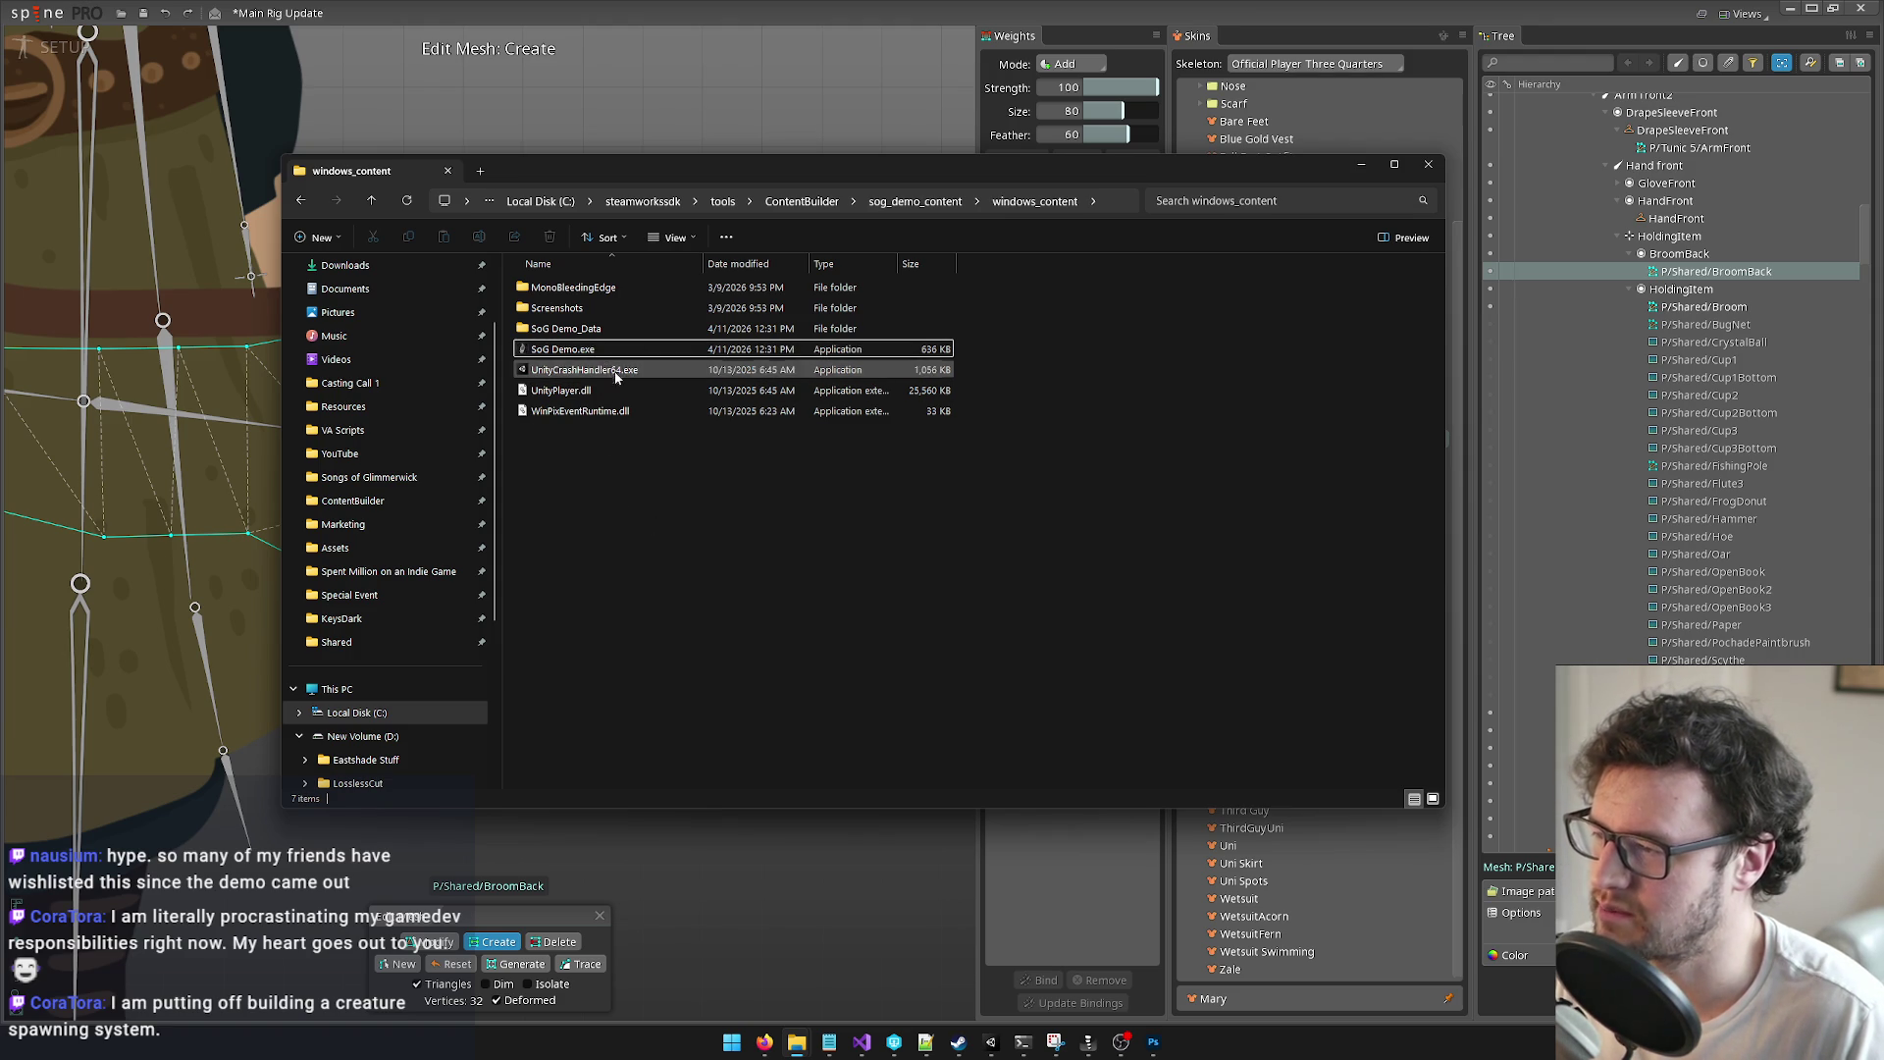
pyautogui.click(369, 477)
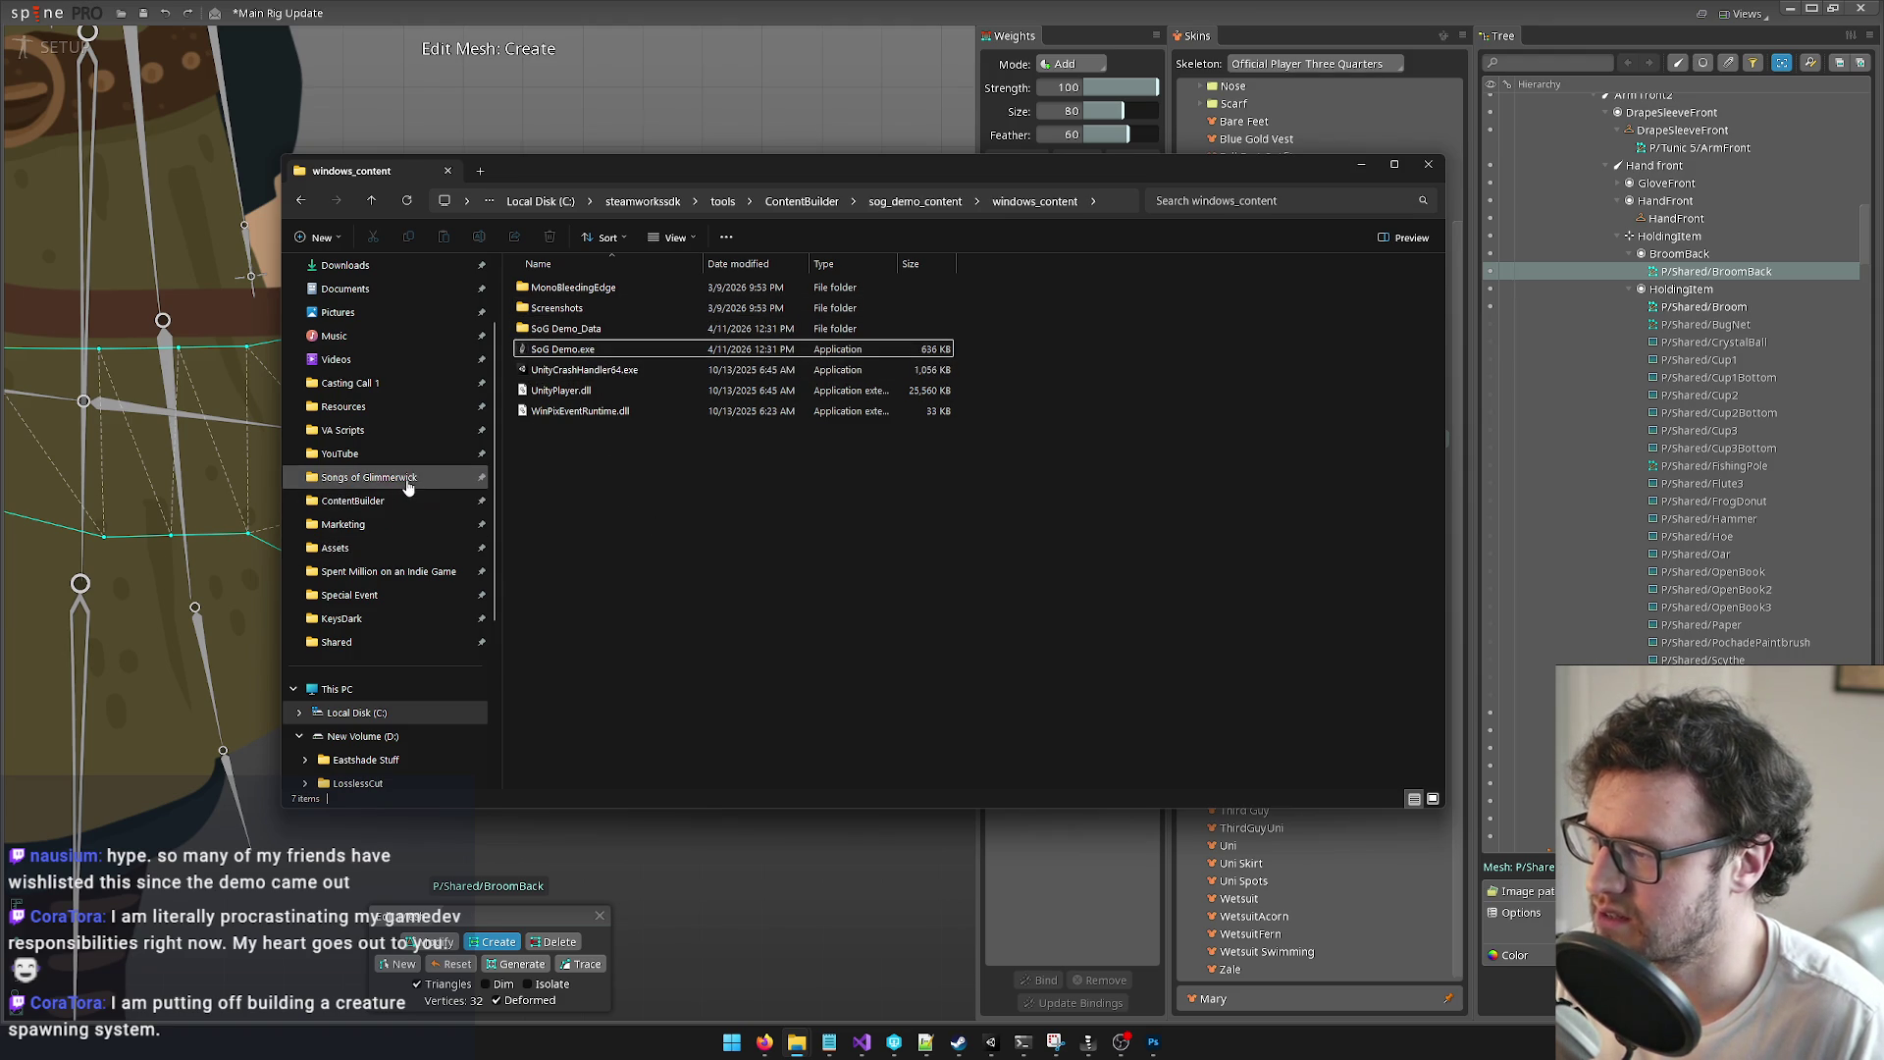
pyautogui.doubleClick(580, 293)
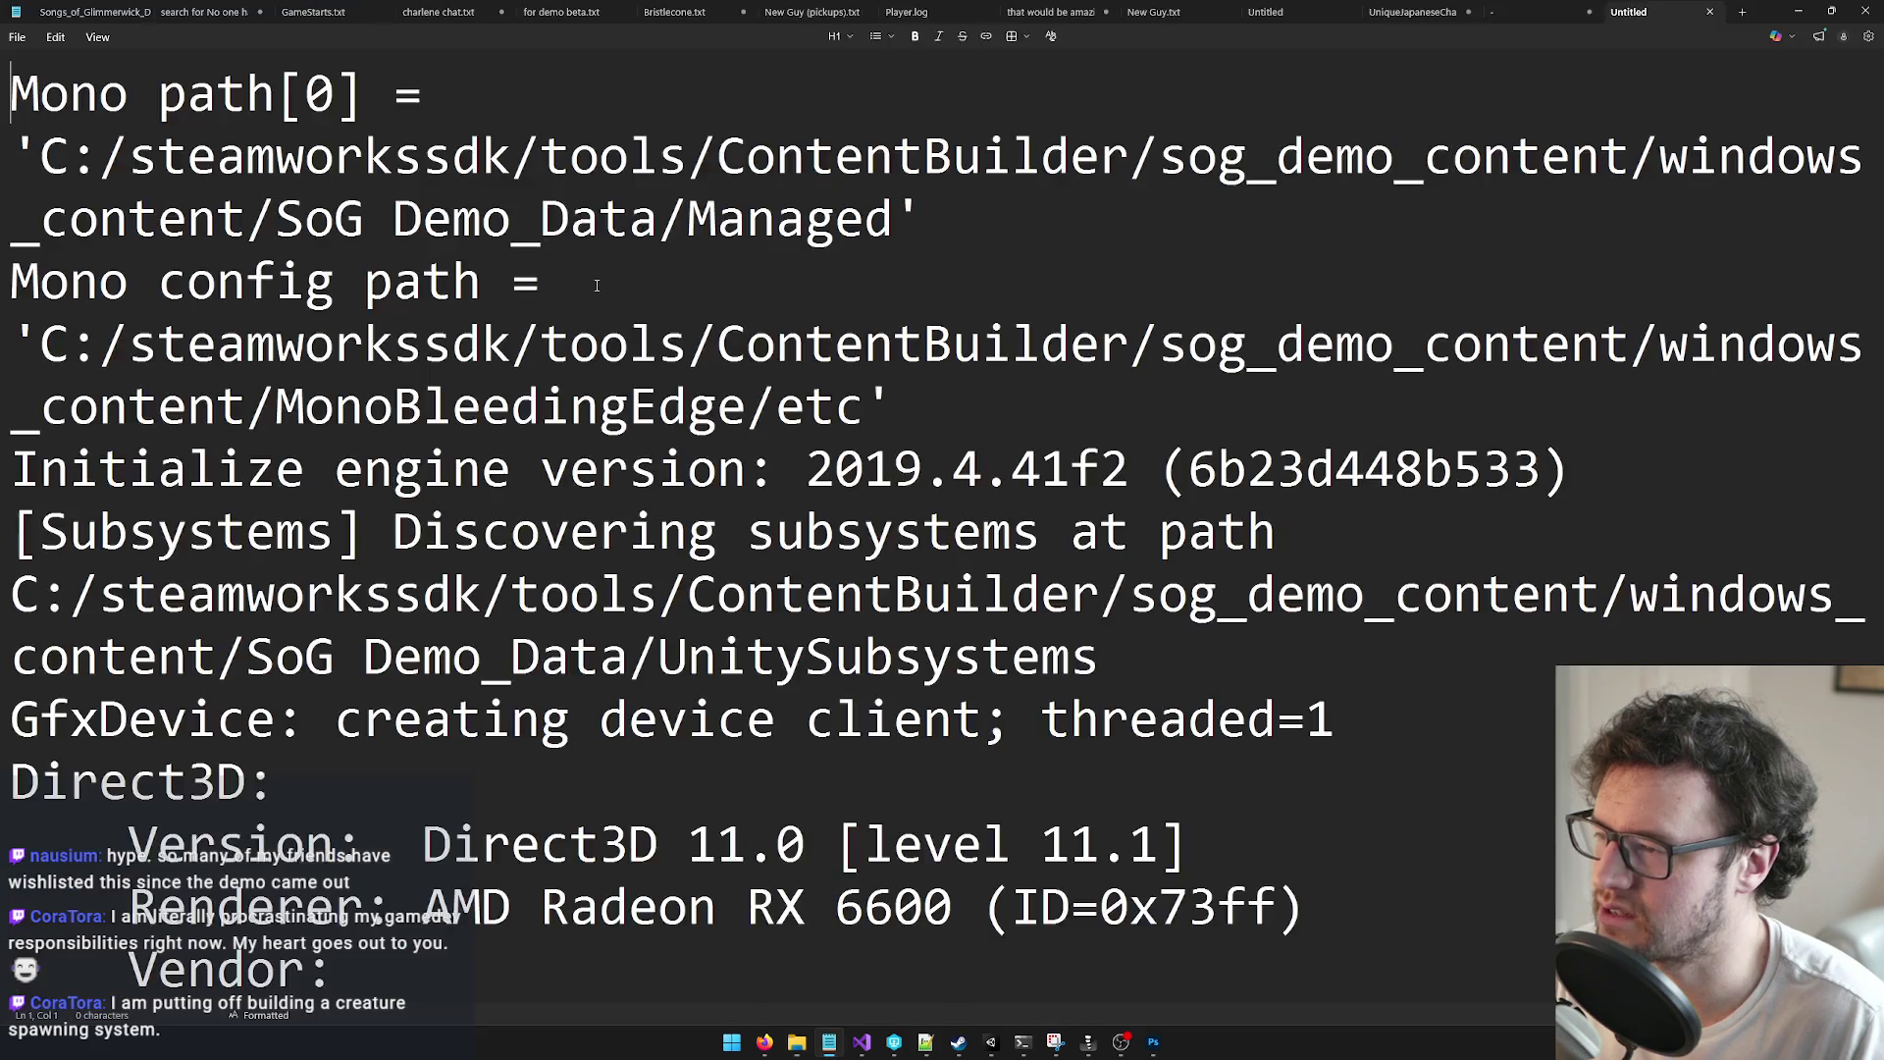
# Step: Zoom out the log, search for 'index', and step through the matches
pyautogui.hotkey('ctrl', '-')
pyautogui.hotkey('ctrl', '-')
pyautogui.hotkey('ctrl', '-')
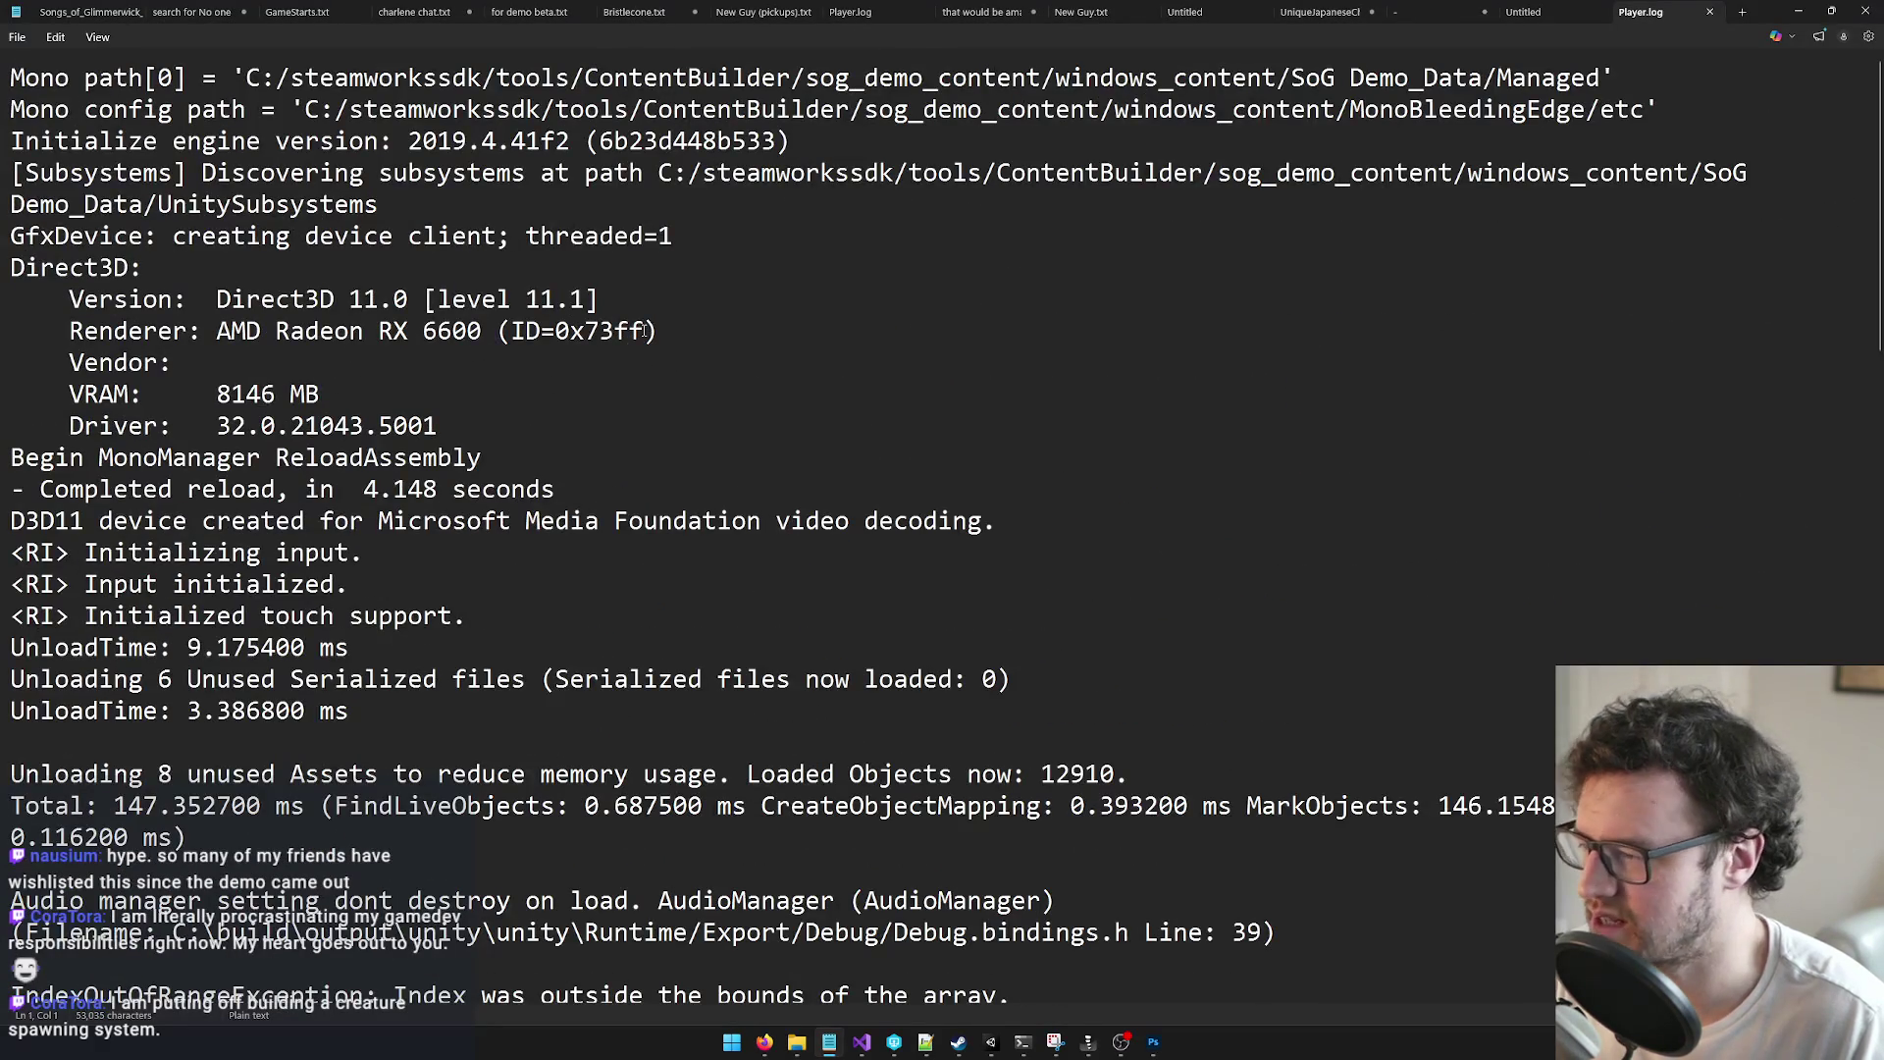
pyautogui.hotkey('ctrl', '-')
pyautogui.hotkey('ctrl', '-')
pyautogui.click(655, 326)
pyautogui.hotkey('ctrl', 'f')
pyautogui.write('iunde')
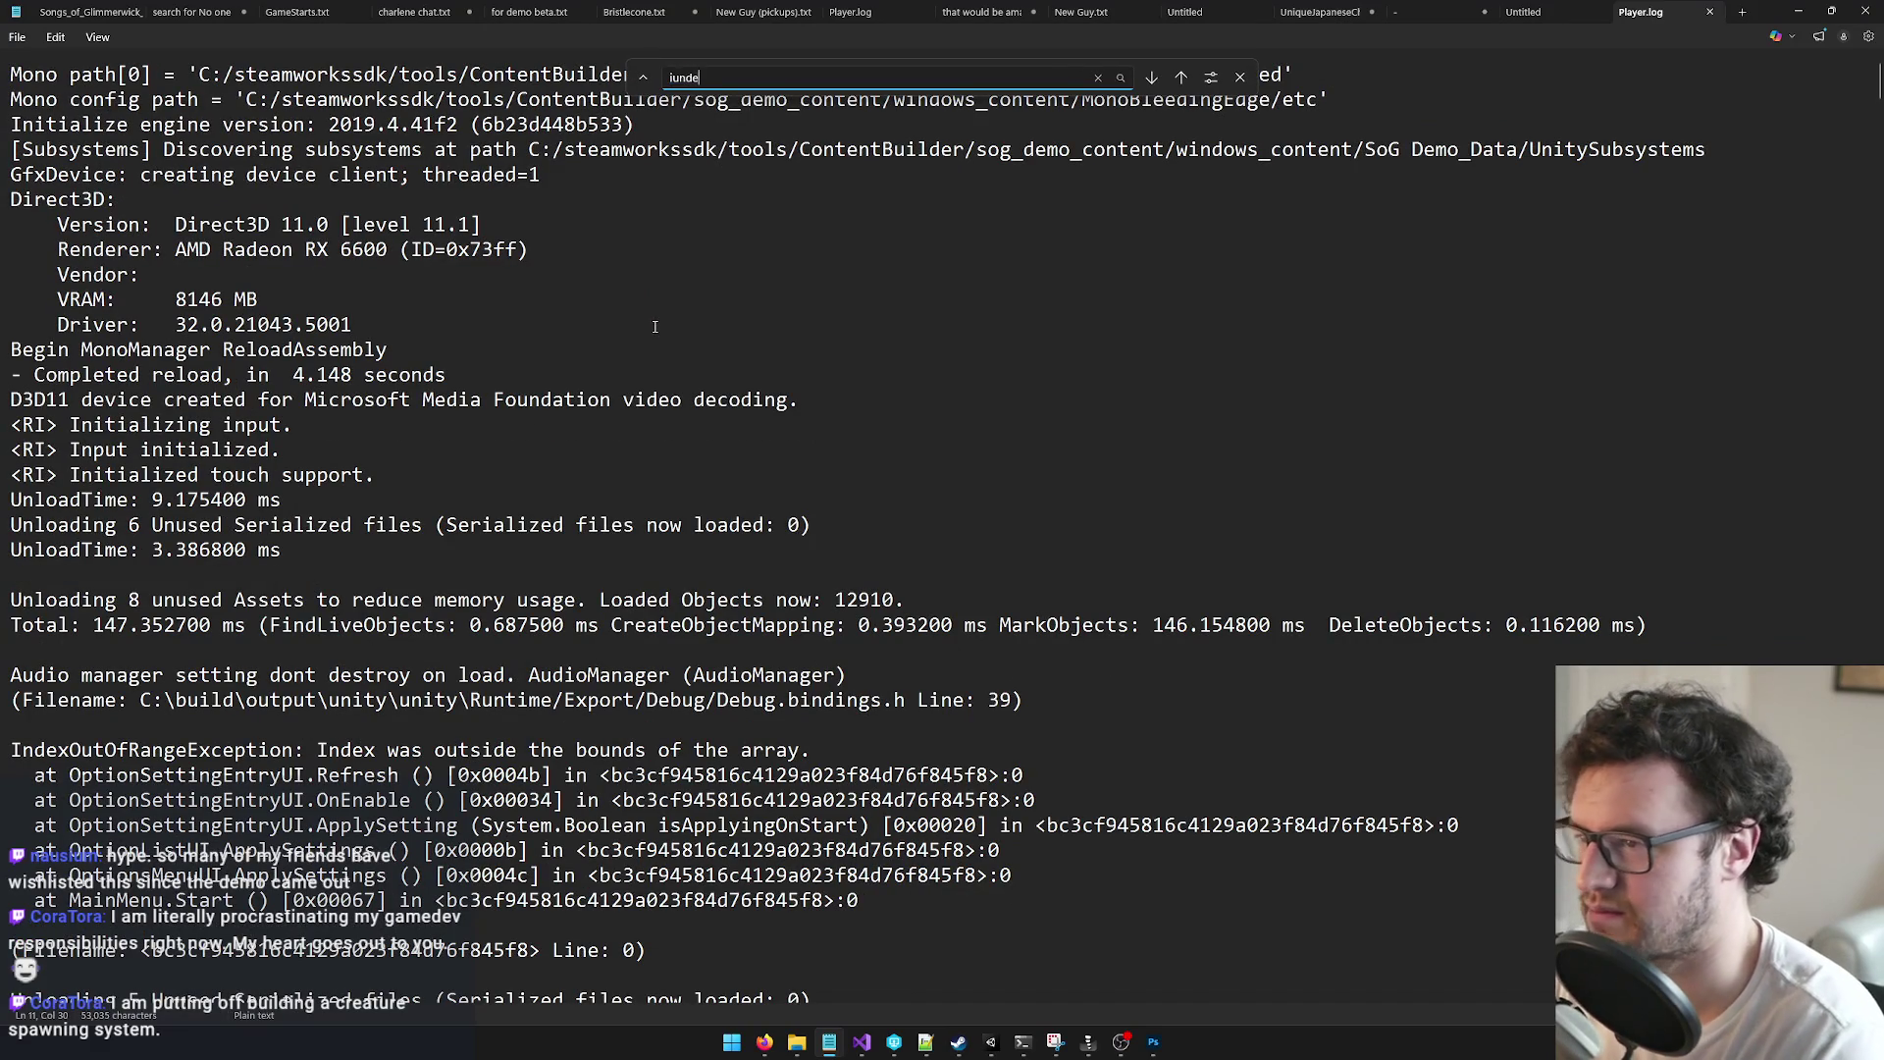
pyautogui.press('BackSpace')
pyautogui.press('BackSpace')
pyautogui.write('index')
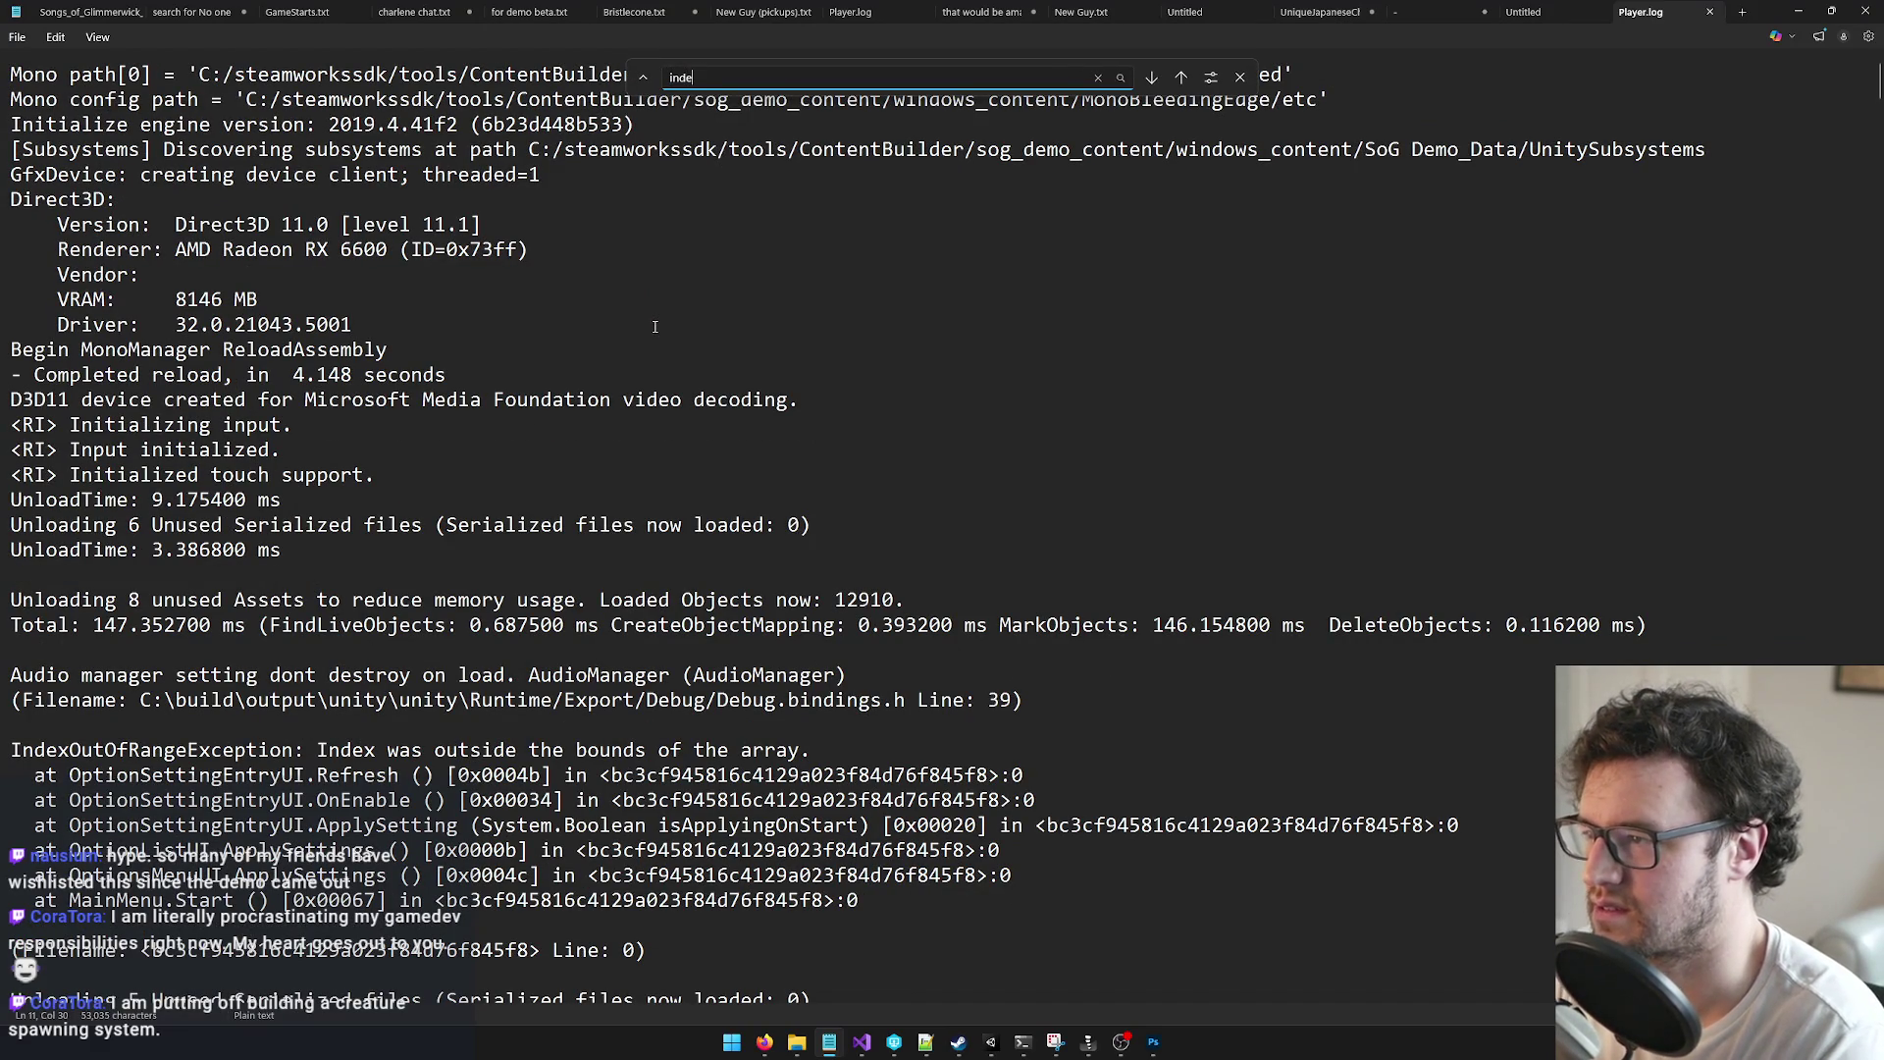
pyautogui.press('Return')
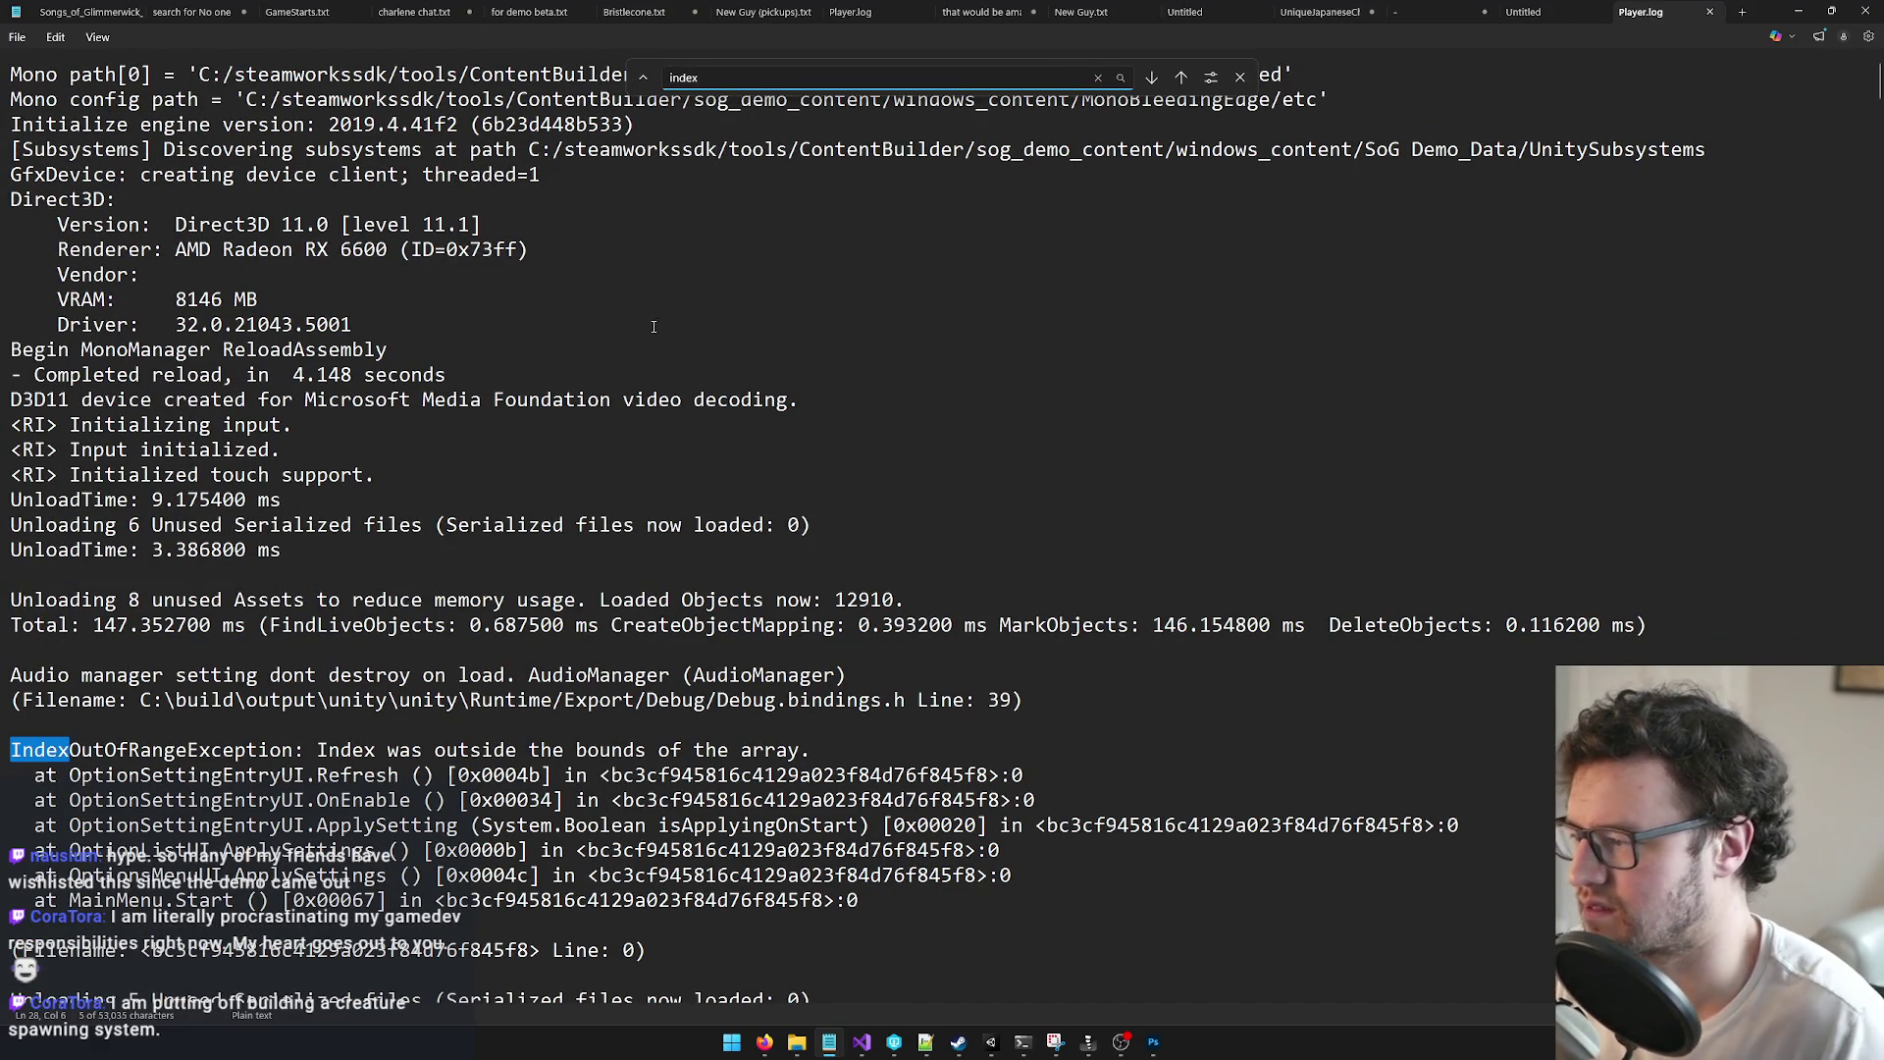
pyautogui.click(1154, 79)
pyautogui.click(1154, 78)
pyautogui.click(1154, 78)
pyautogui.click(1154, 79)
pyautogui.click(1154, 79)
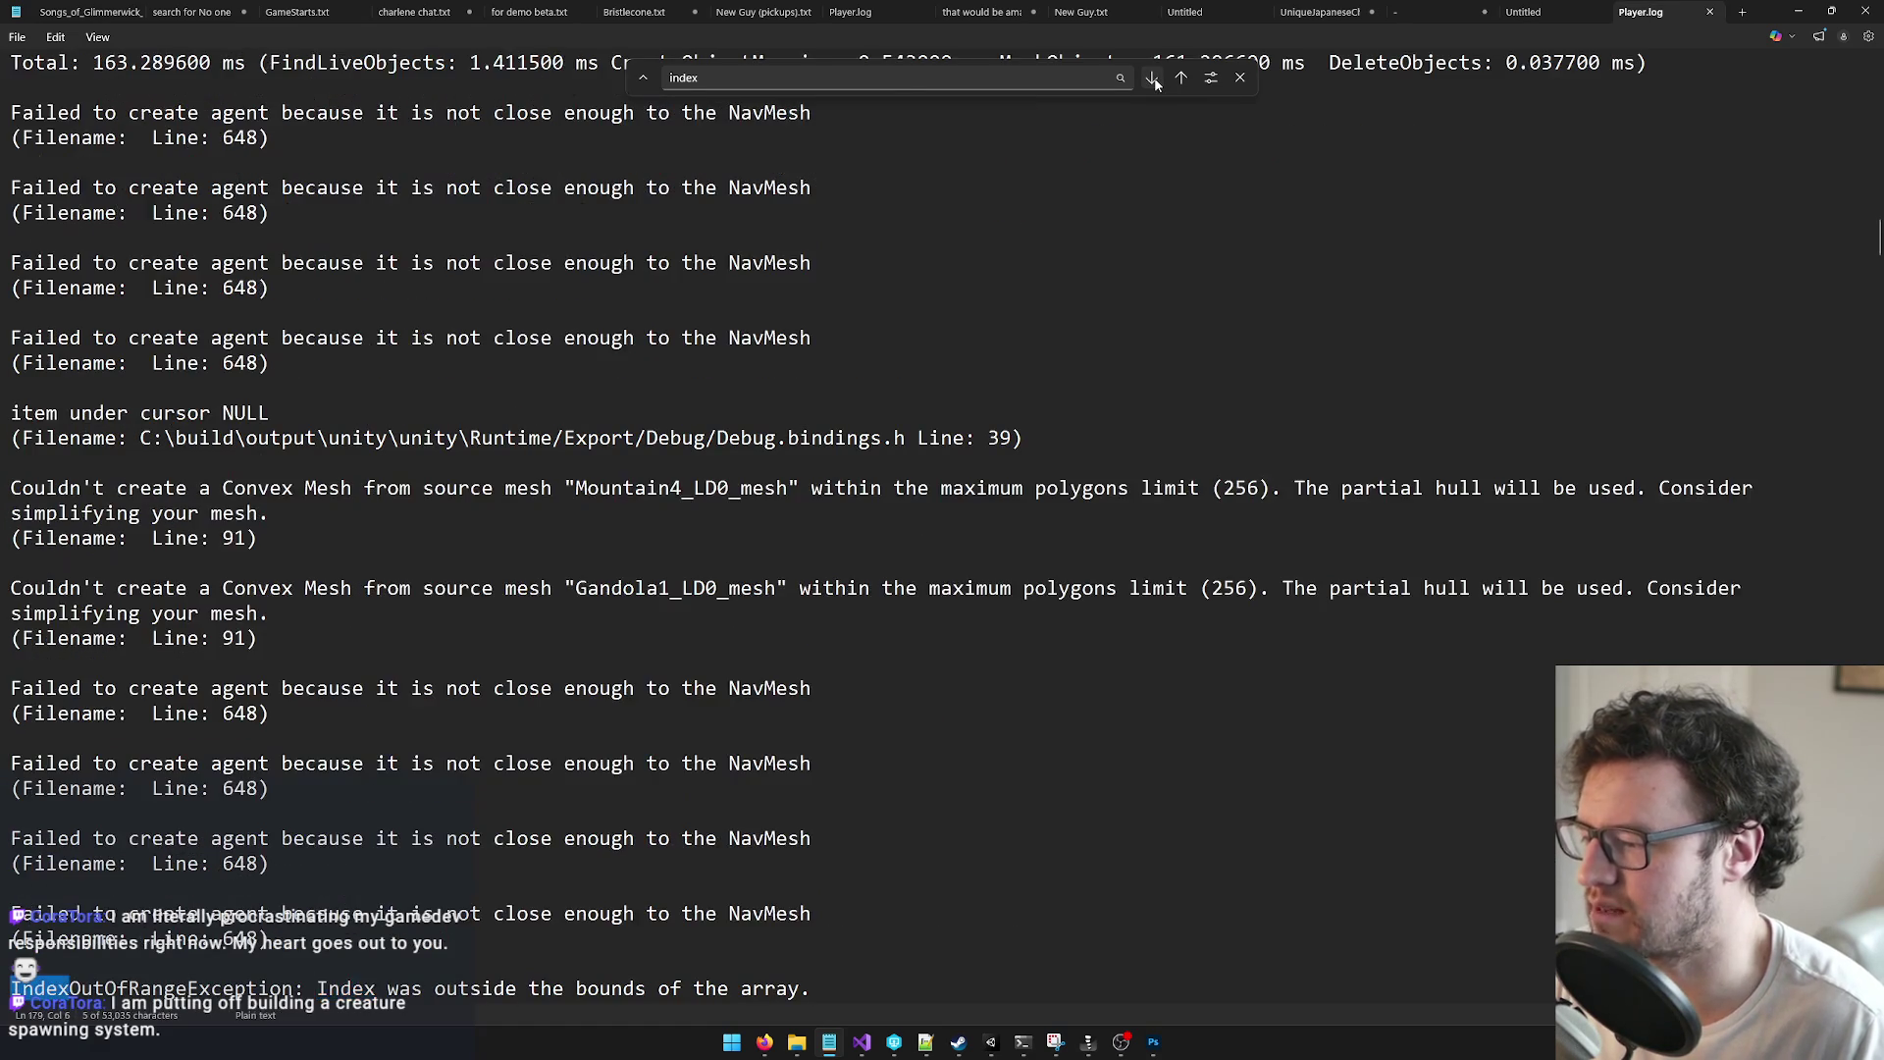
pyautogui.click(1154, 78)
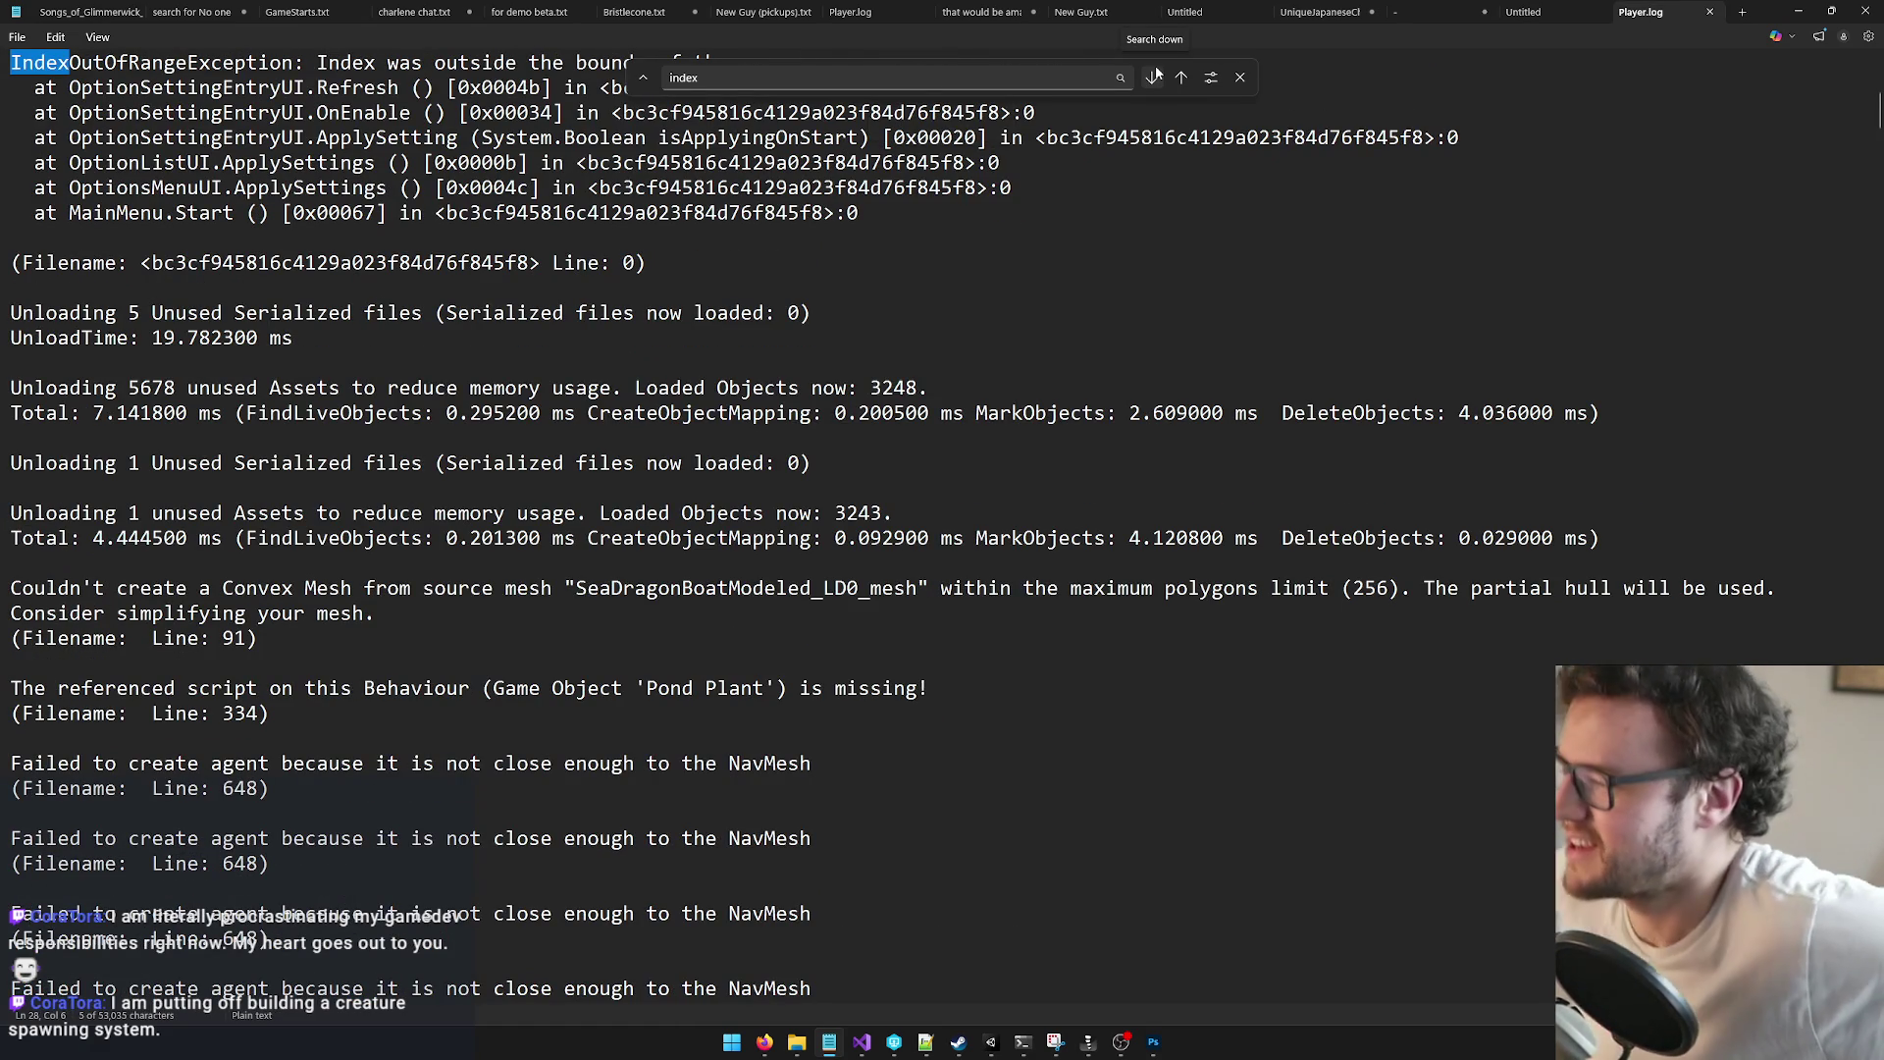
# Step: Close the search bar and the Player.log tab, then minimize Notepad
pyautogui.scroll(4, 864, 186)
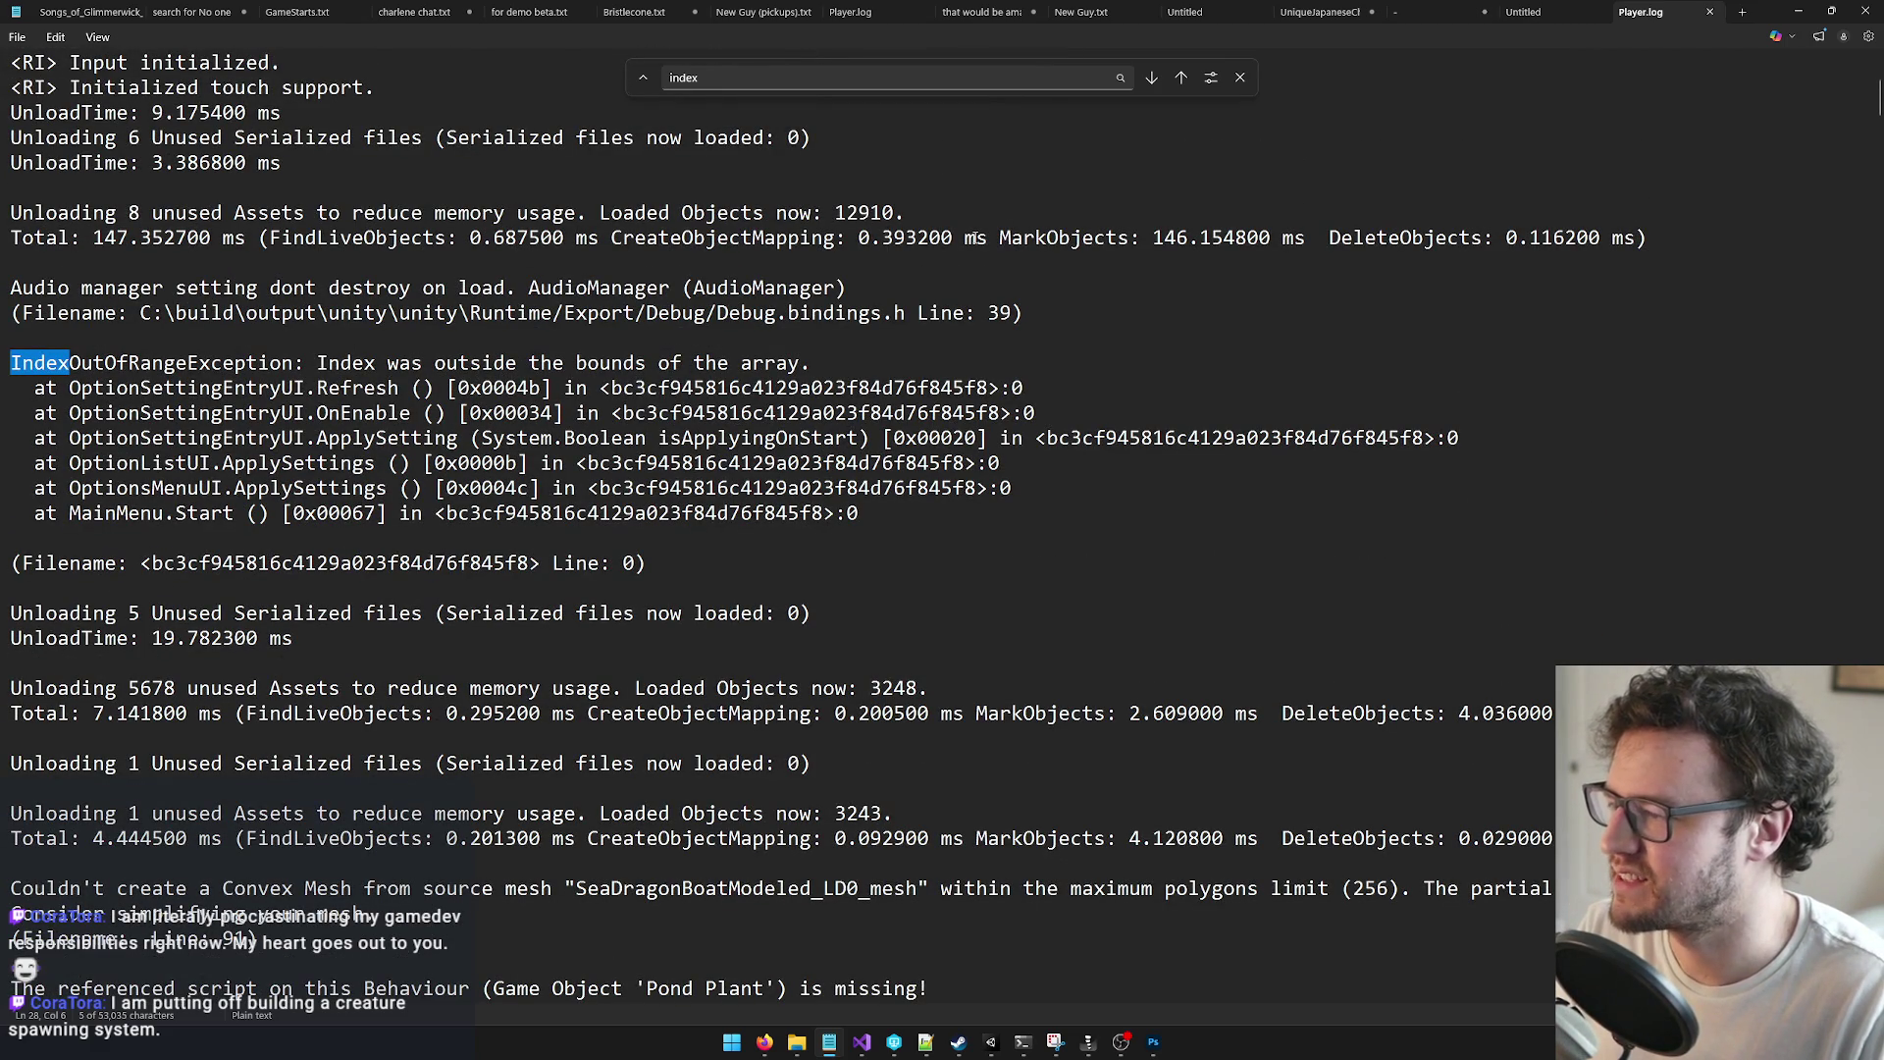
pyautogui.click(1240, 77)
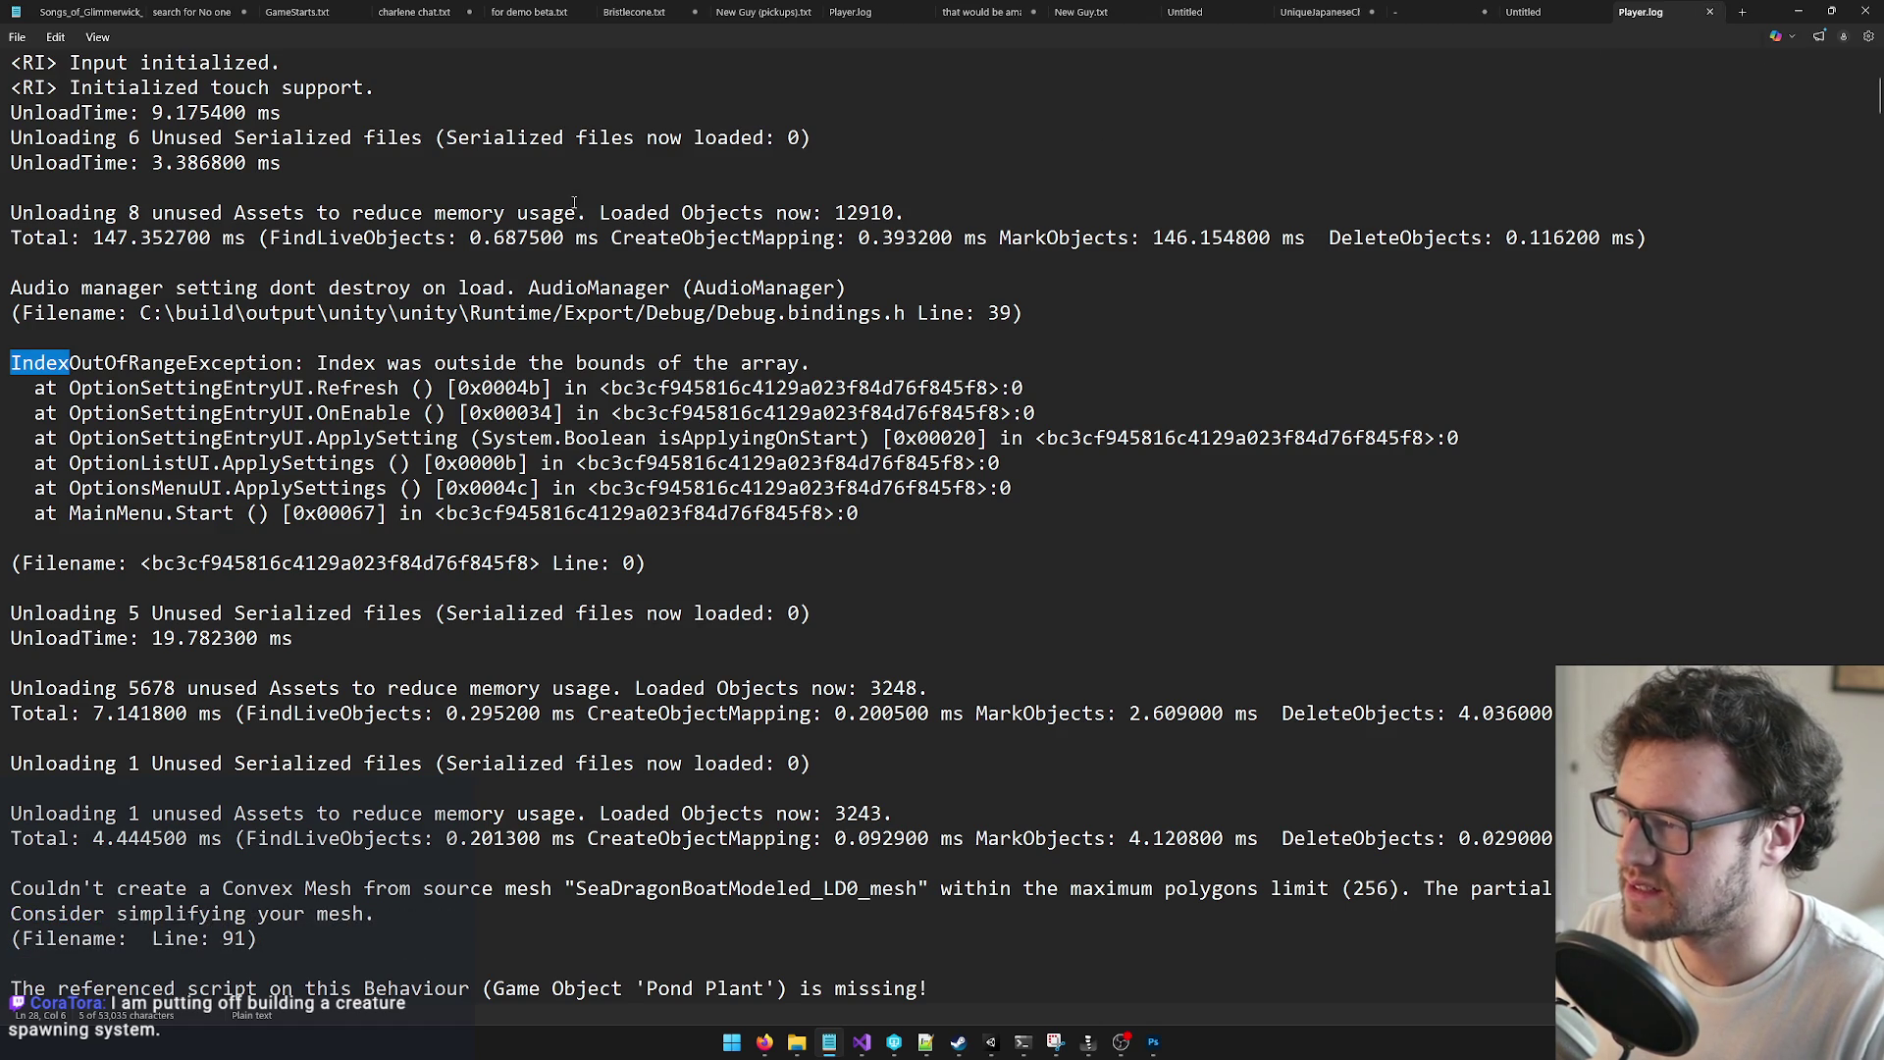
pyautogui.scroll(-1, 567, 213)
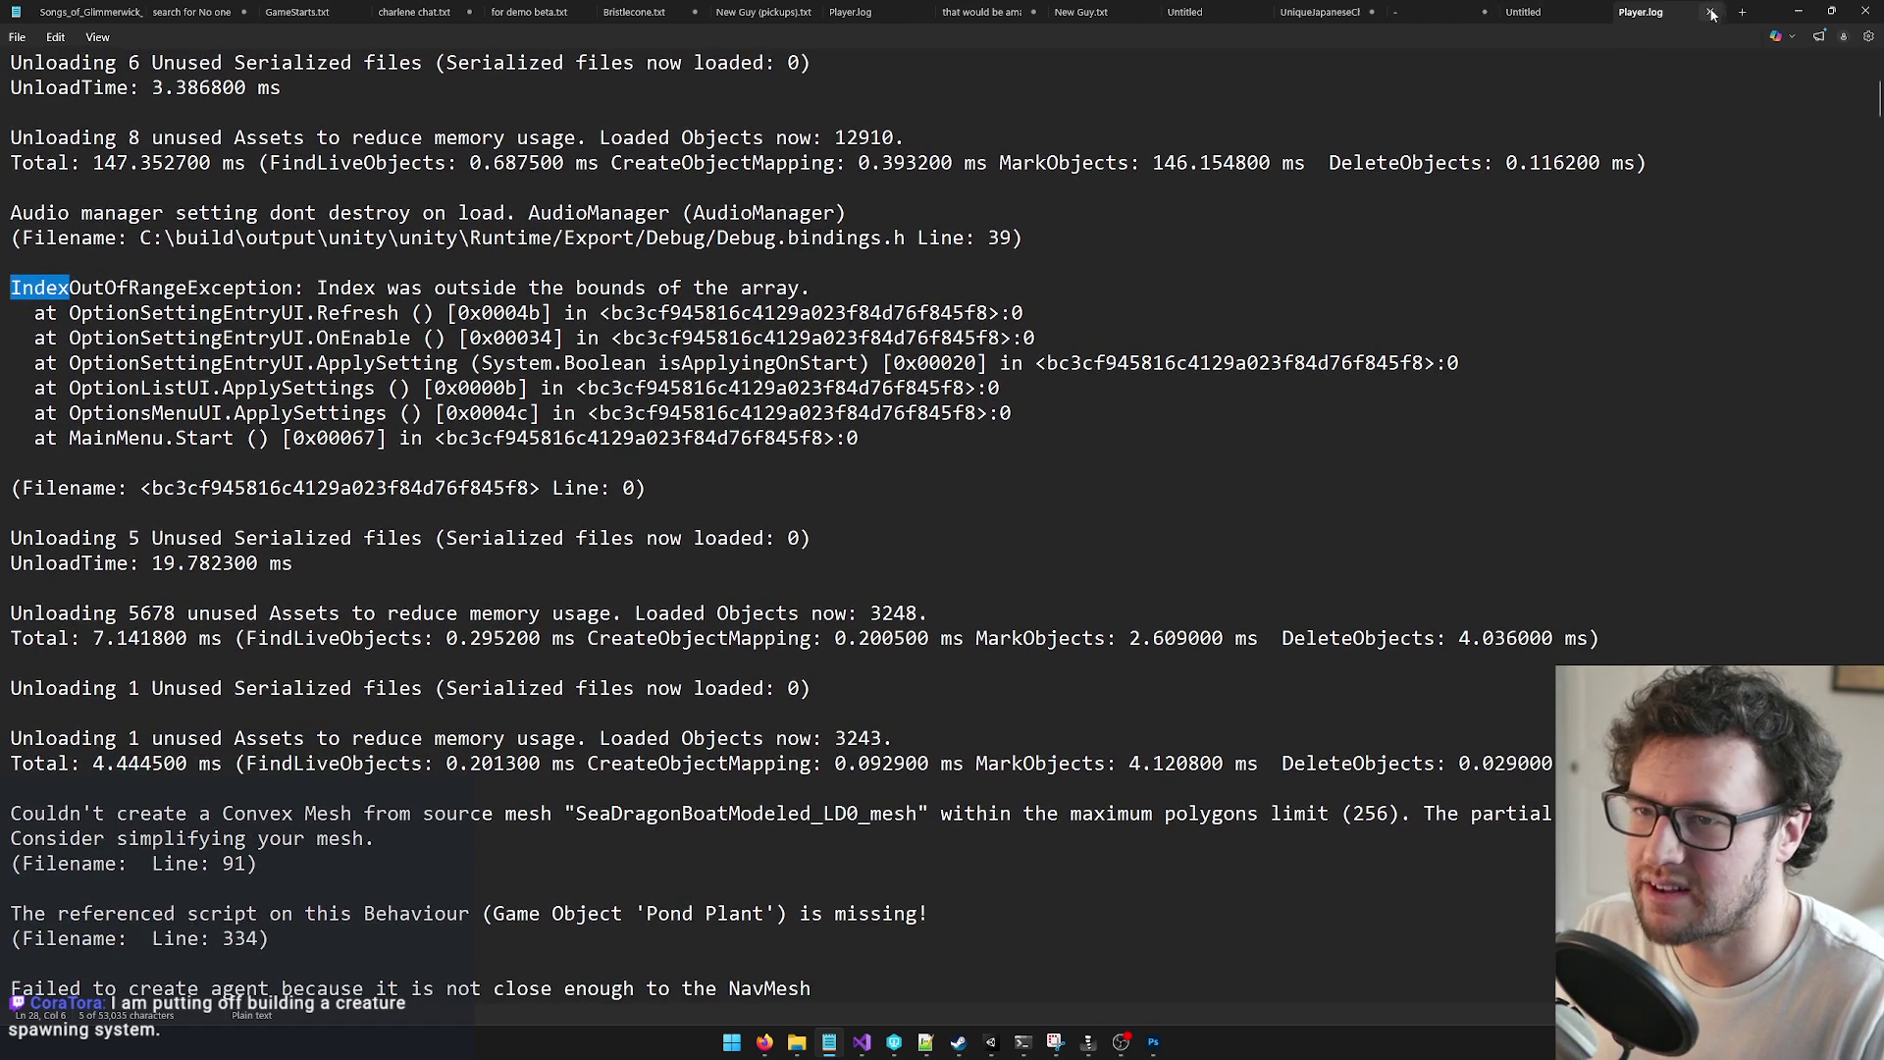
pyautogui.click(1713, 11)
pyautogui.click(1798, 11)
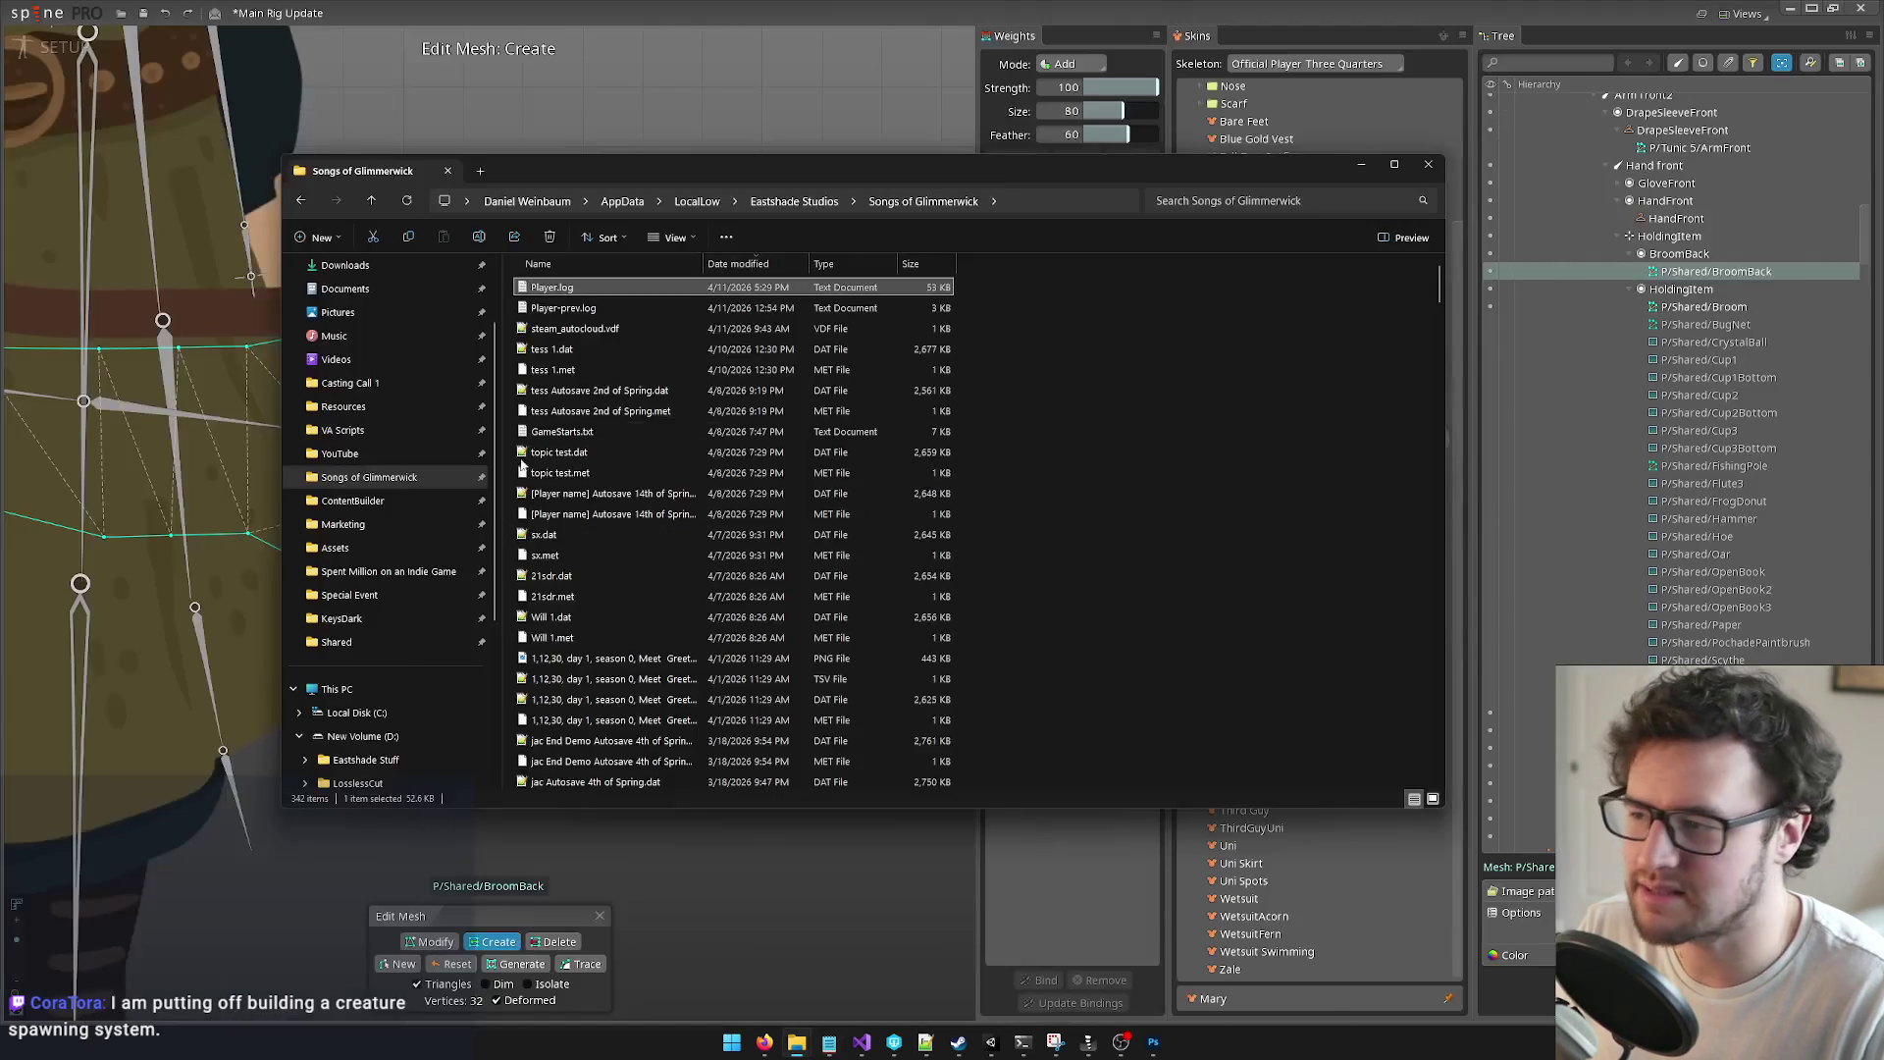
# Step: Go through ContentBuilder to sog_demo_content\windows_content and launch SoG Demo.exe
pyautogui.moveTo(754, 174); pyautogui.dragTo(816, 169)
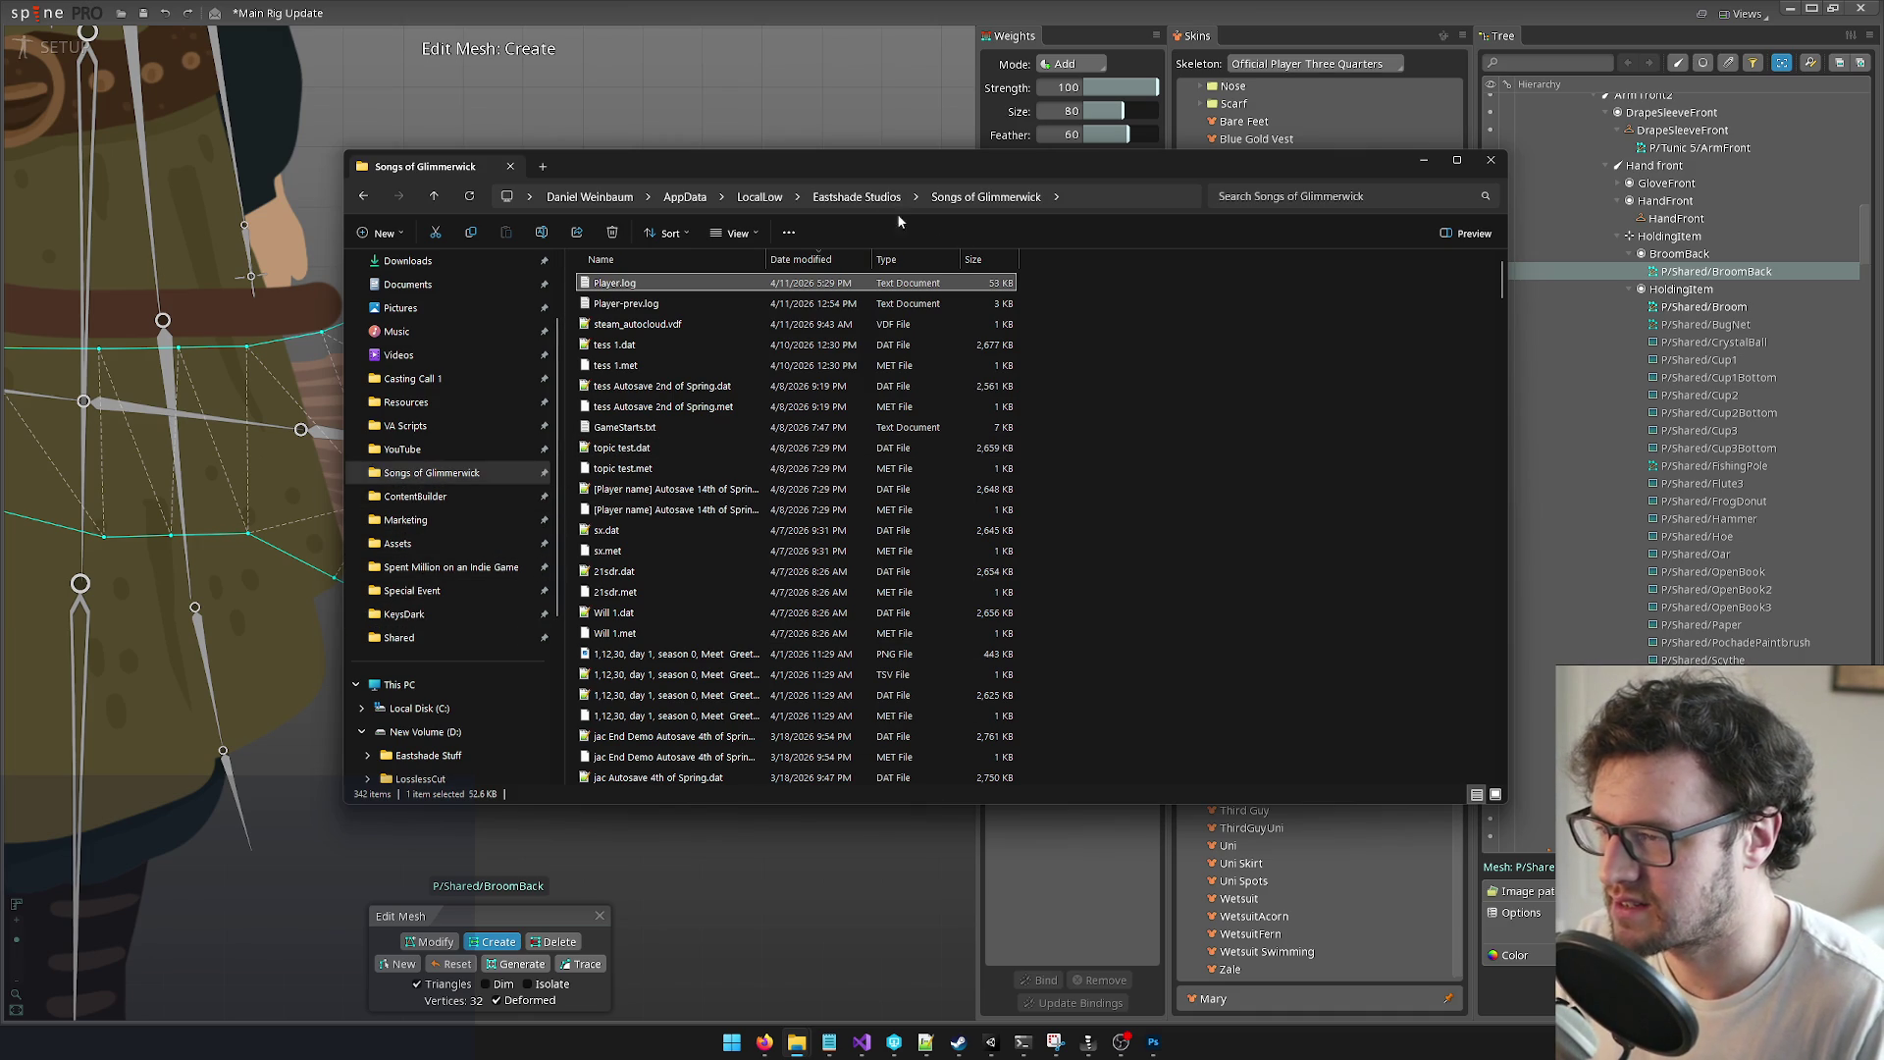
pyautogui.click(857, 197)
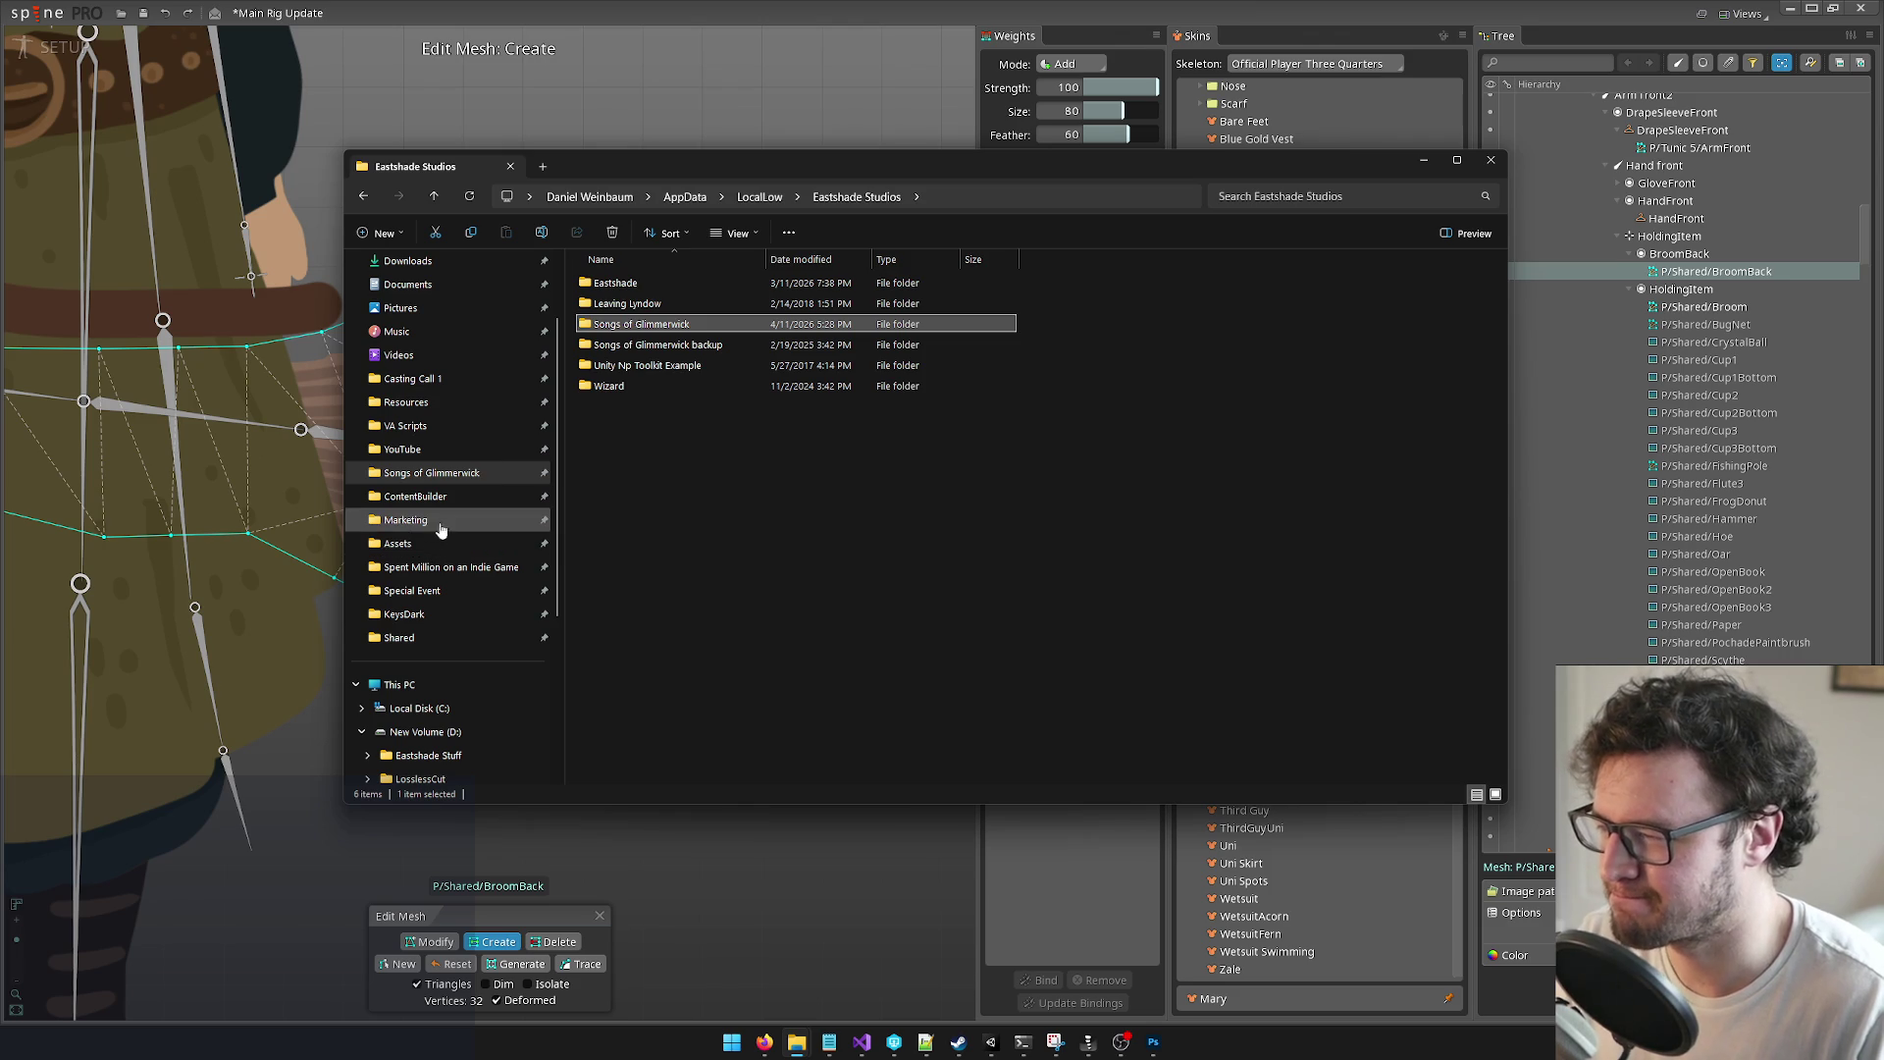
pyautogui.click(415, 496)
pyautogui.doubleClick(625, 450)
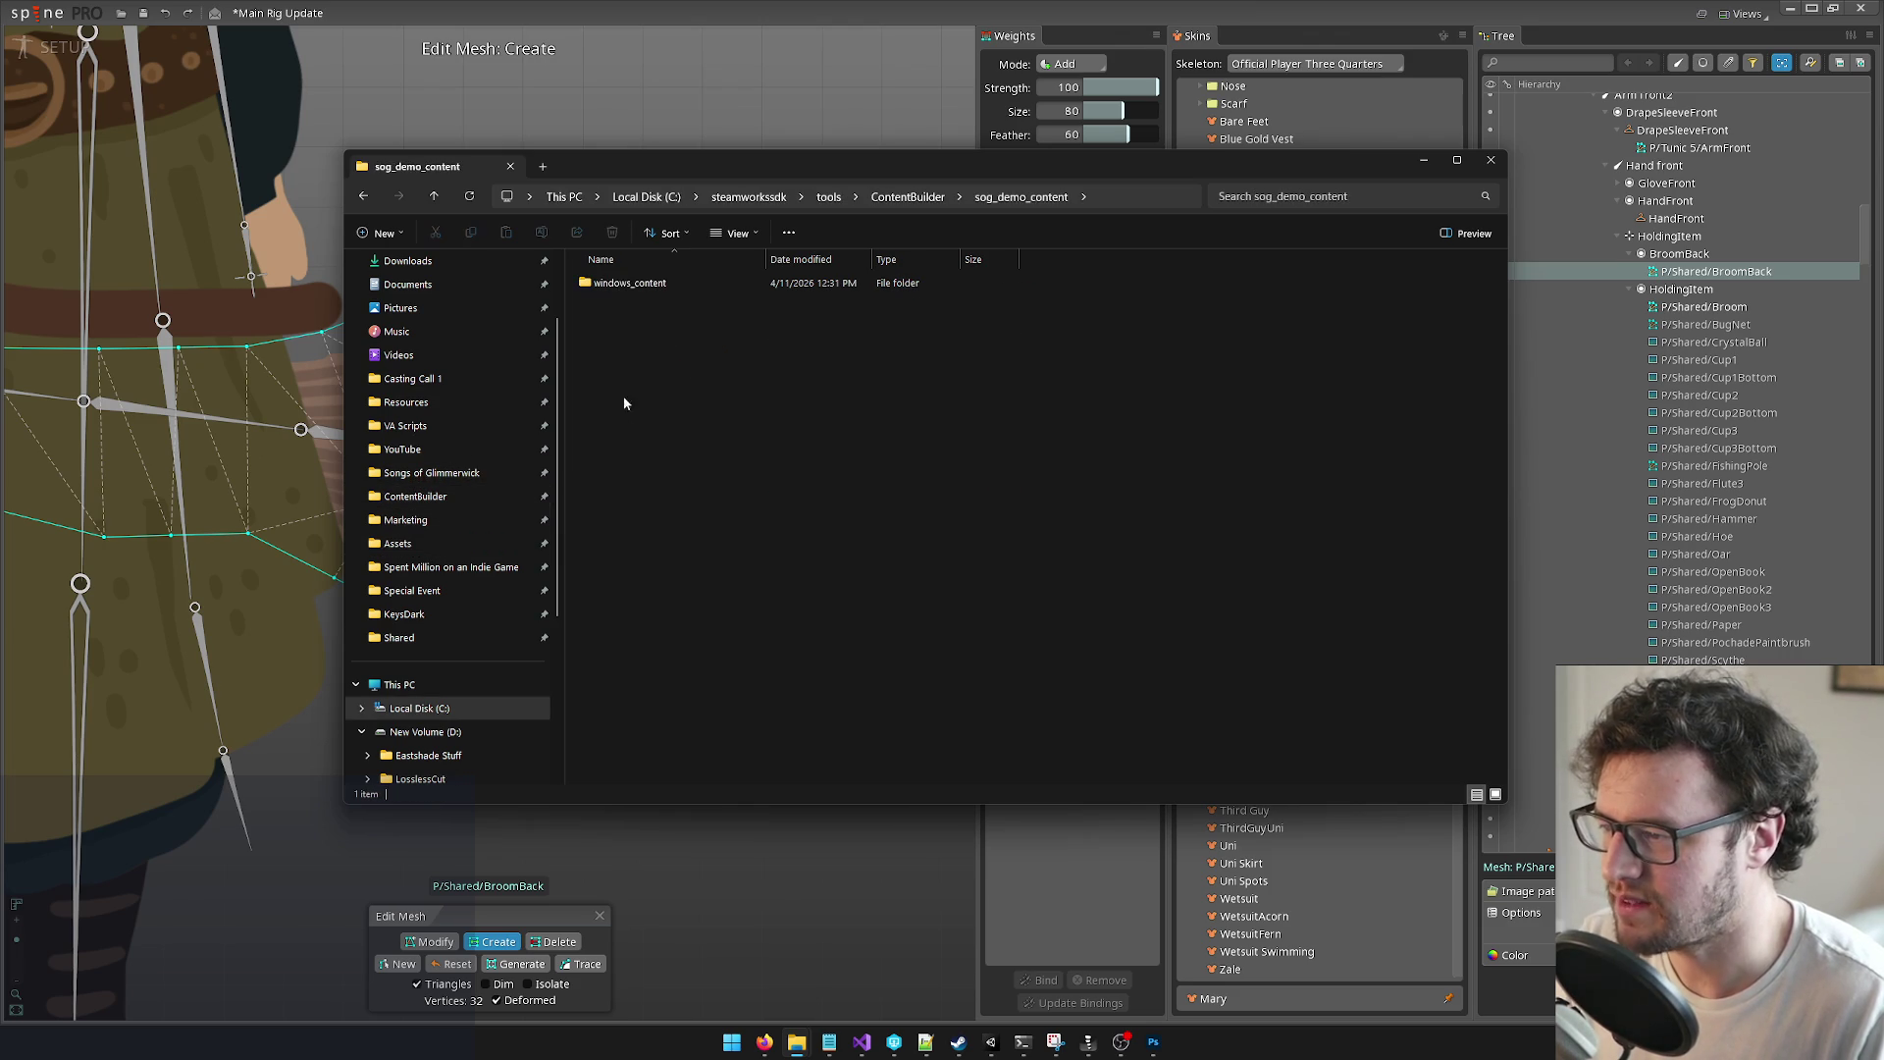
pyautogui.doubleClick(638, 289)
pyautogui.doubleClick(625, 345)
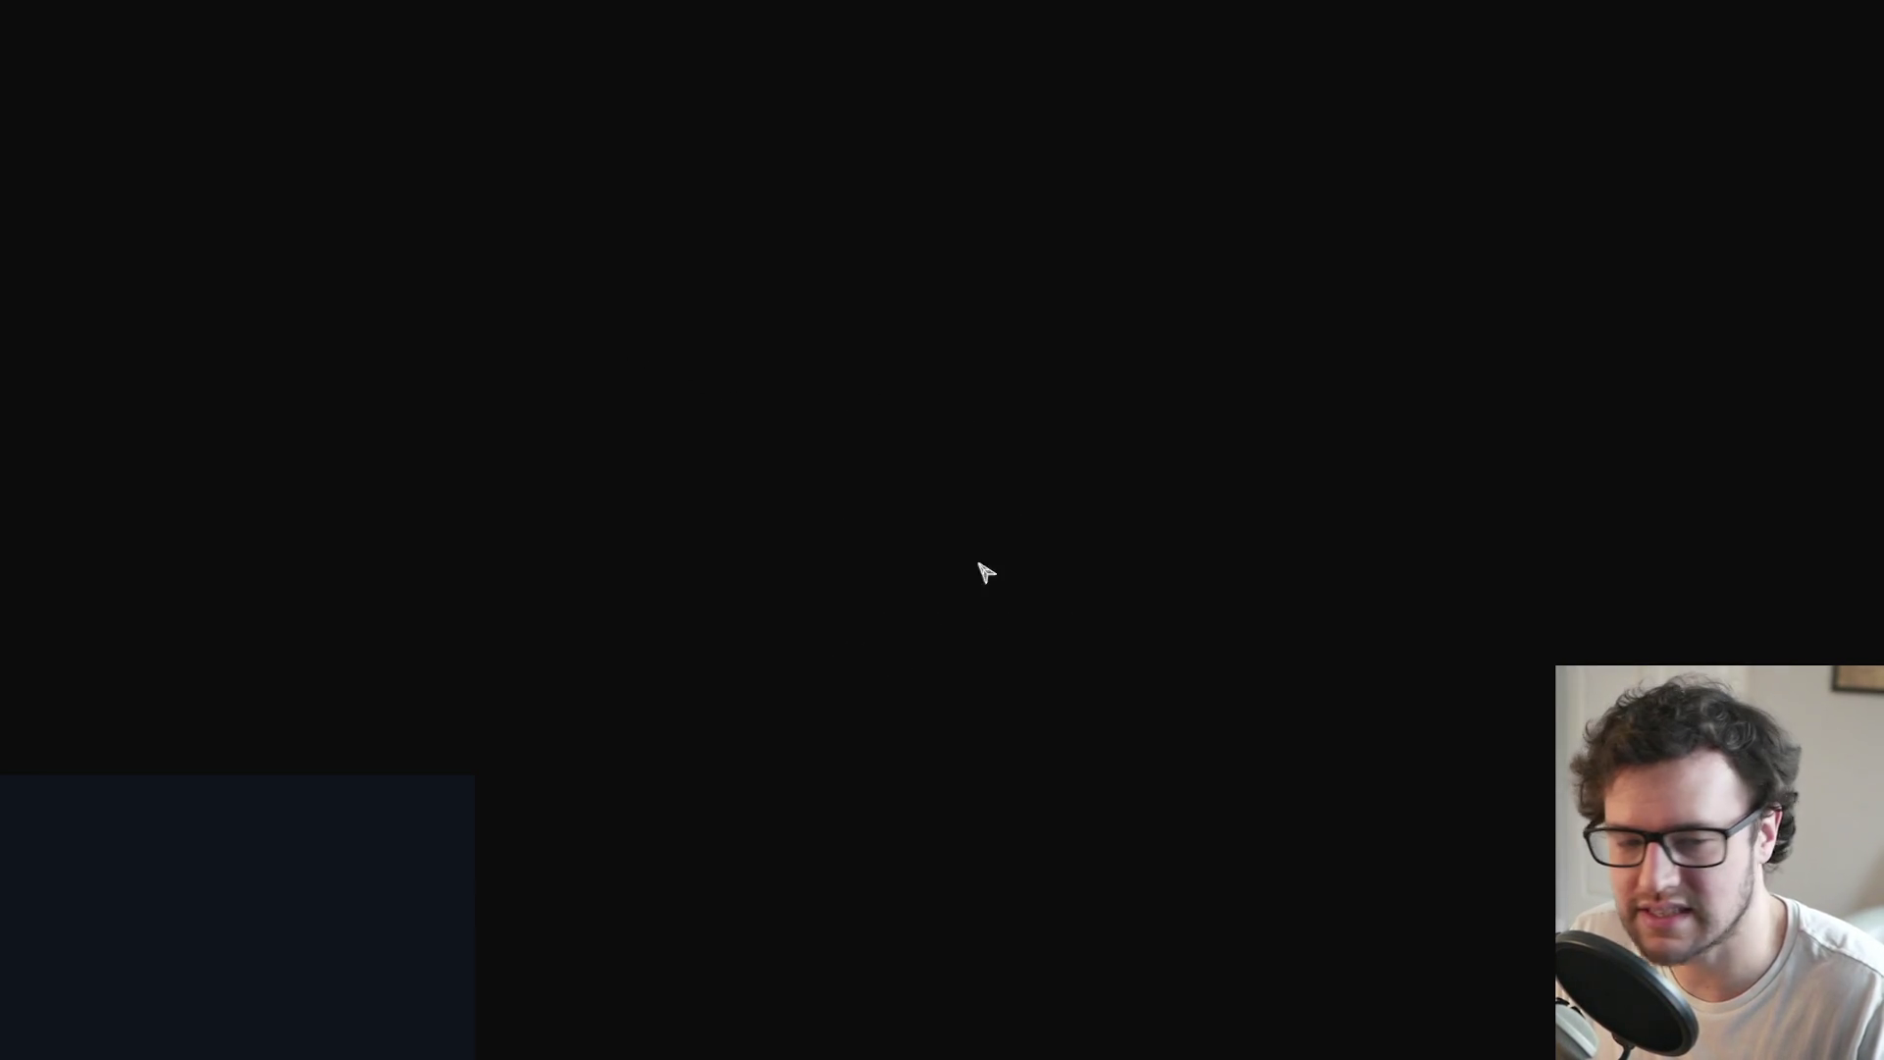
# Step: Toggle the video refresh rate to 60Hz and back to 75Hz, then load the tess 1 save
pyautogui.press('XF86AudioLowerVolume')
pyautogui.press('XF86AudioLowerVolume')
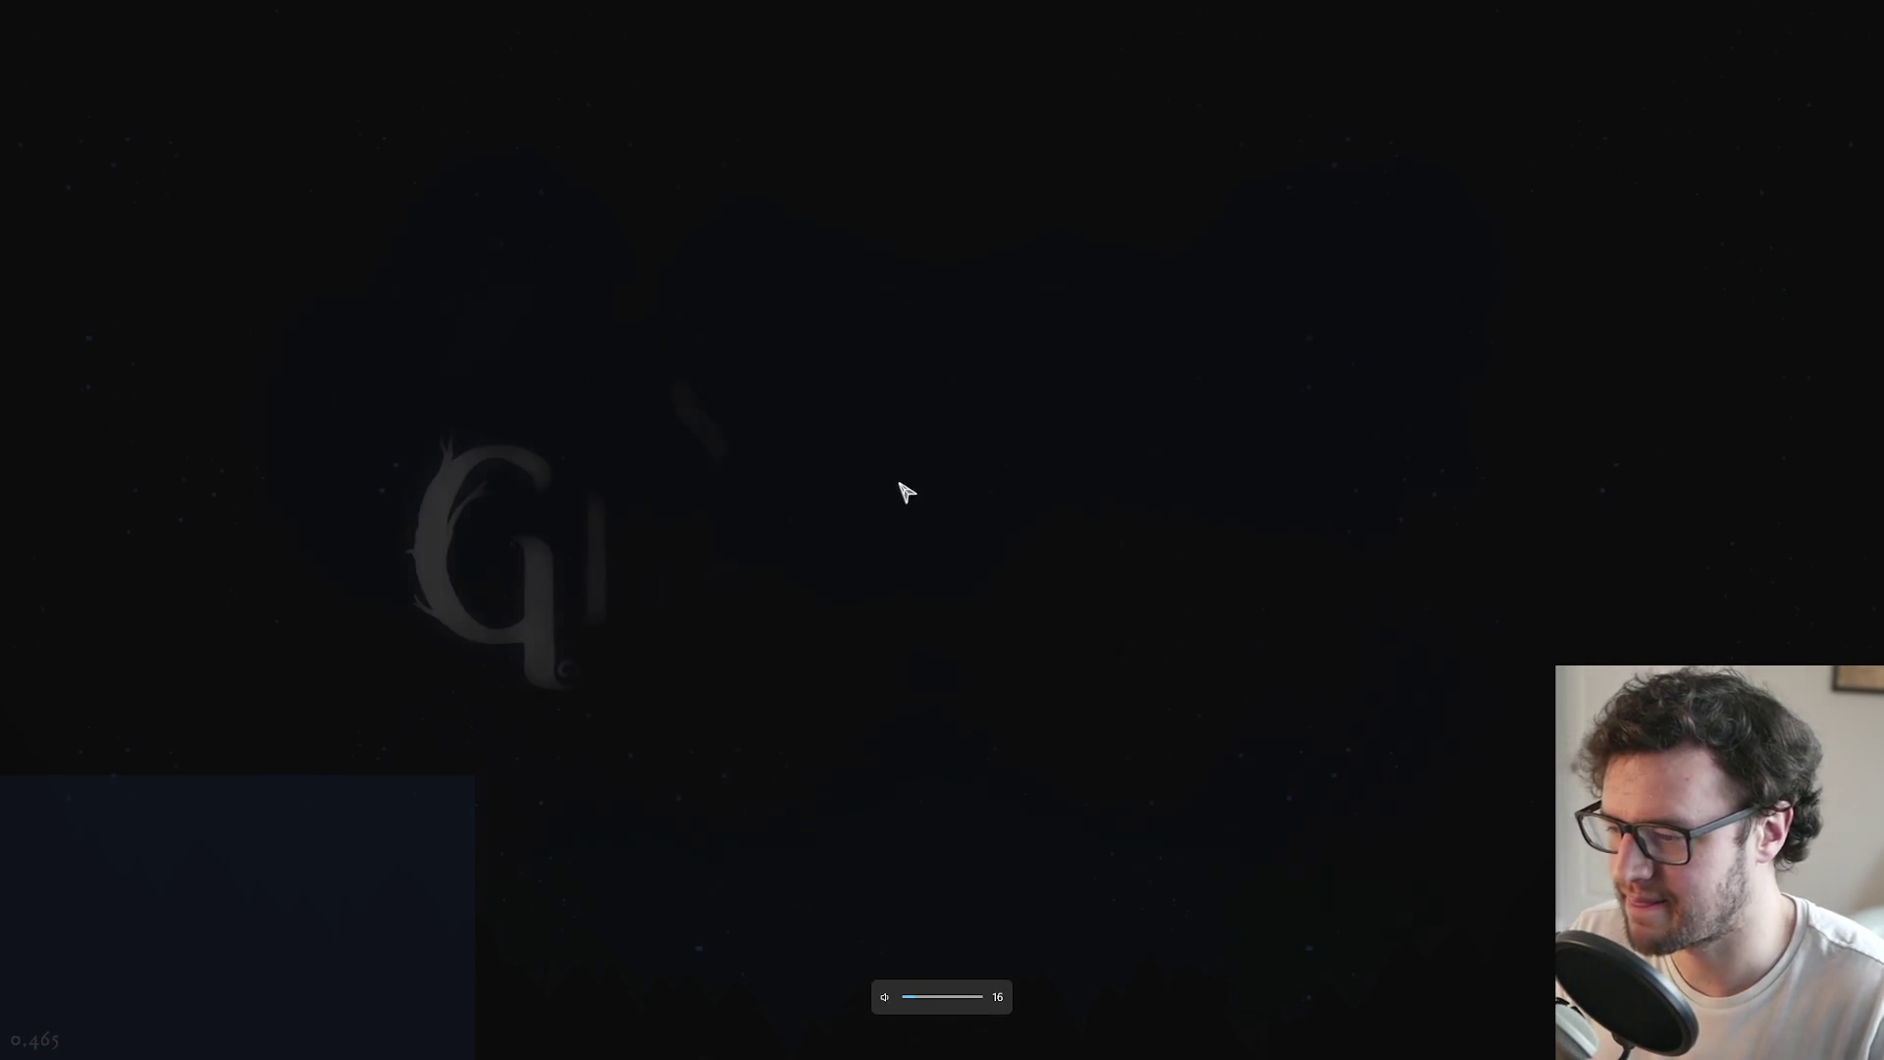
pyautogui.click(890, 530)
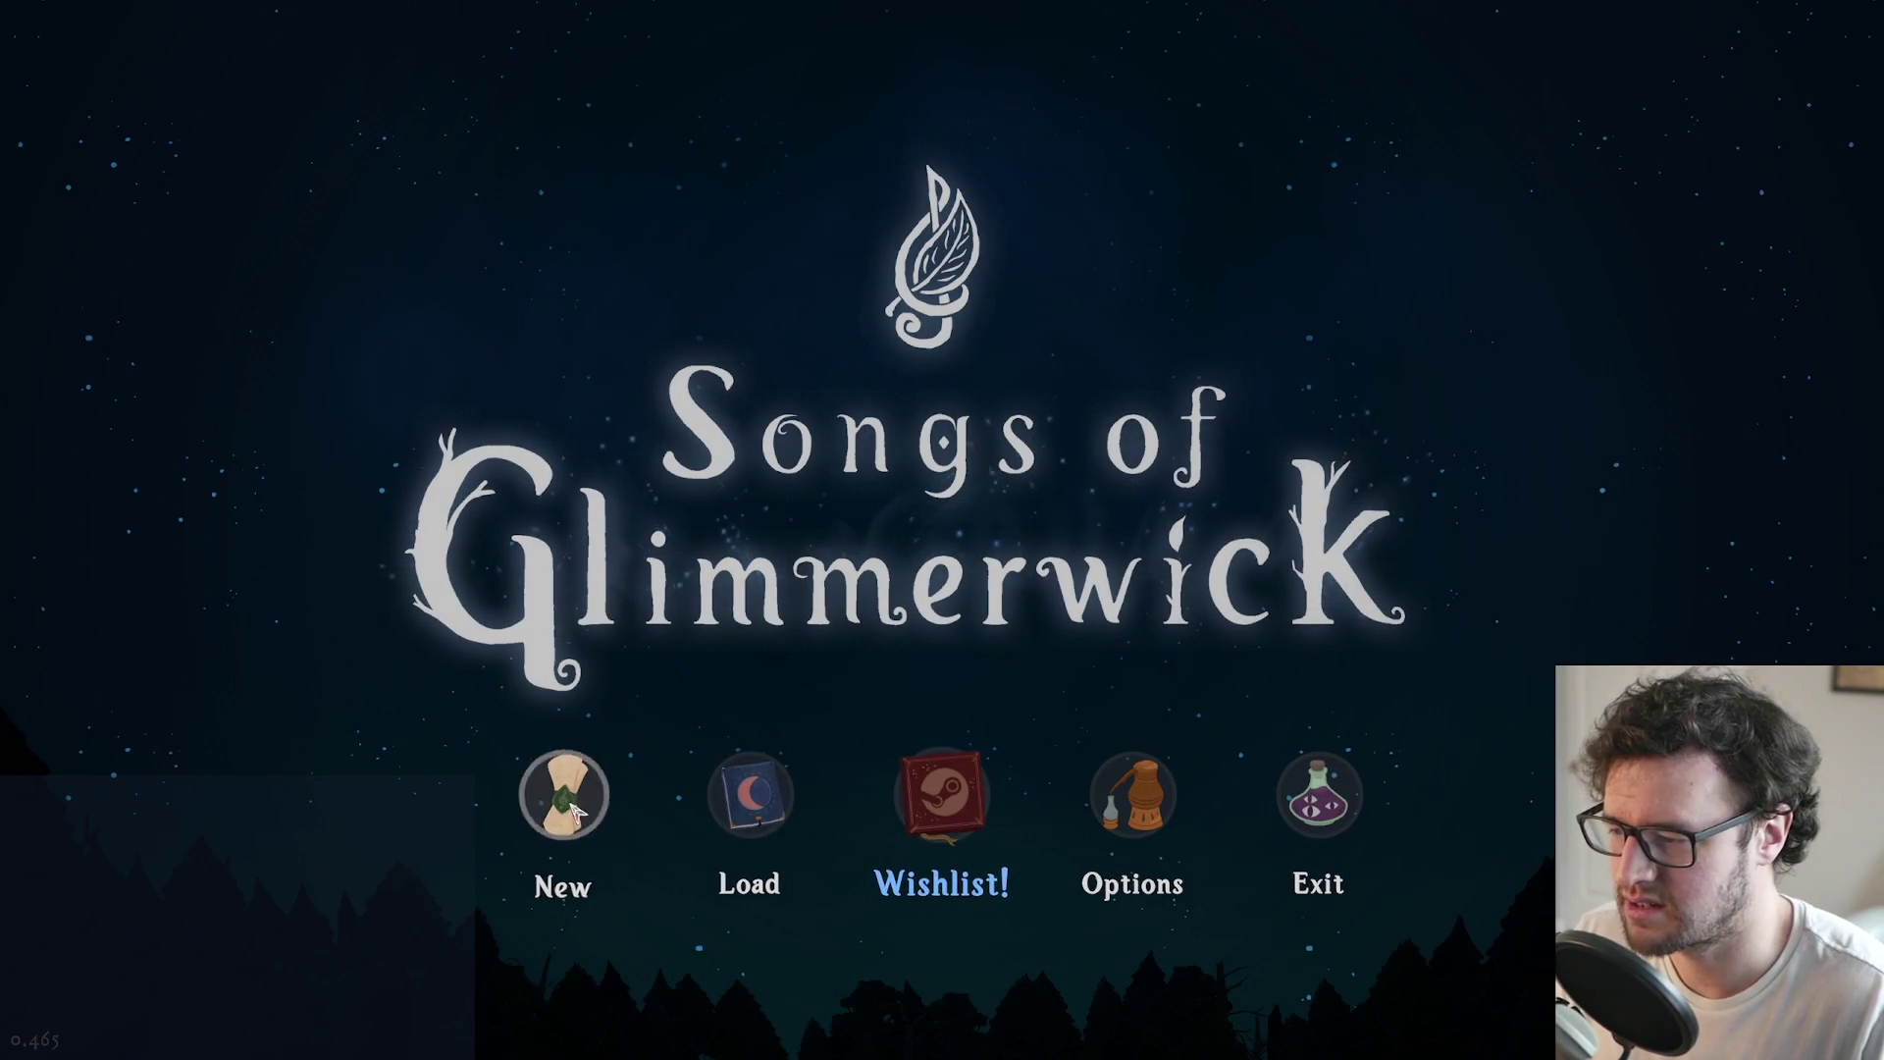
pyautogui.click(1134, 794)
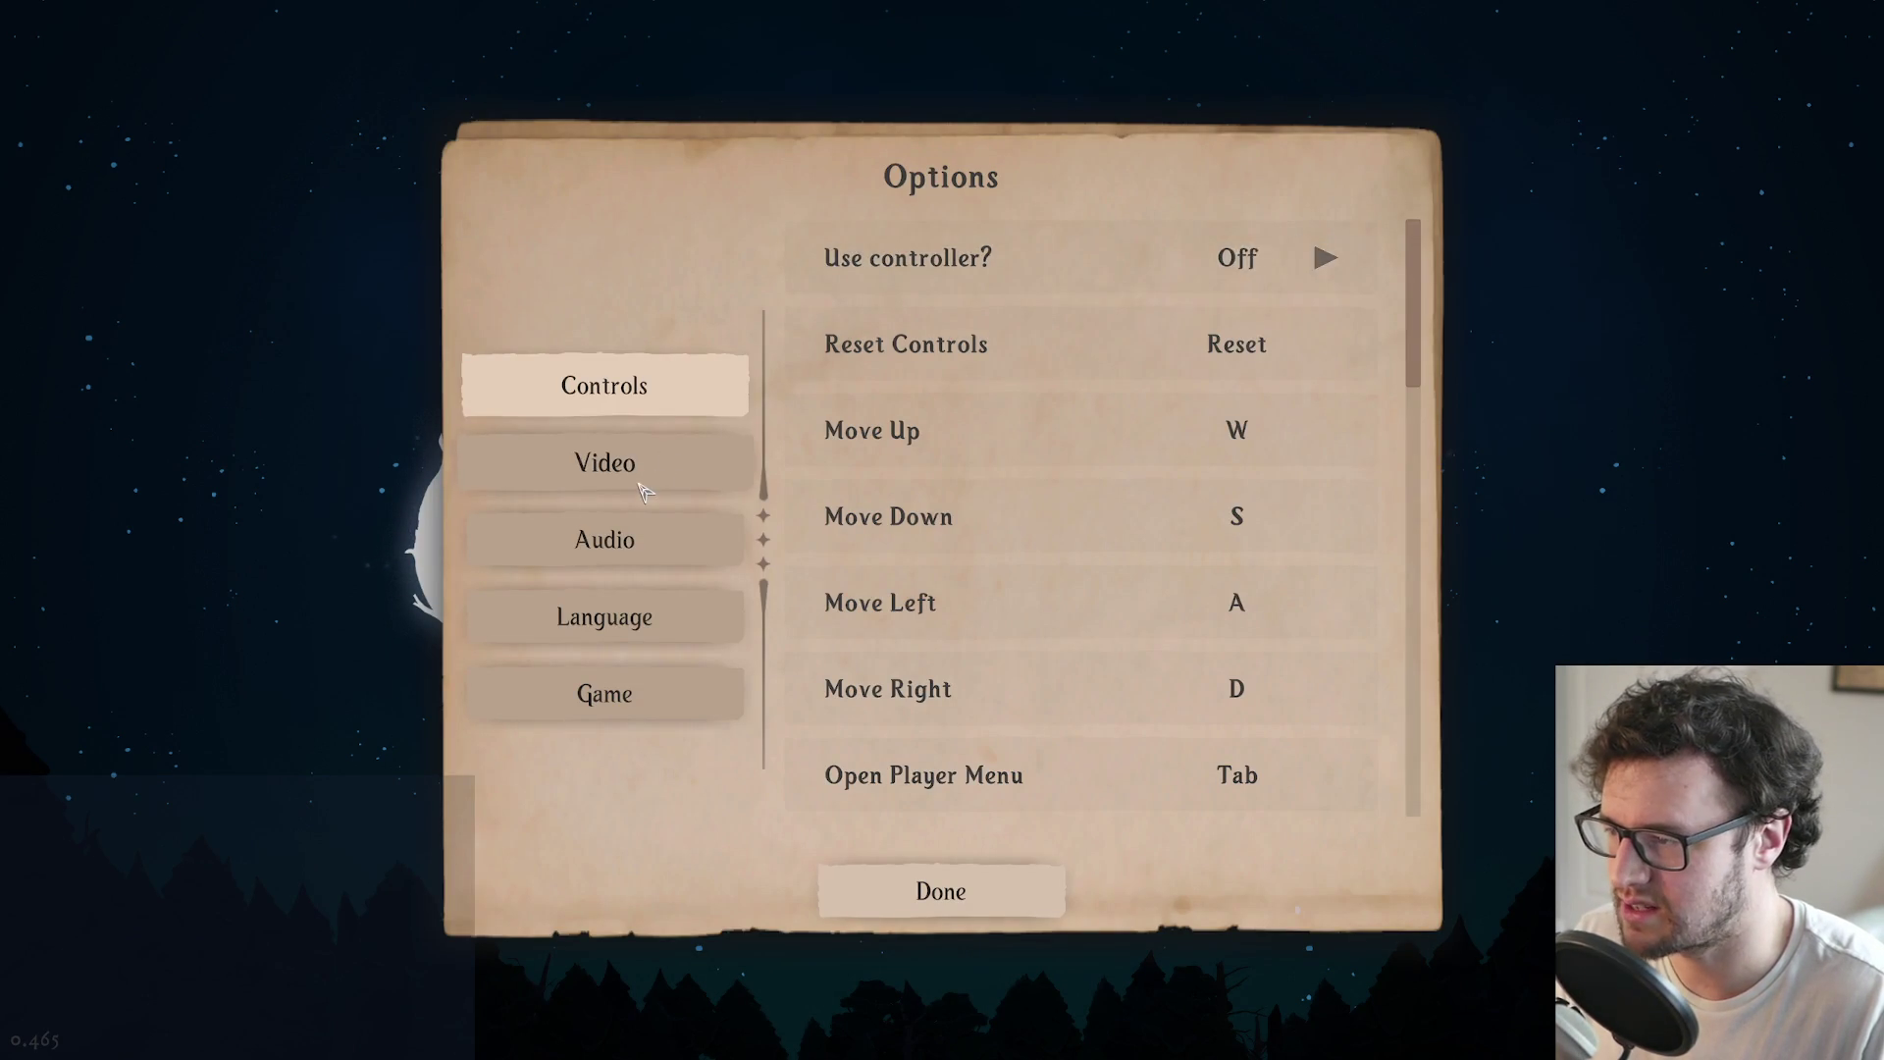
pyautogui.click(605, 463)
pyautogui.click(1325, 258)
pyautogui.click(1325, 258)
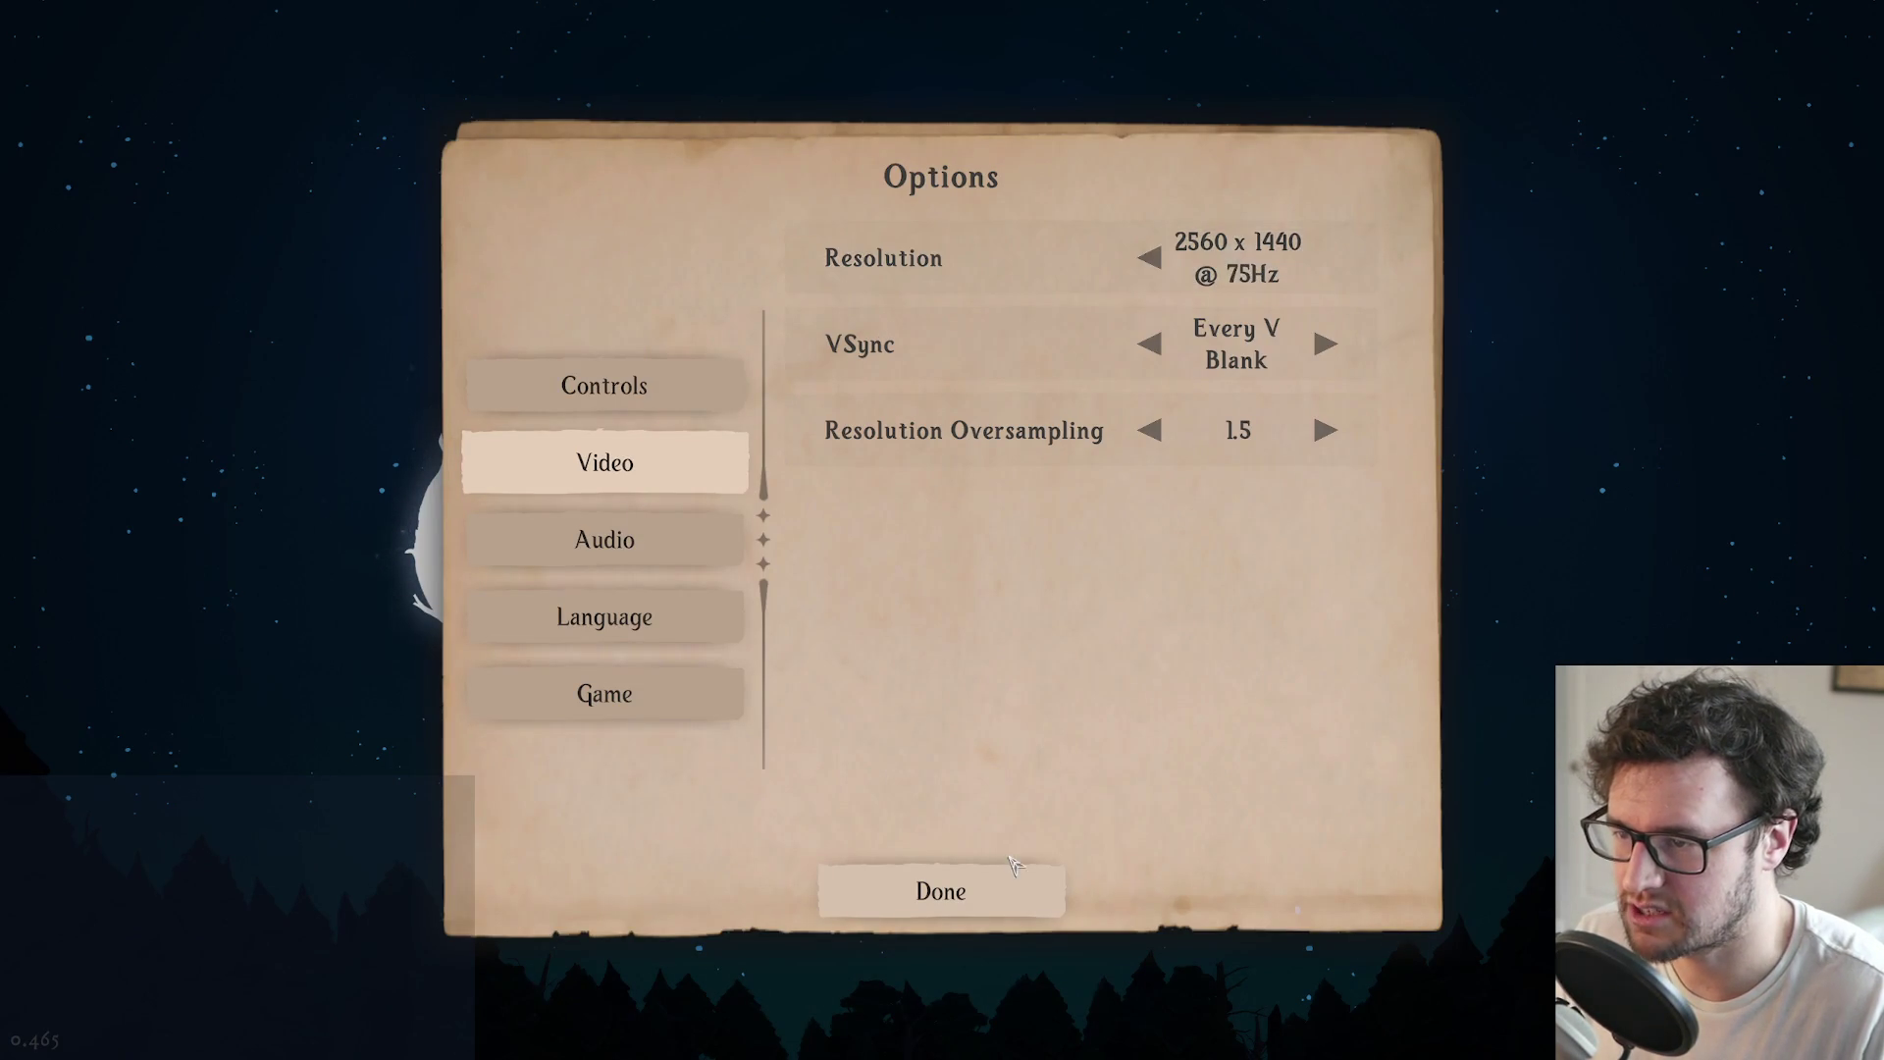
pyautogui.click(941, 892)
pyautogui.click(783, 836)
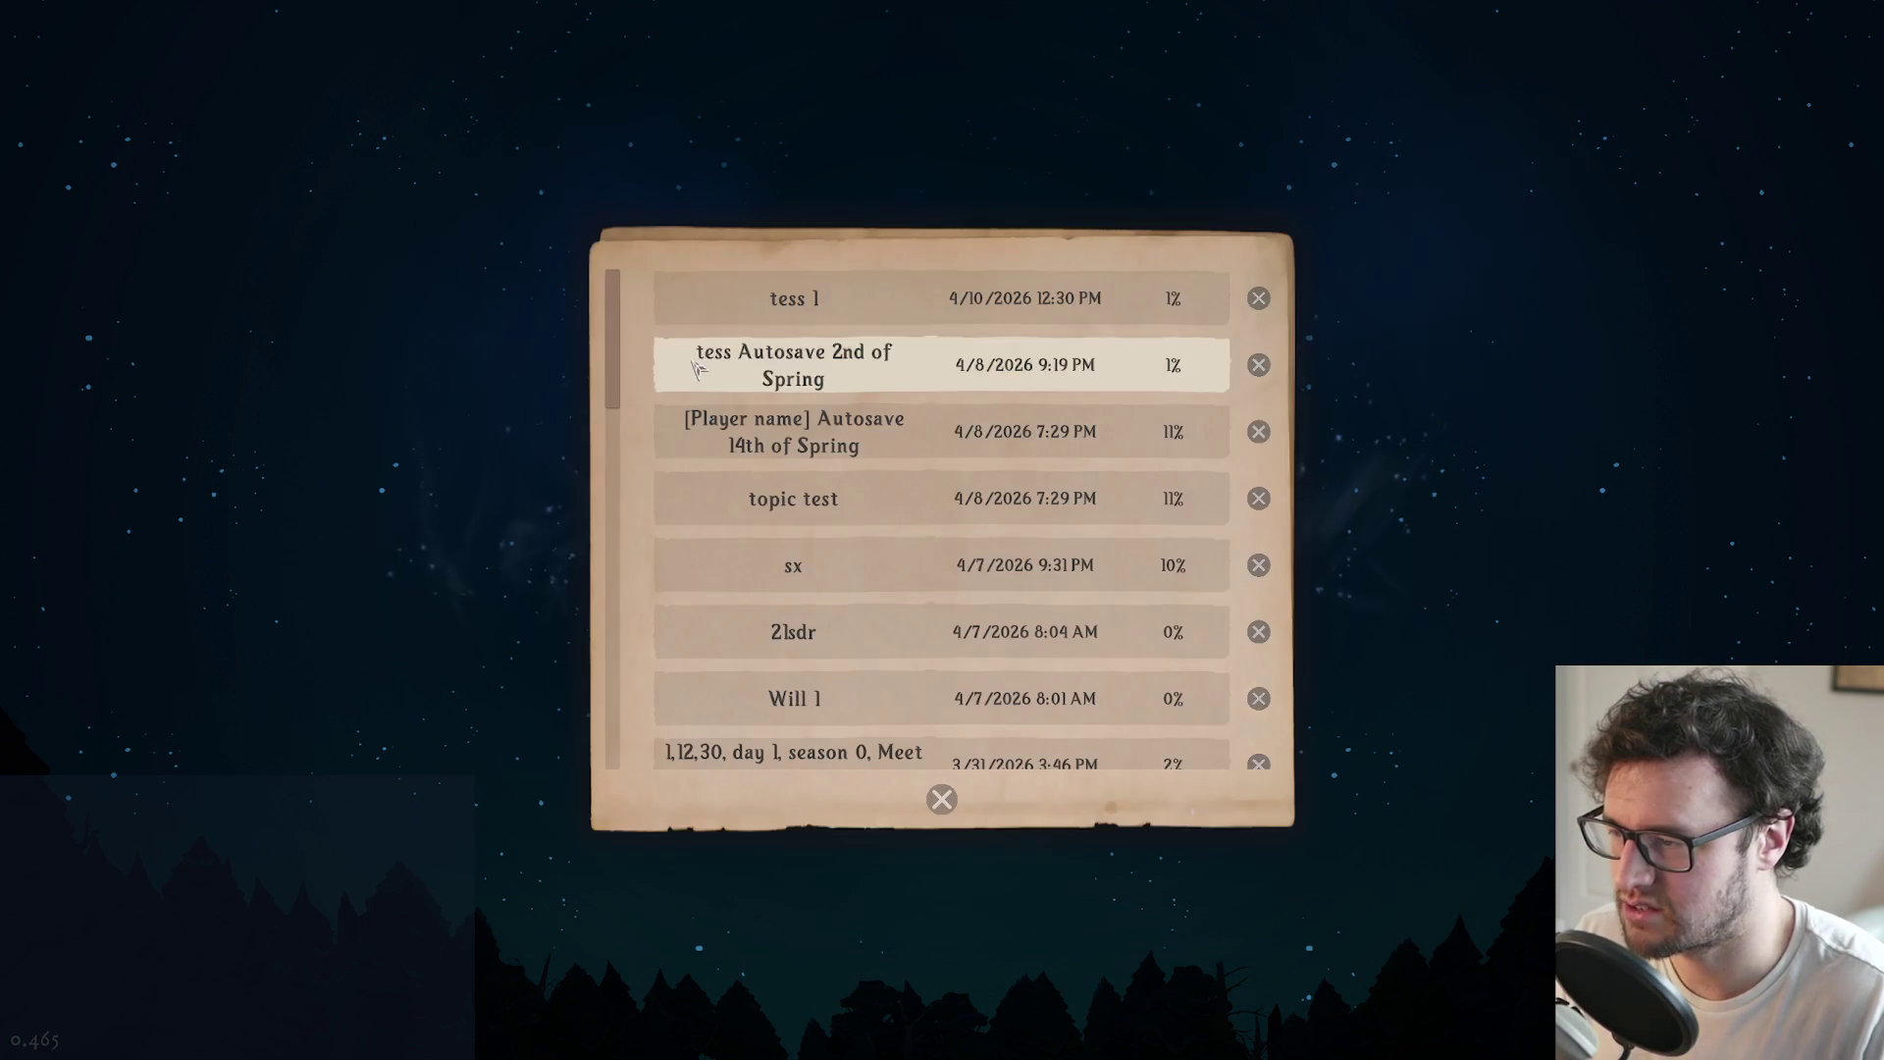
pyautogui.click(829, 301)
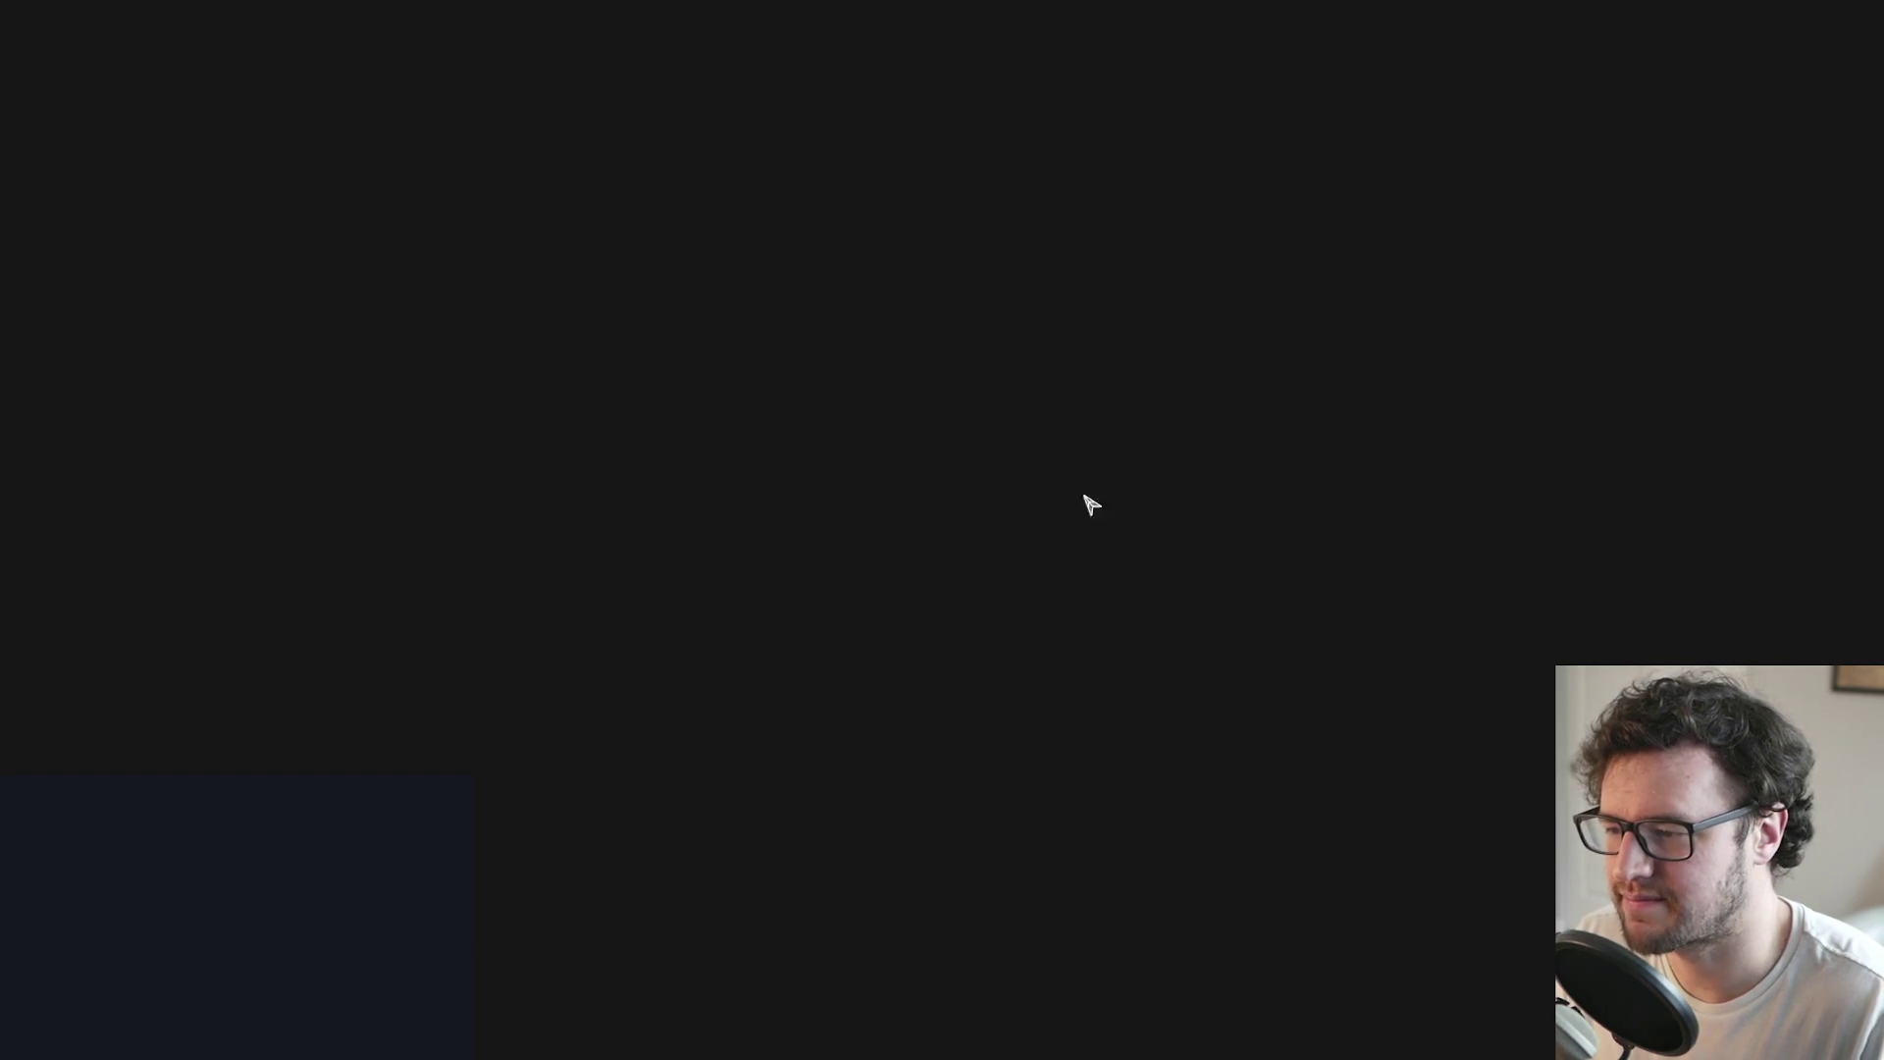
# Step: Repeat the 60Hz/75Hz refresh-rate toggle from the pause menu, then resume play
pyautogui.press('Escape')
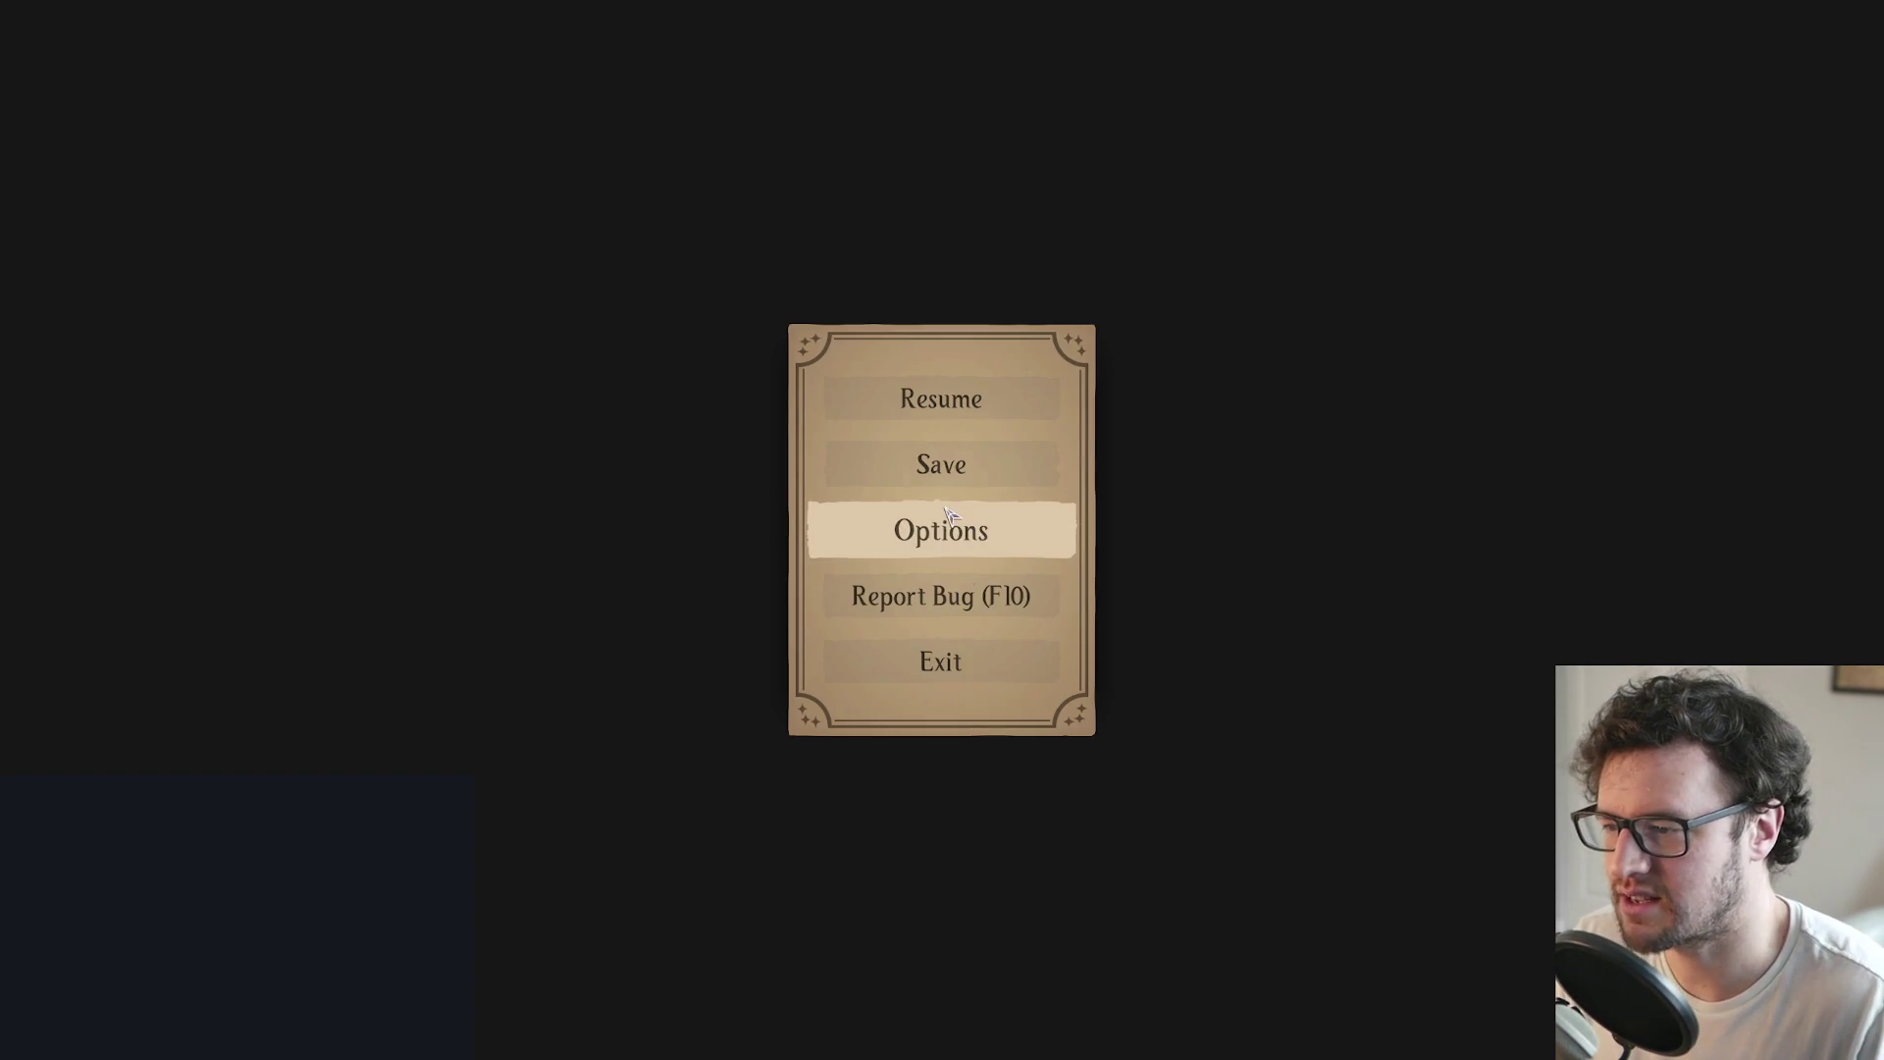
pyautogui.click(948, 515)
pyautogui.click(637, 453)
pyautogui.click(1153, 258)
pyautogui.click(1329, 259)
pyautogui.click(947, 895)
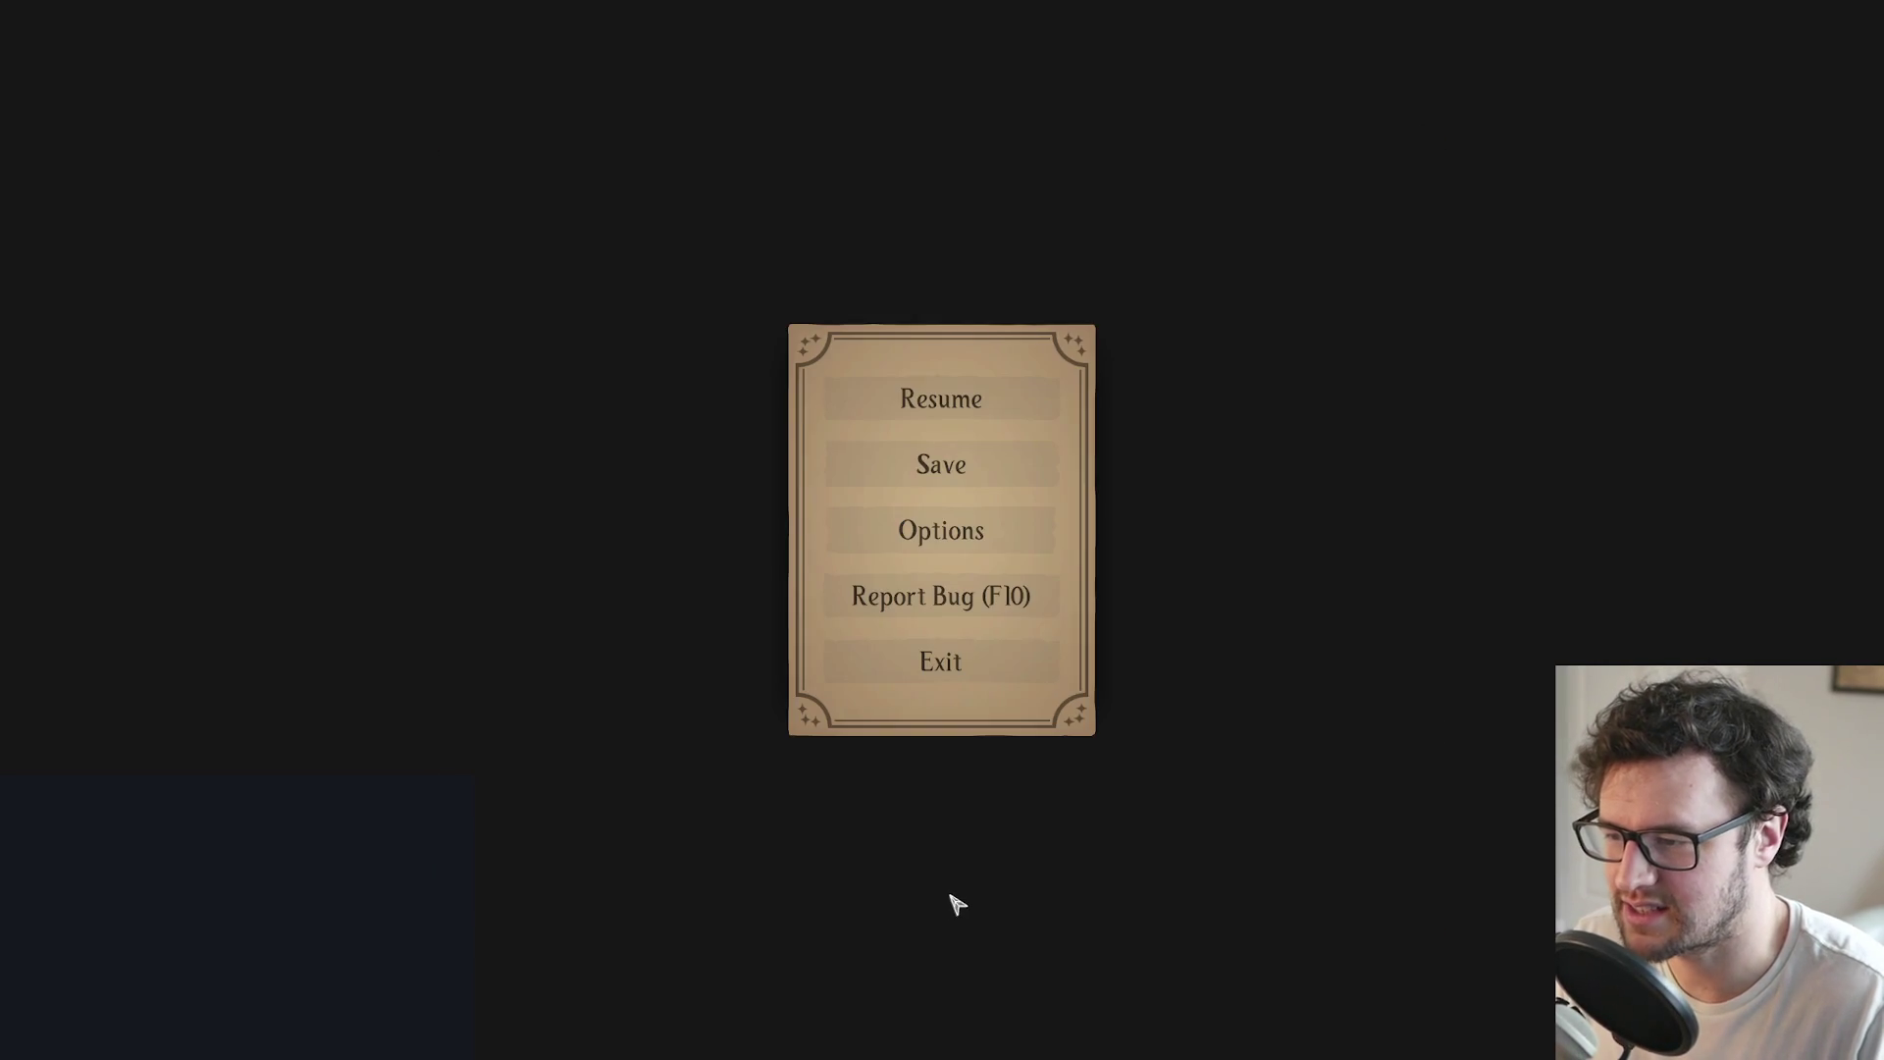
pyautogui.click(964, 407)
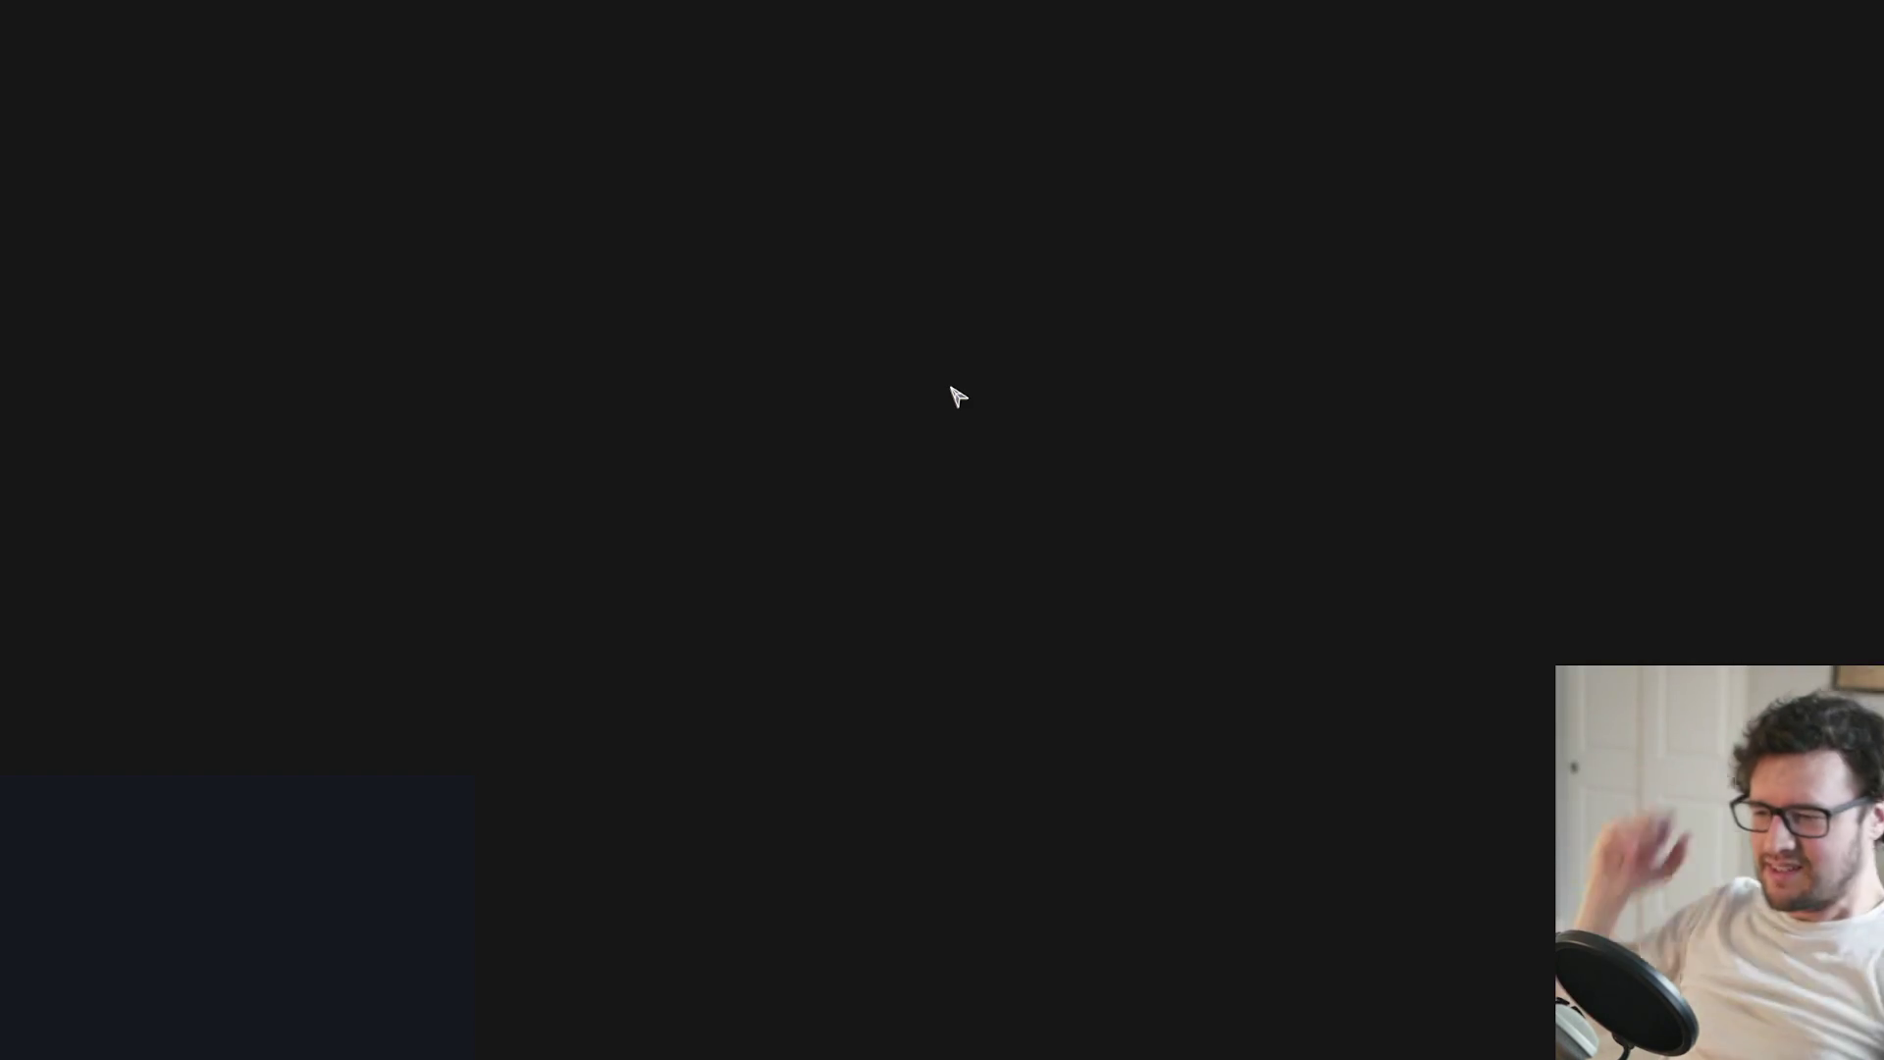
pyautogui.moveTo(957, 402); pyautogui.dragTo(823, 559)
# Step: Switch to the Unity editor and start the game in play mode
pyautogui.click(776, 583)
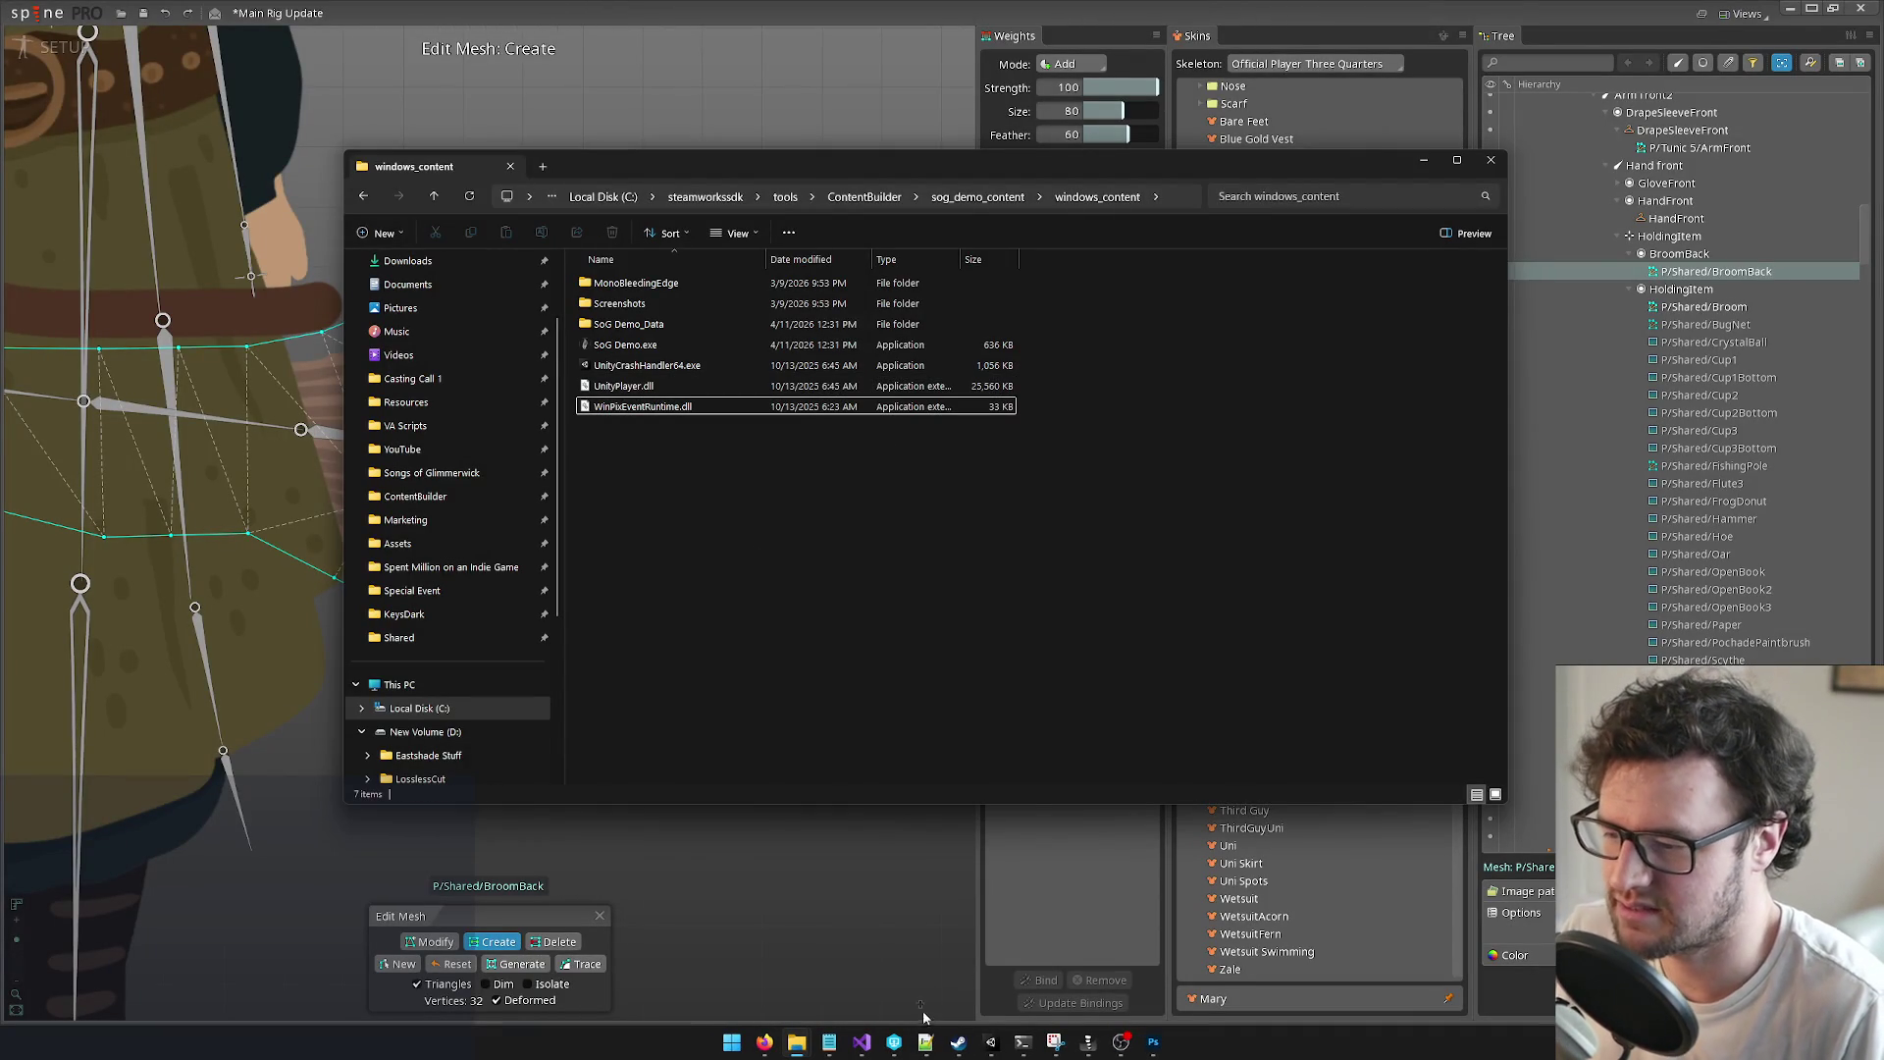
pyautogui.click(990, 1042)
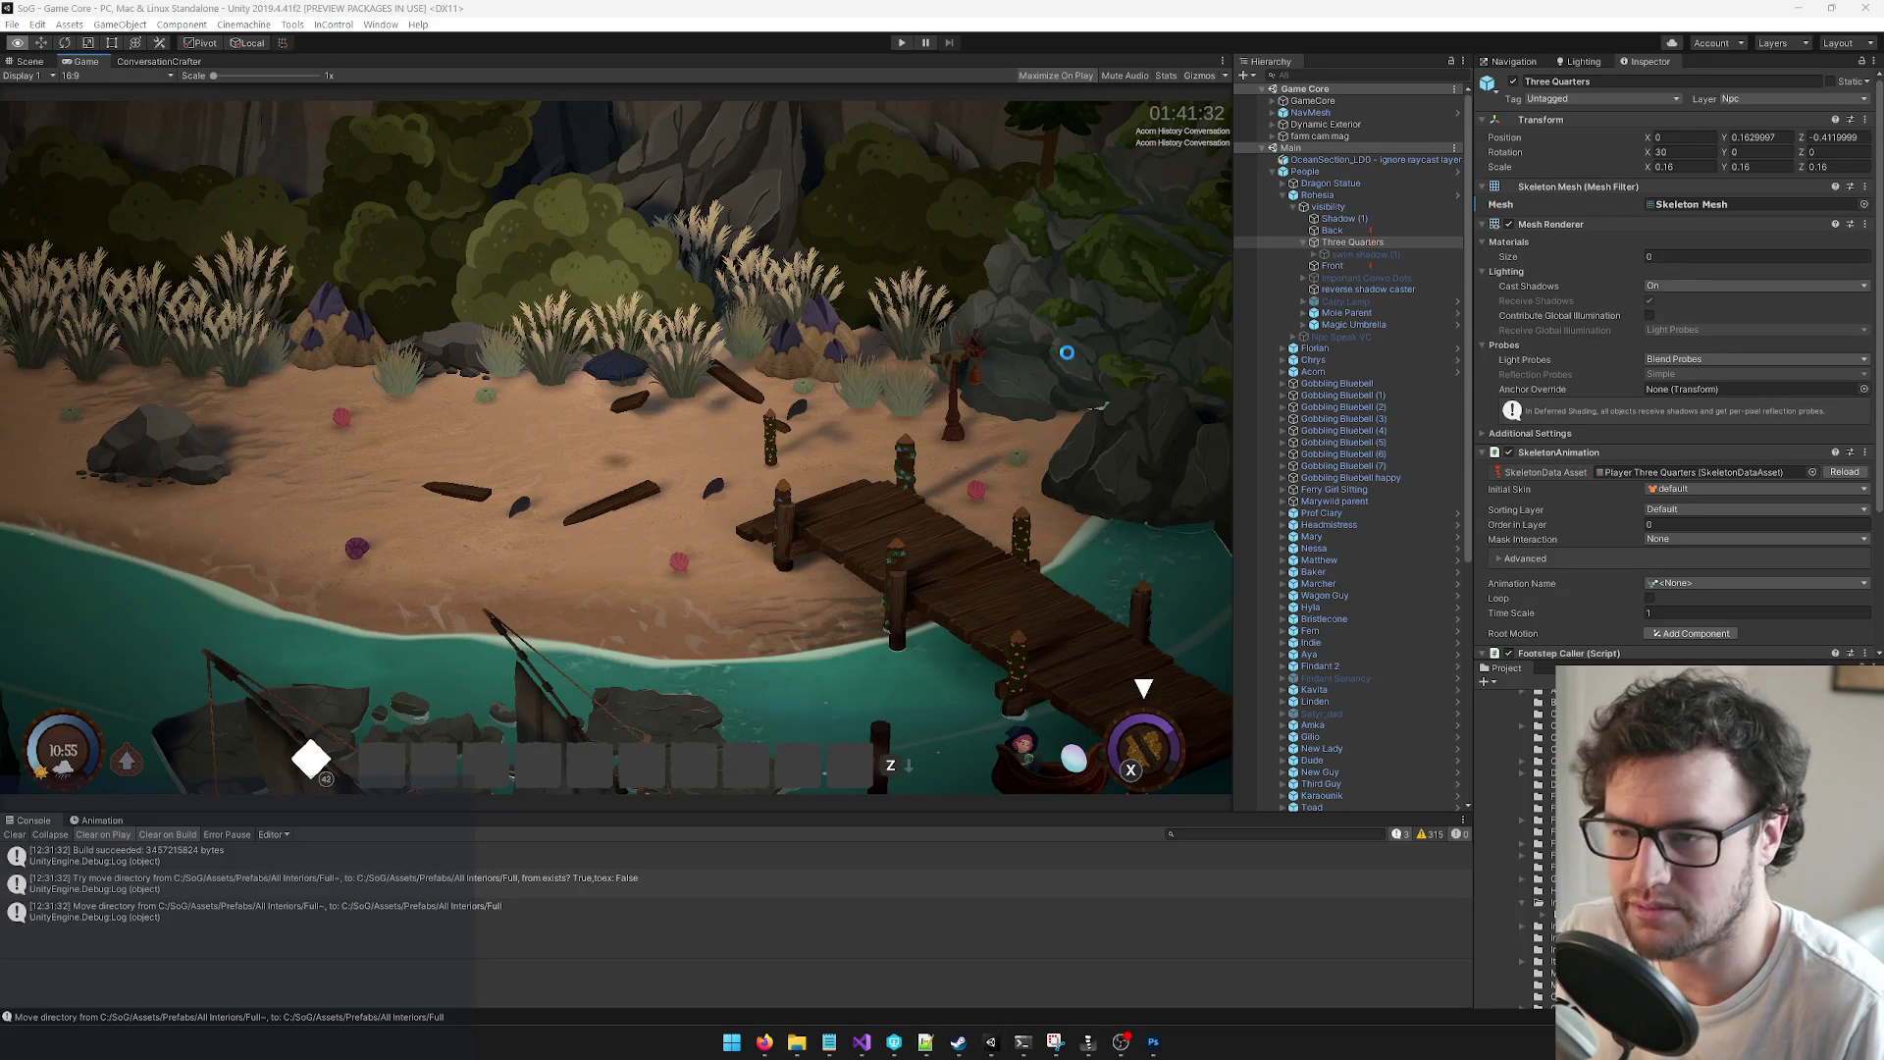
pyautogui.click(901, 44)
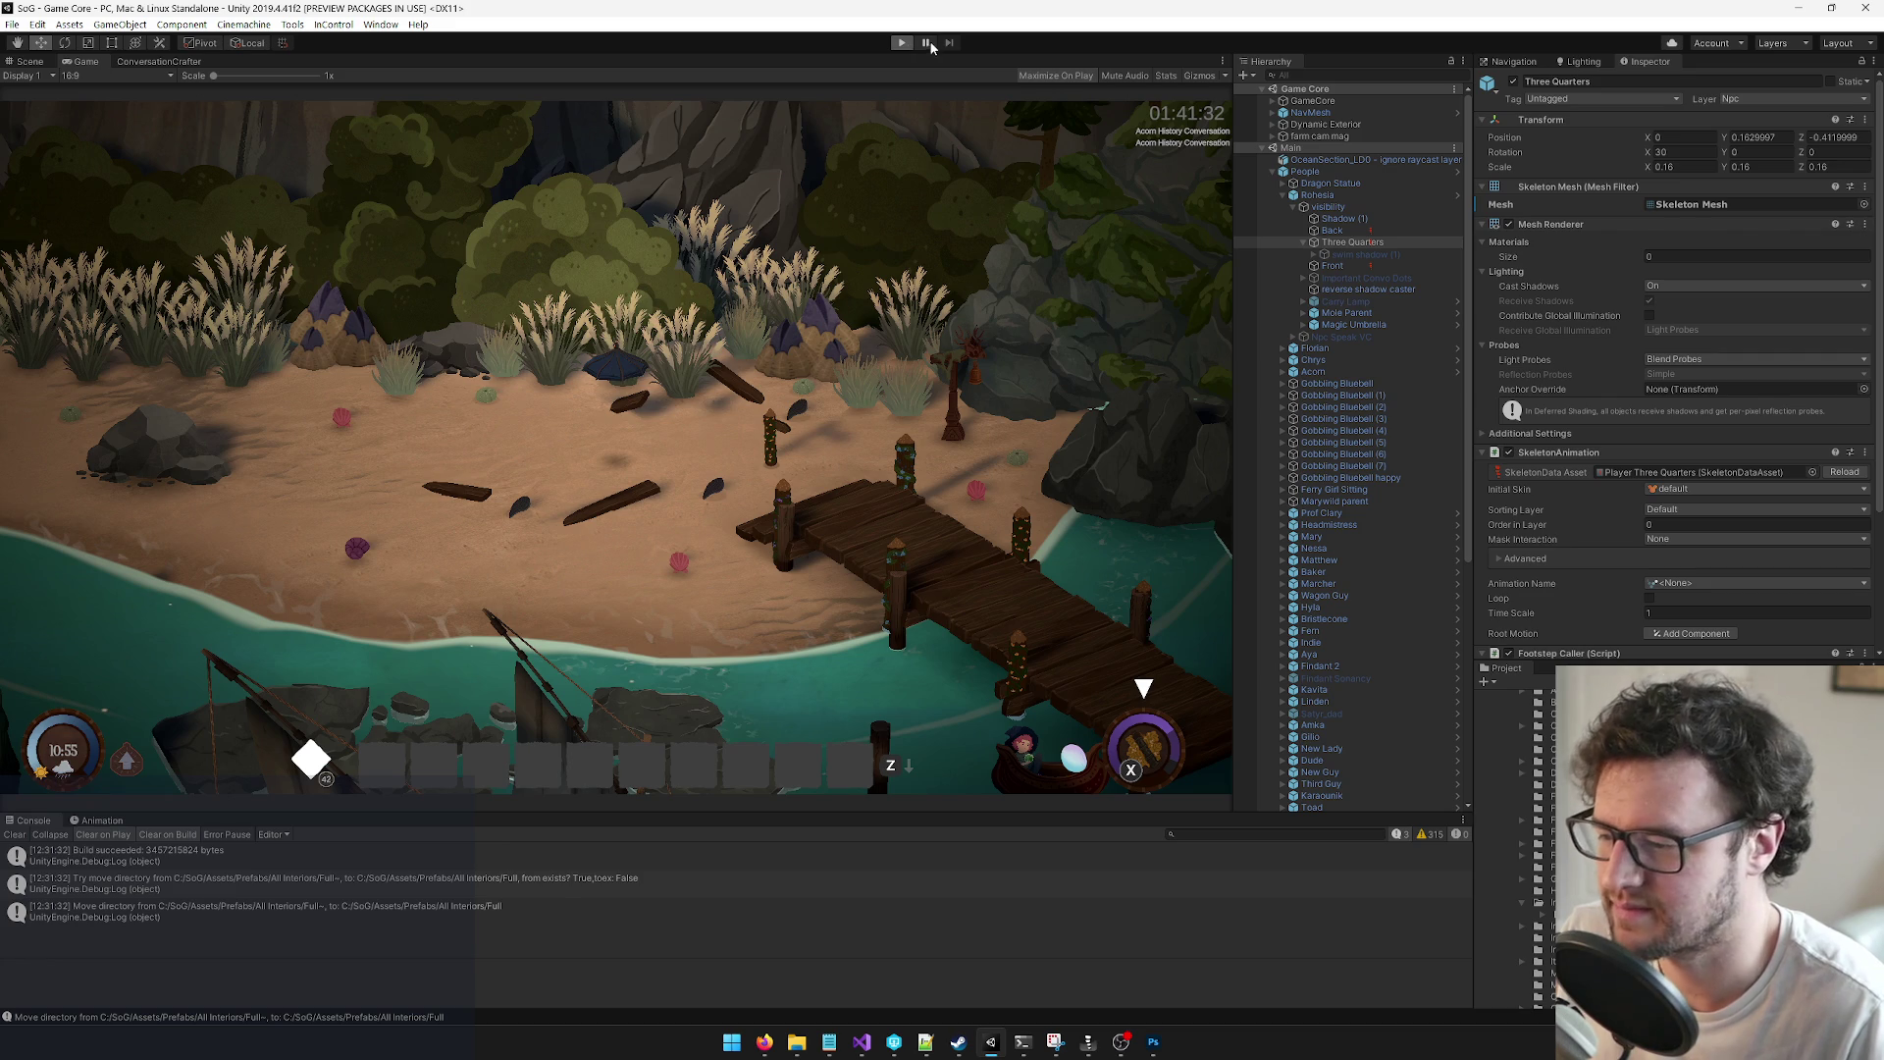
pyautogui.moveTo(764, 1041)
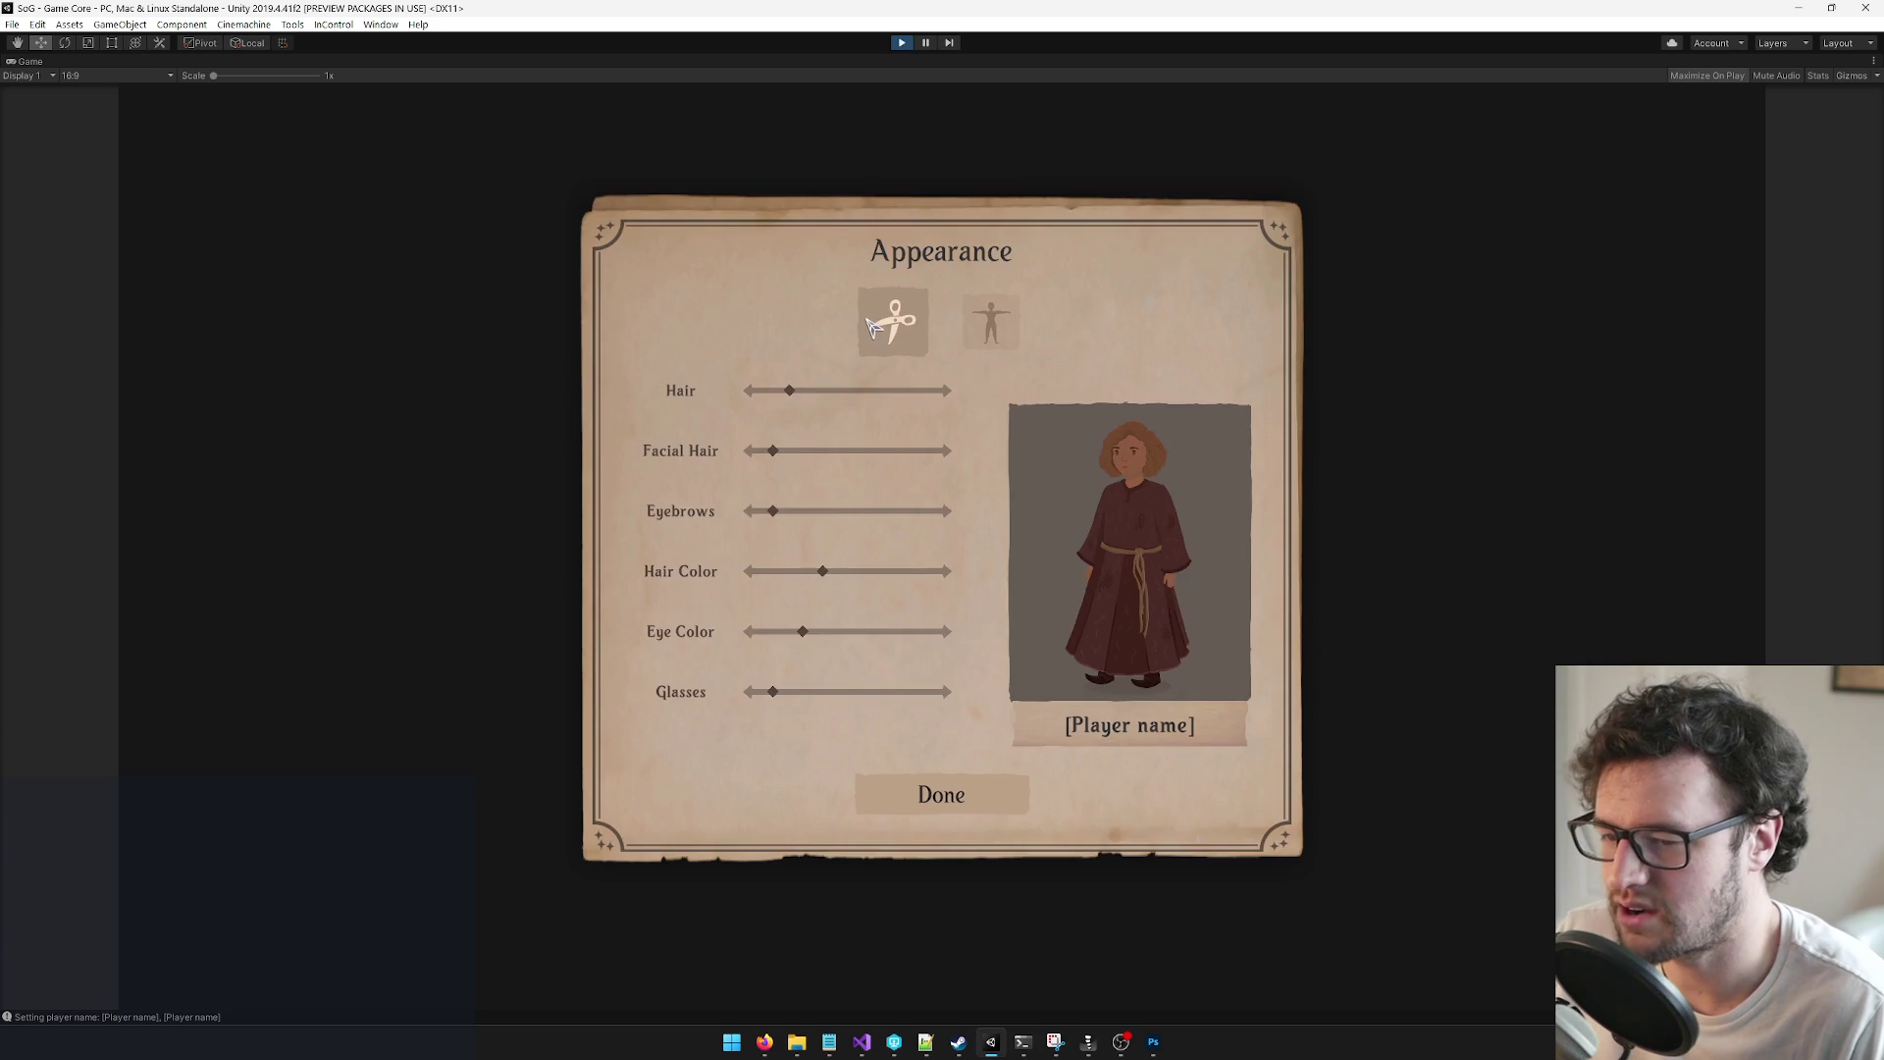
# Step: Confirm the character's appearance, skip the intro, then exit from the beach to the main menu
pyautogui.click(942, 786)
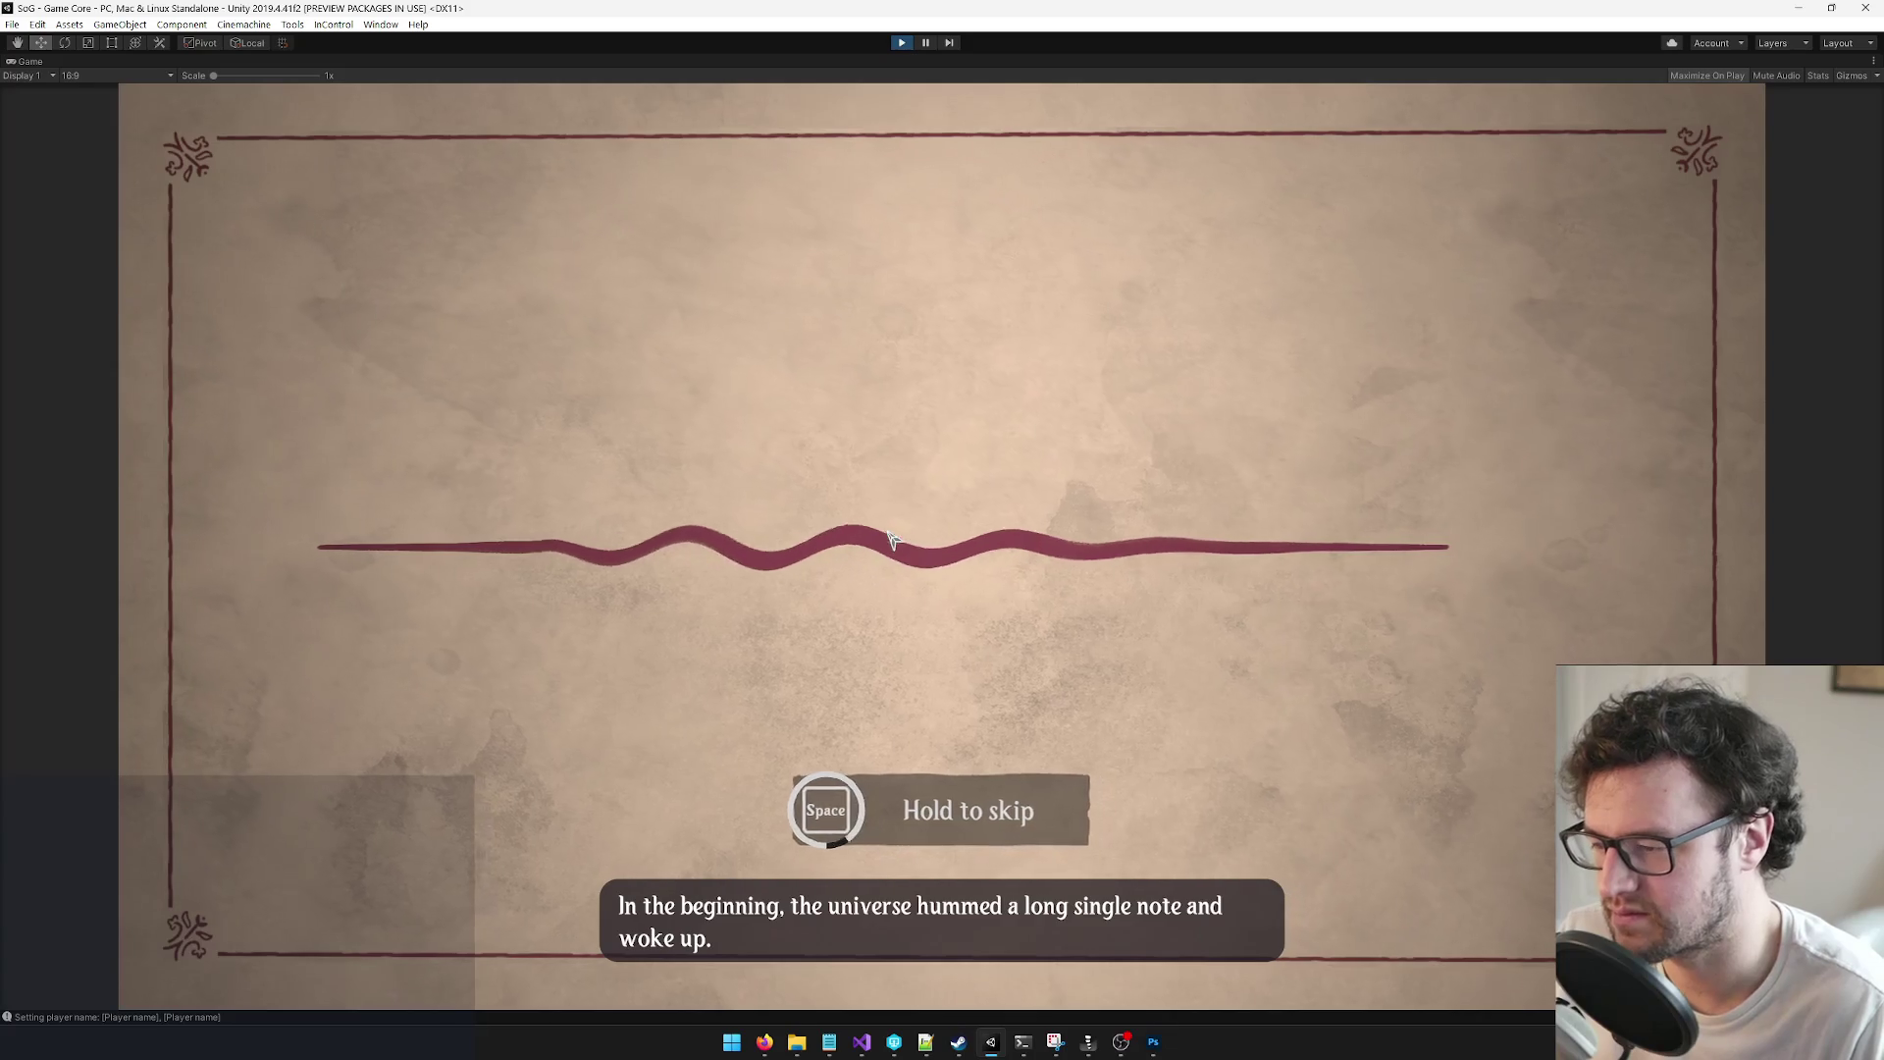
pyautogui.press('space')
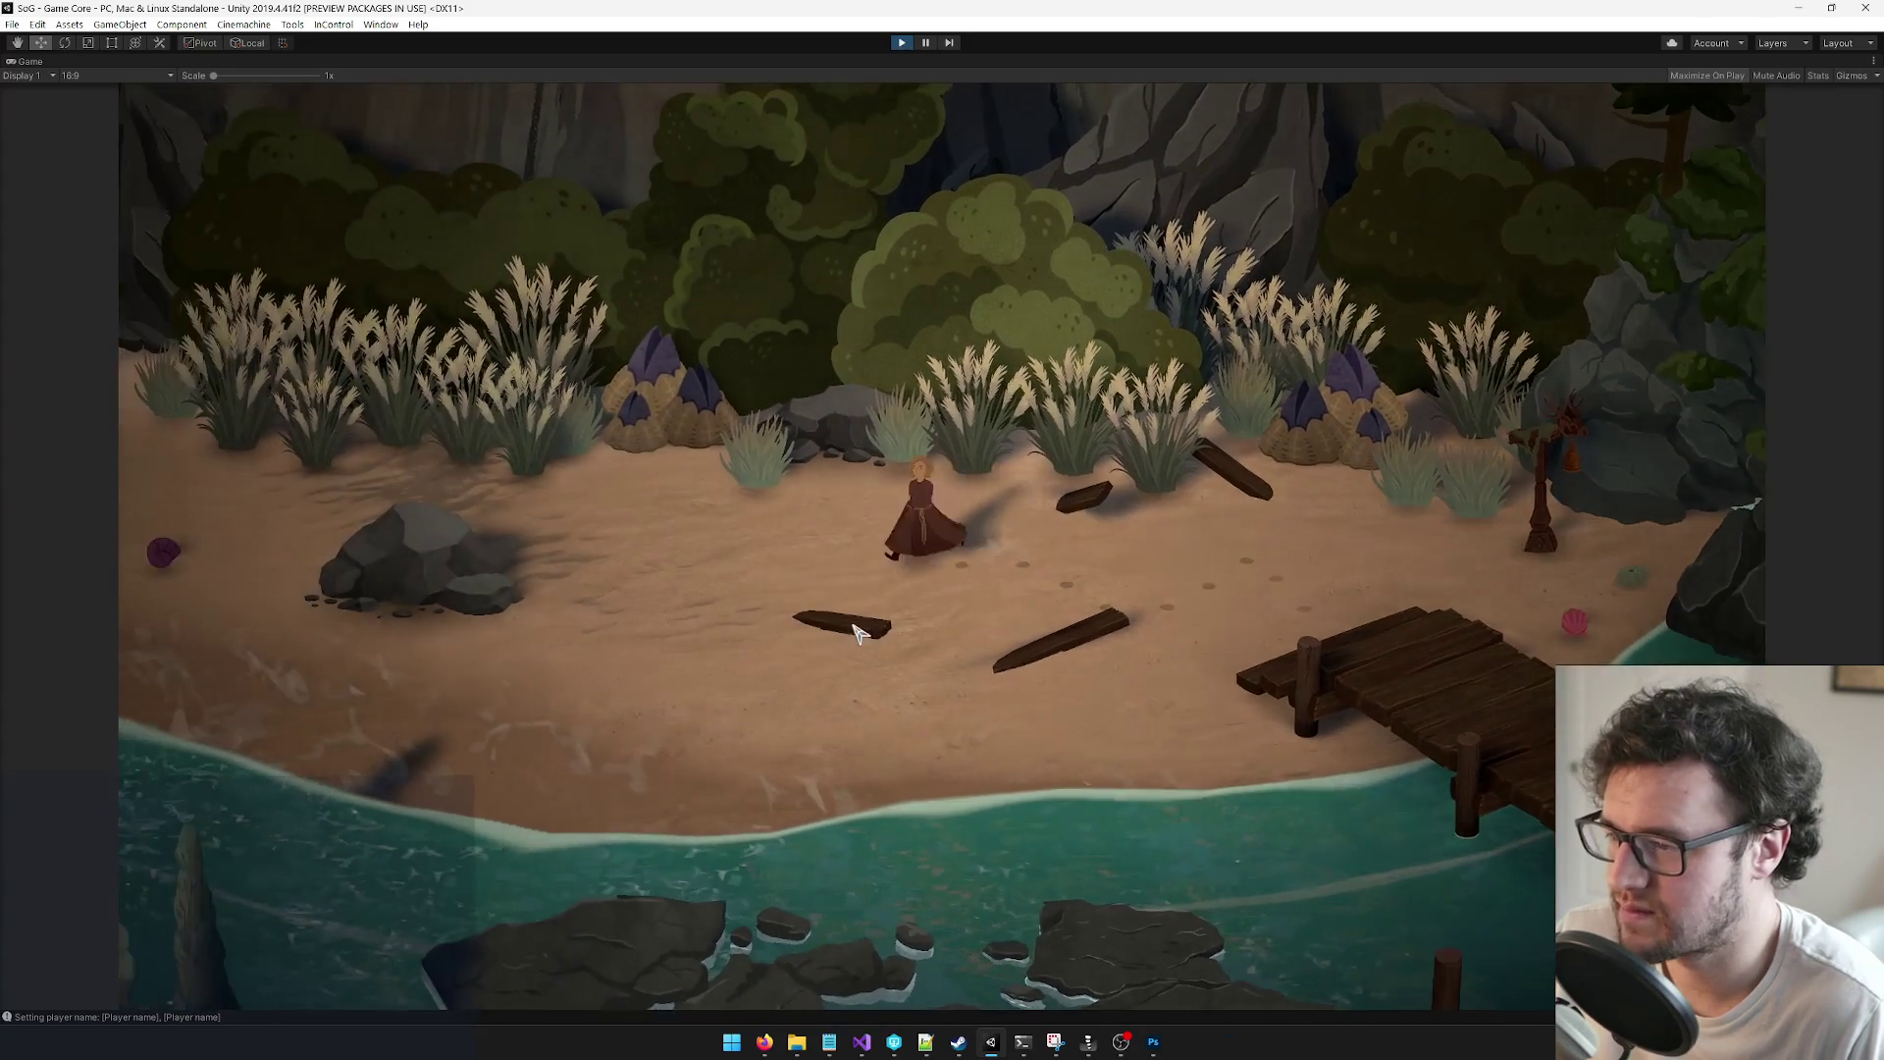
pyautogui.press('Escape')
pyautogui.click(942, 661)
pyautogui.press('Escape')
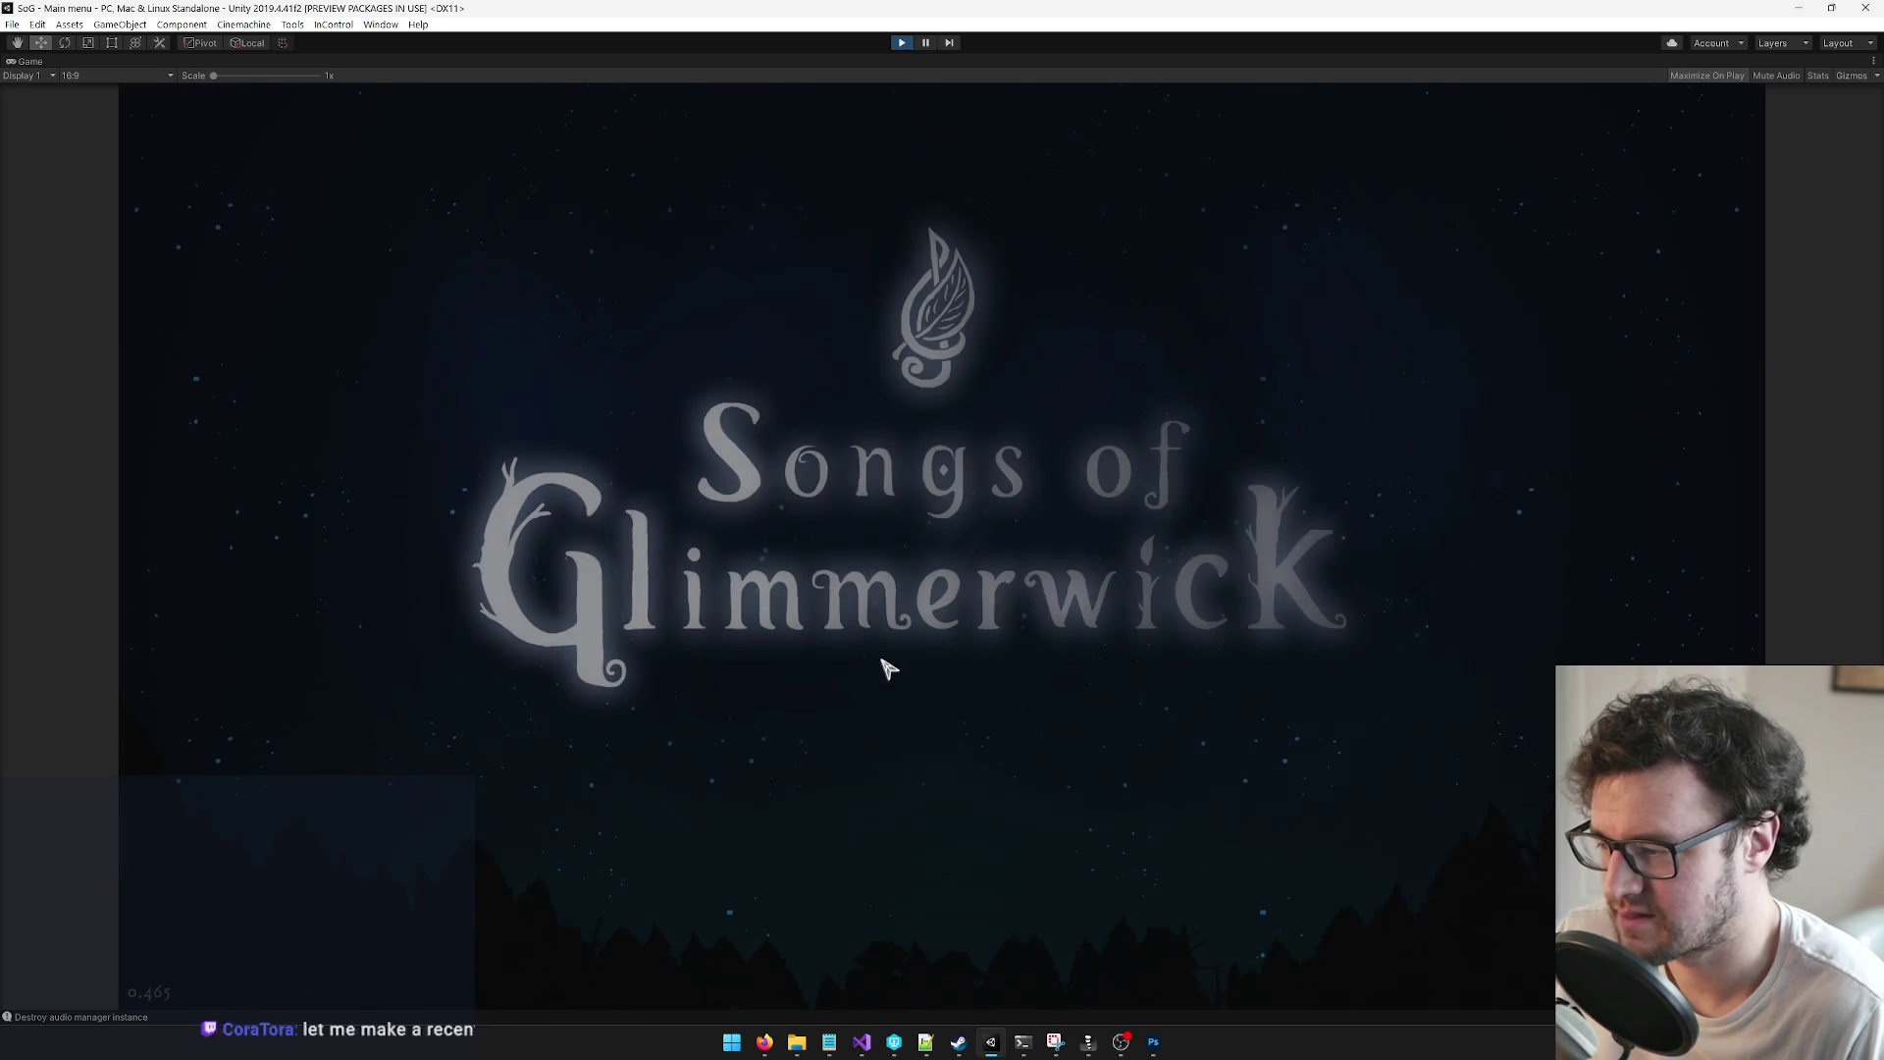
# Step: Load the tess 1 save from the main menu
pyautogui.click(776, 775)
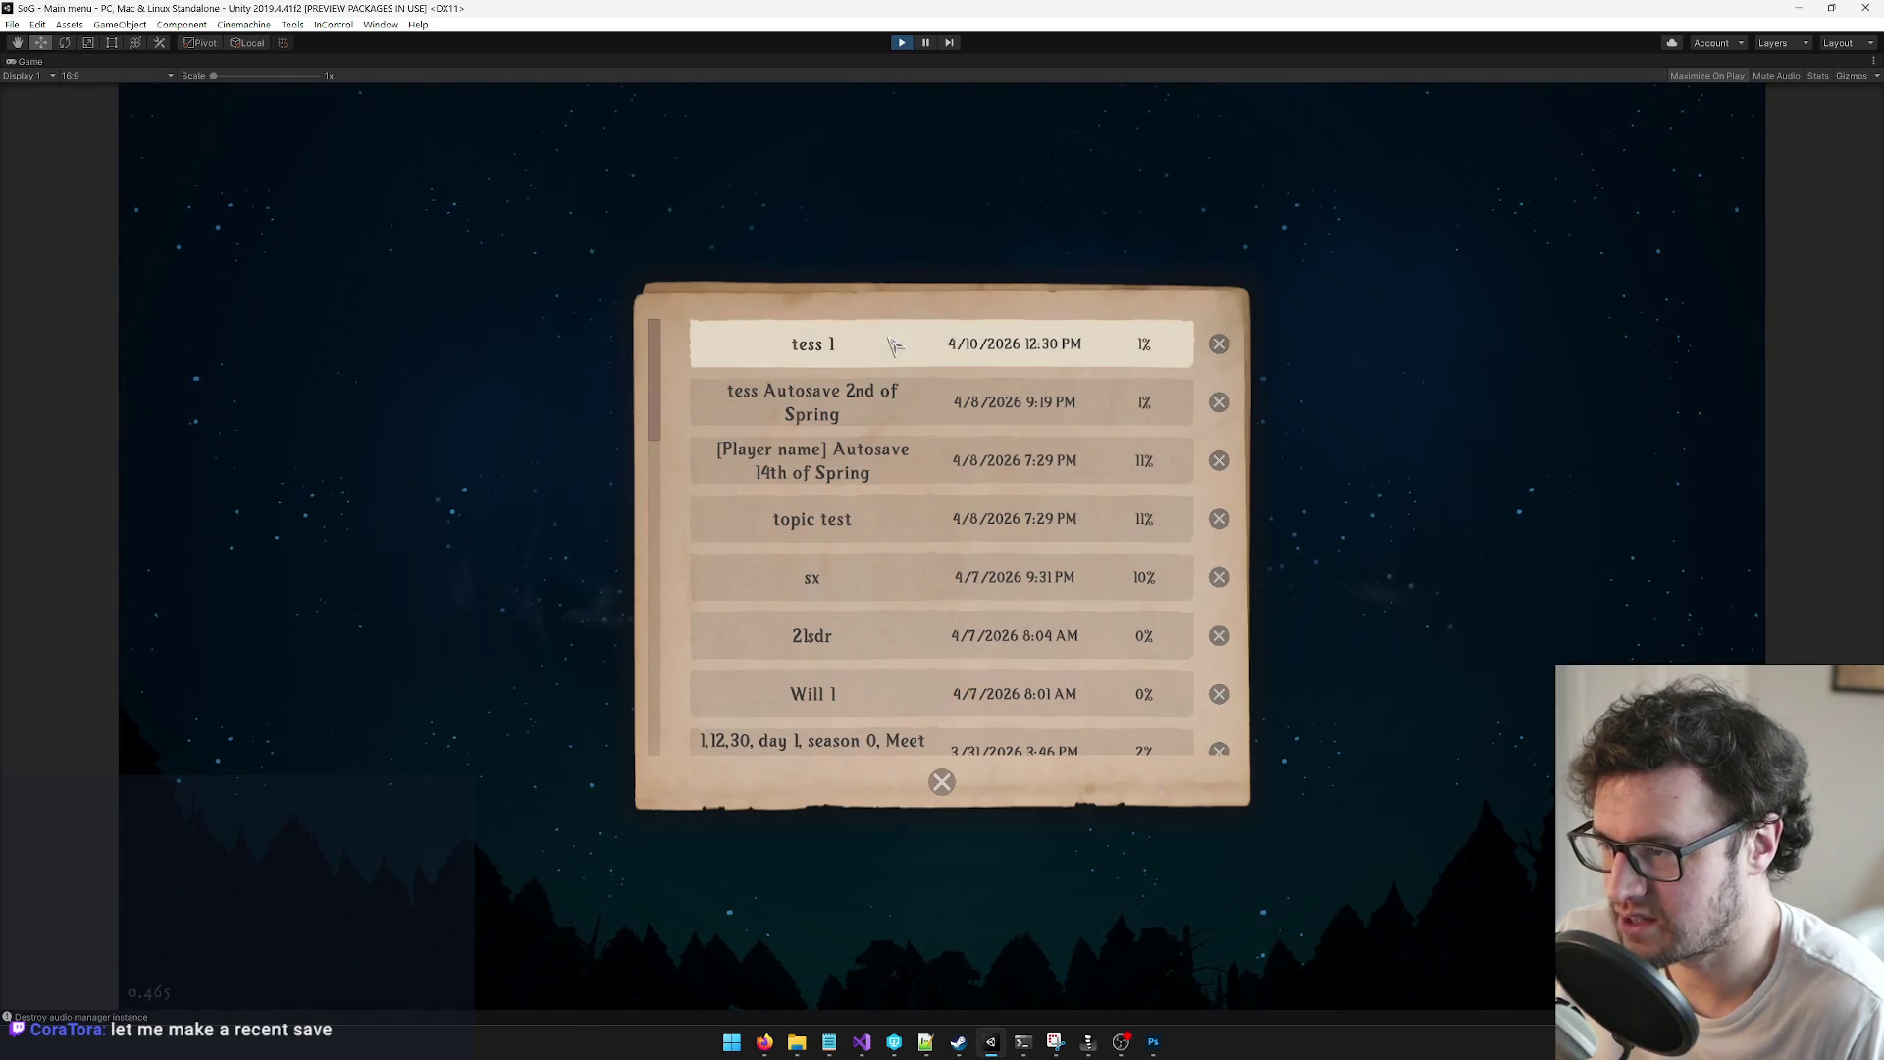
pyautogui.click(933, 451)
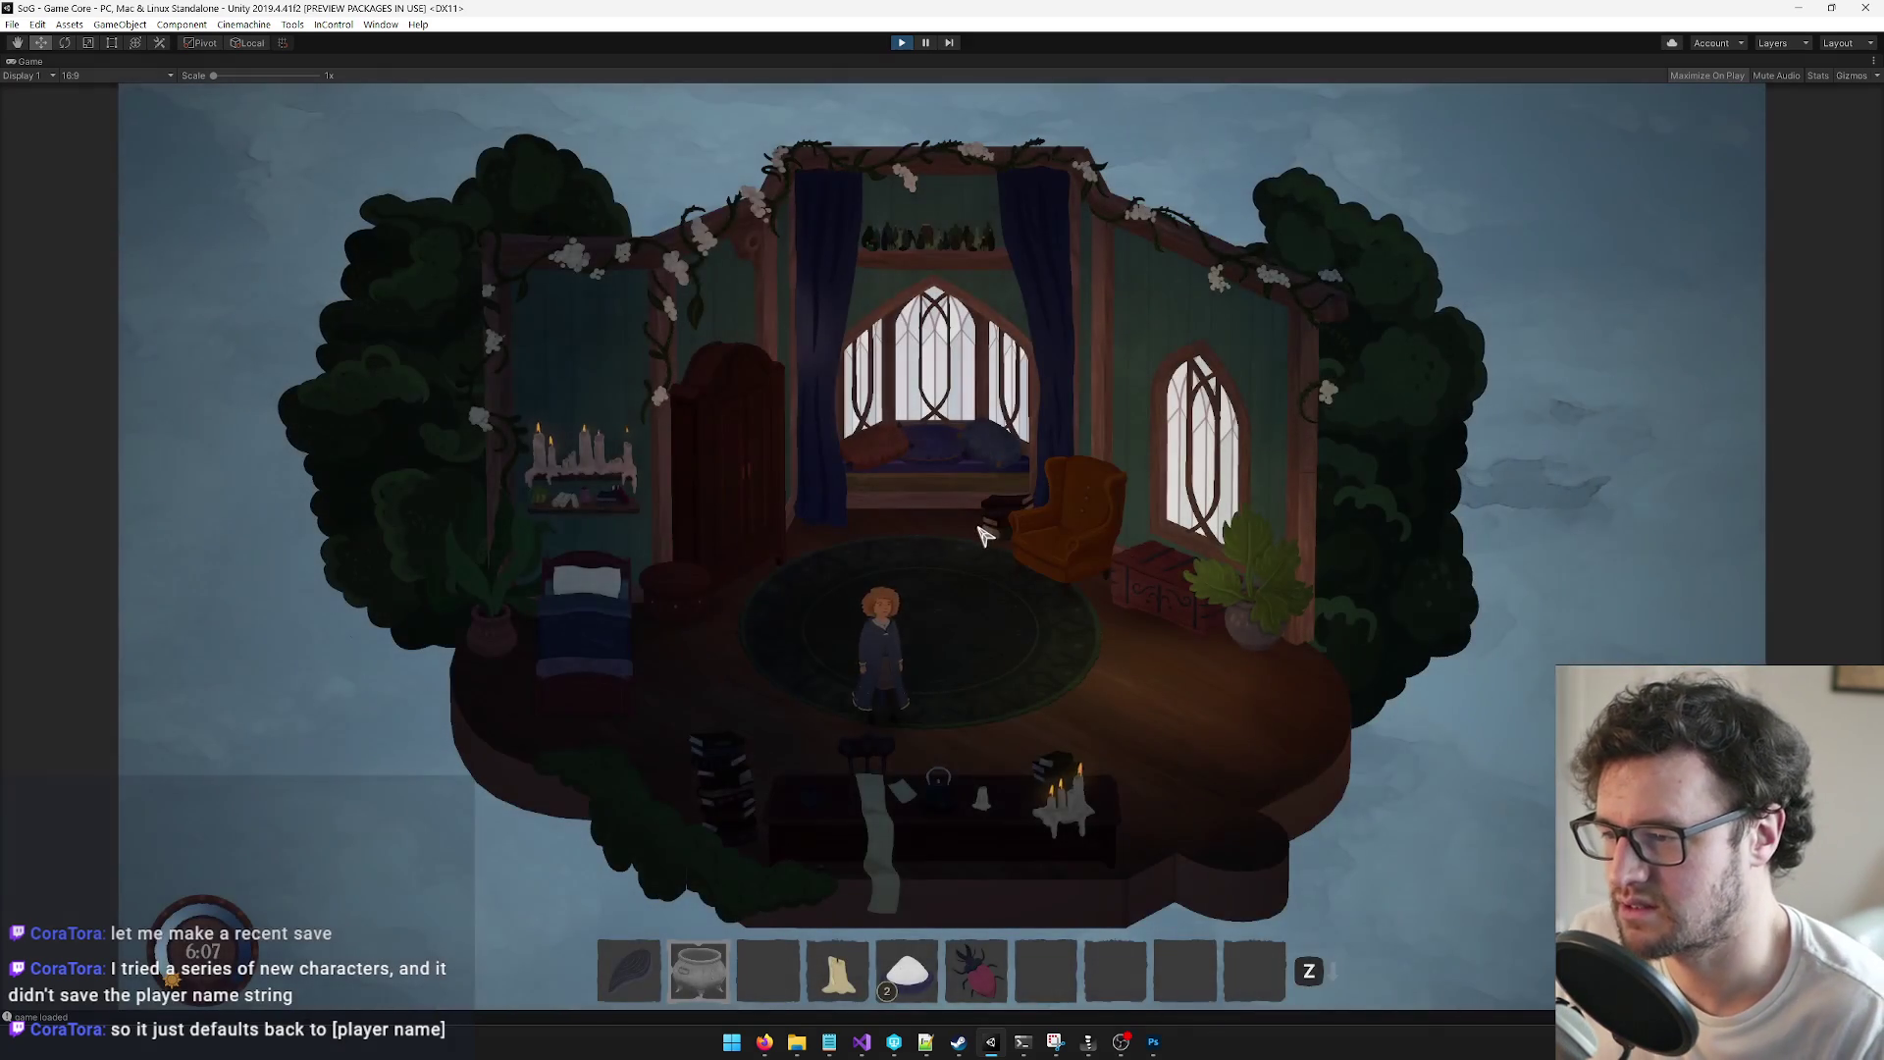
# Step: Walk the character over beside the bedroom armchair, then stop play mode
pyautogui.click(984, 533)
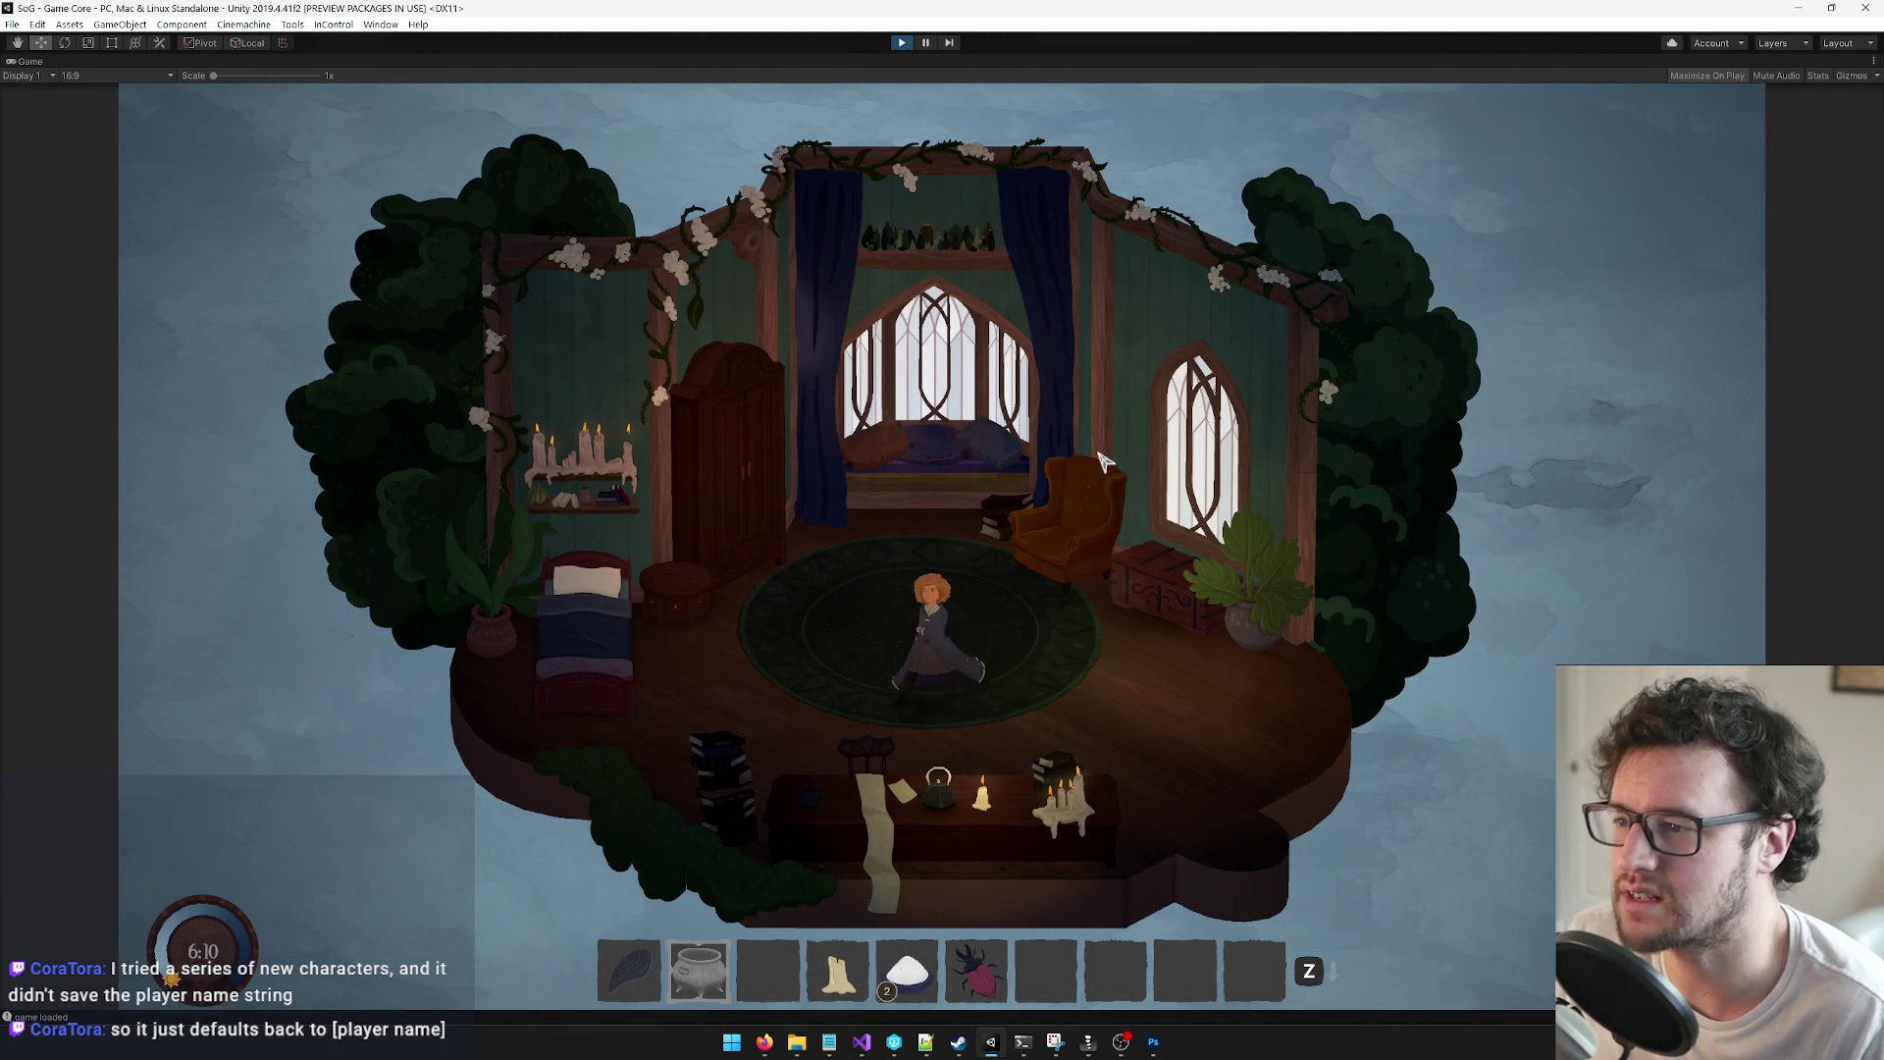
pyautogui.click(1069, 511)
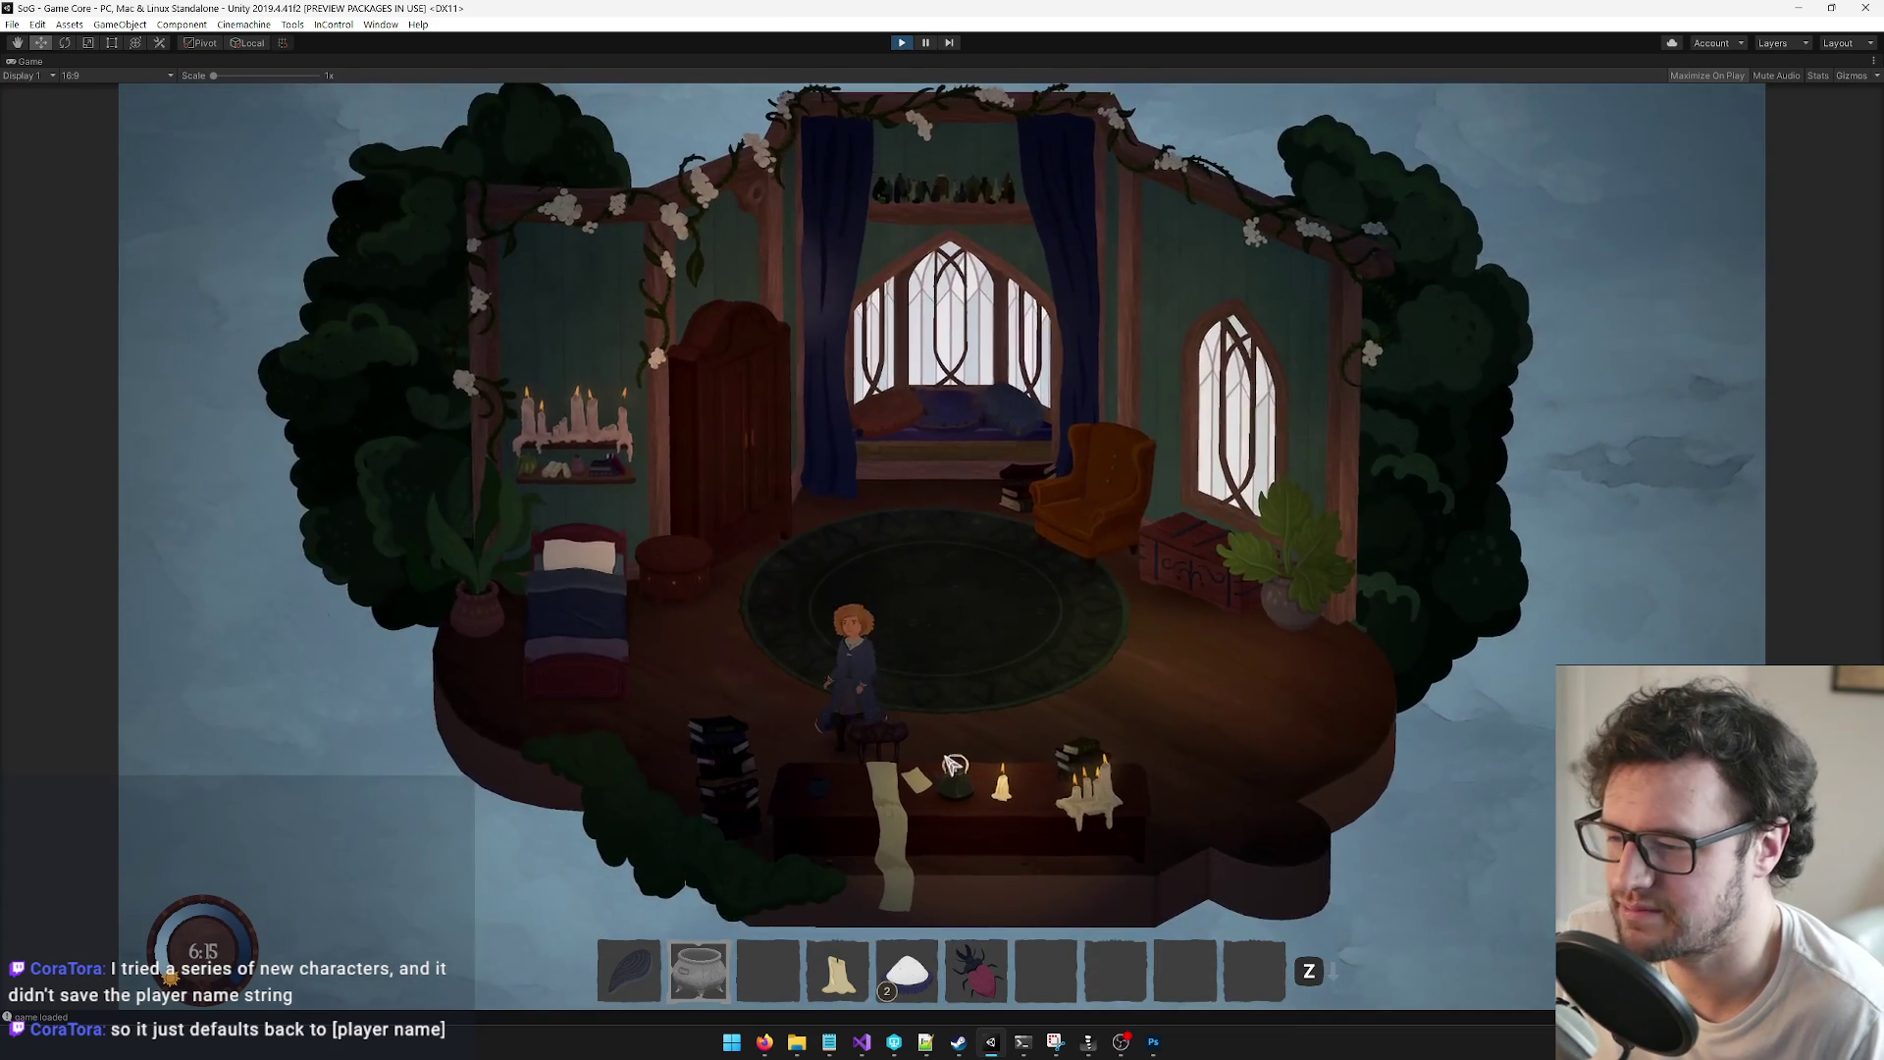
pyautogui.click(901, 44)
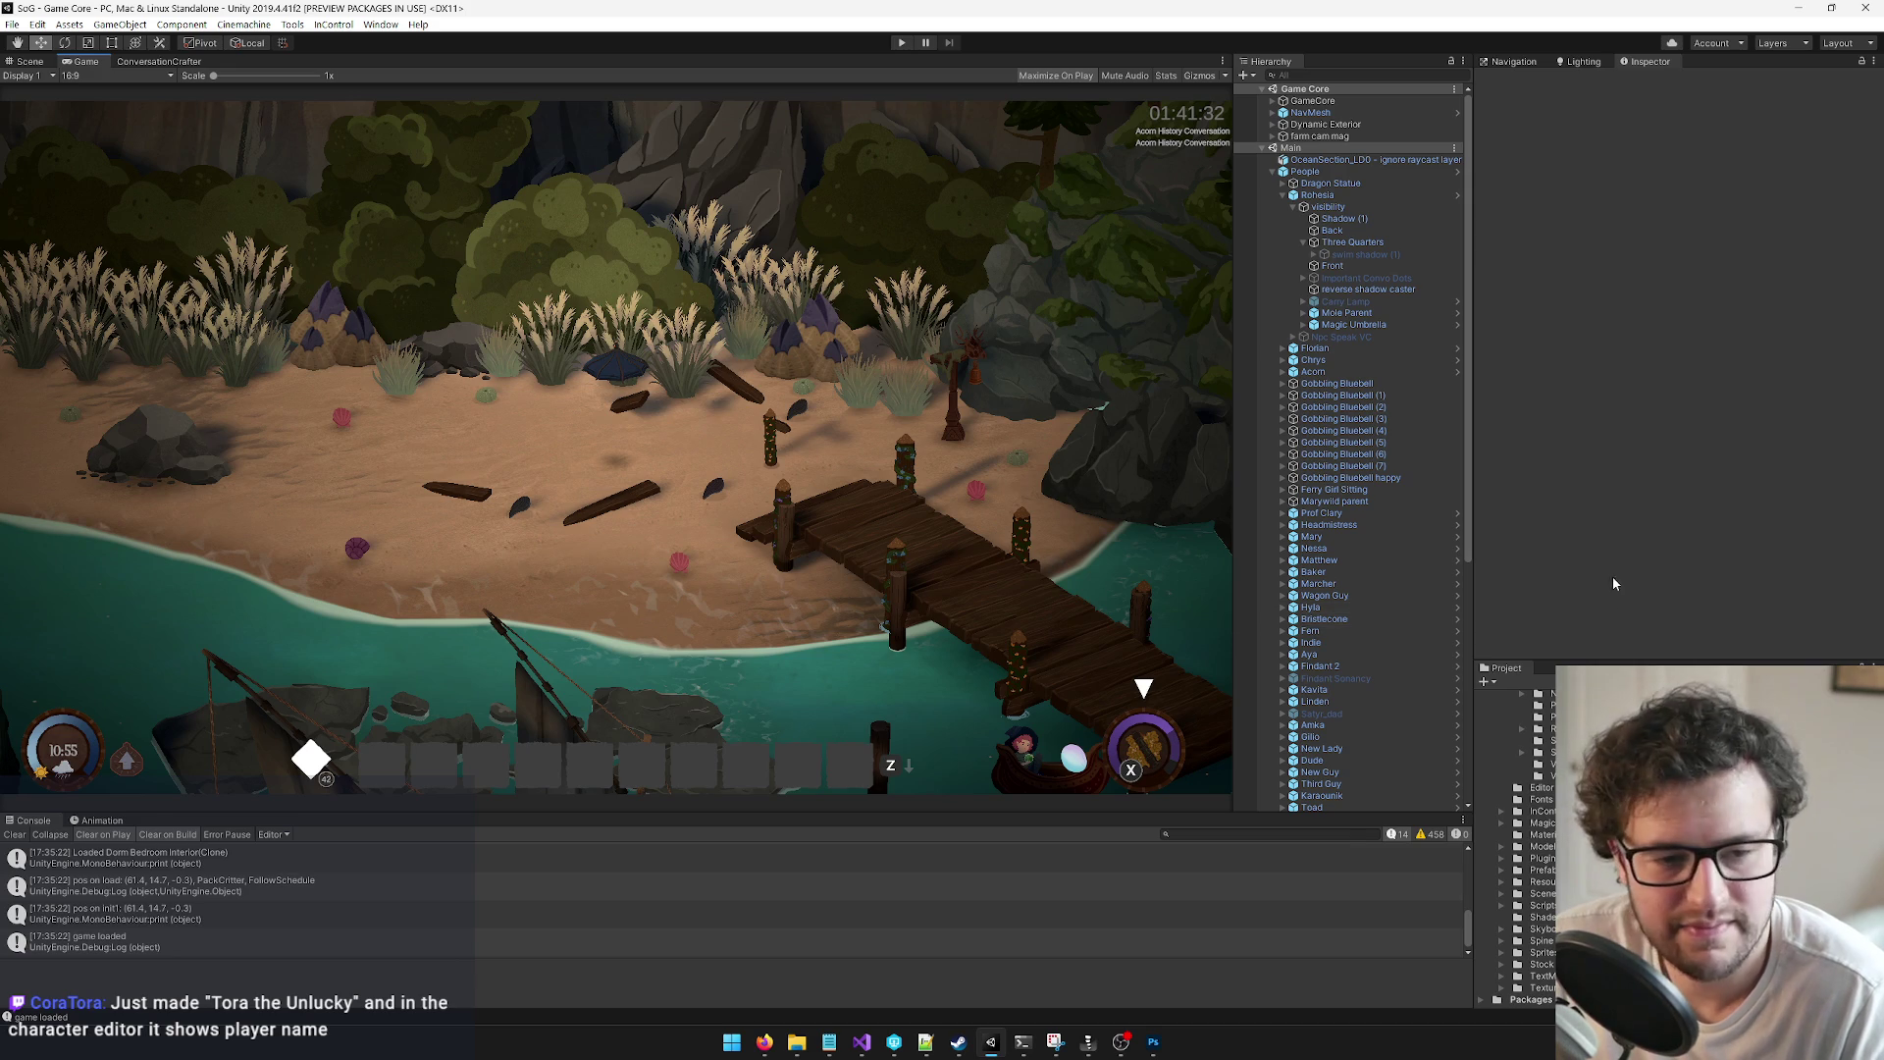
# Step: Select the Rohesia character object and collapse its children in the hierarchy
pyautogui.click(1287, 196)
pyautogui.click(1284, 195)
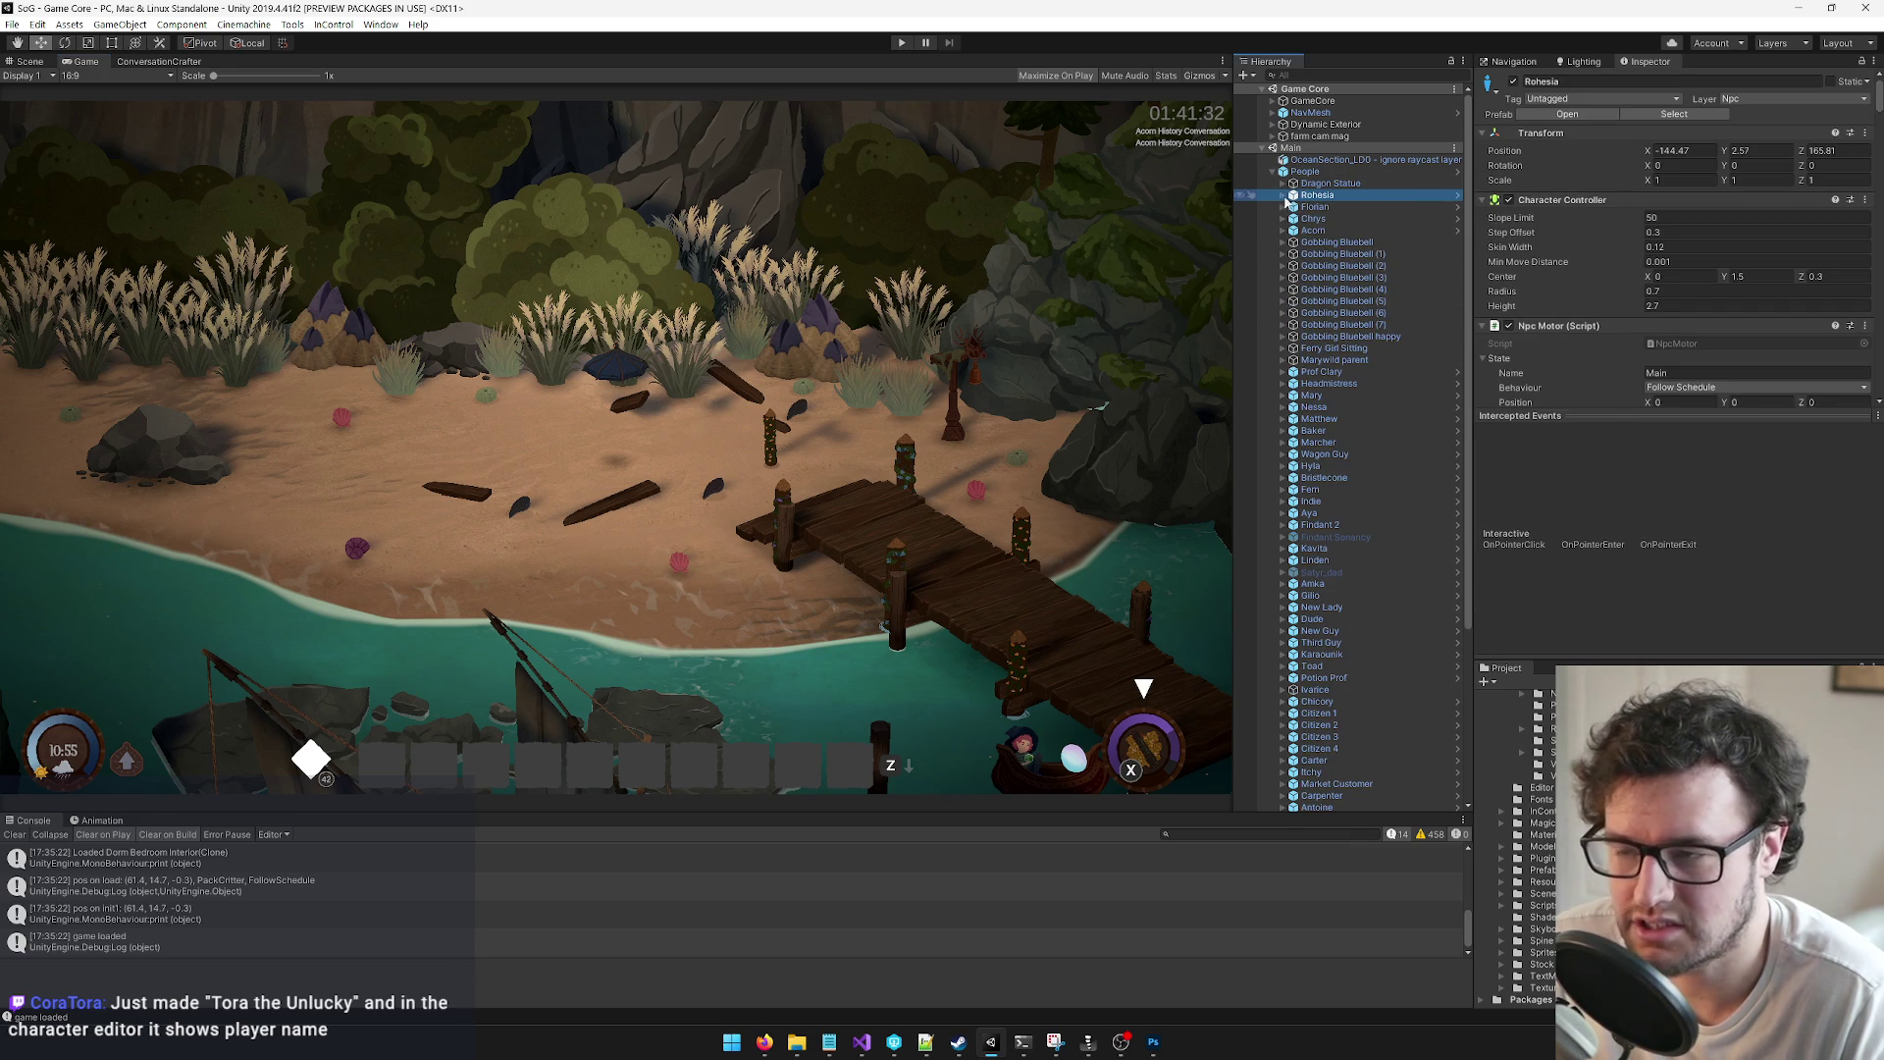
pyautogui.click(882, 625)
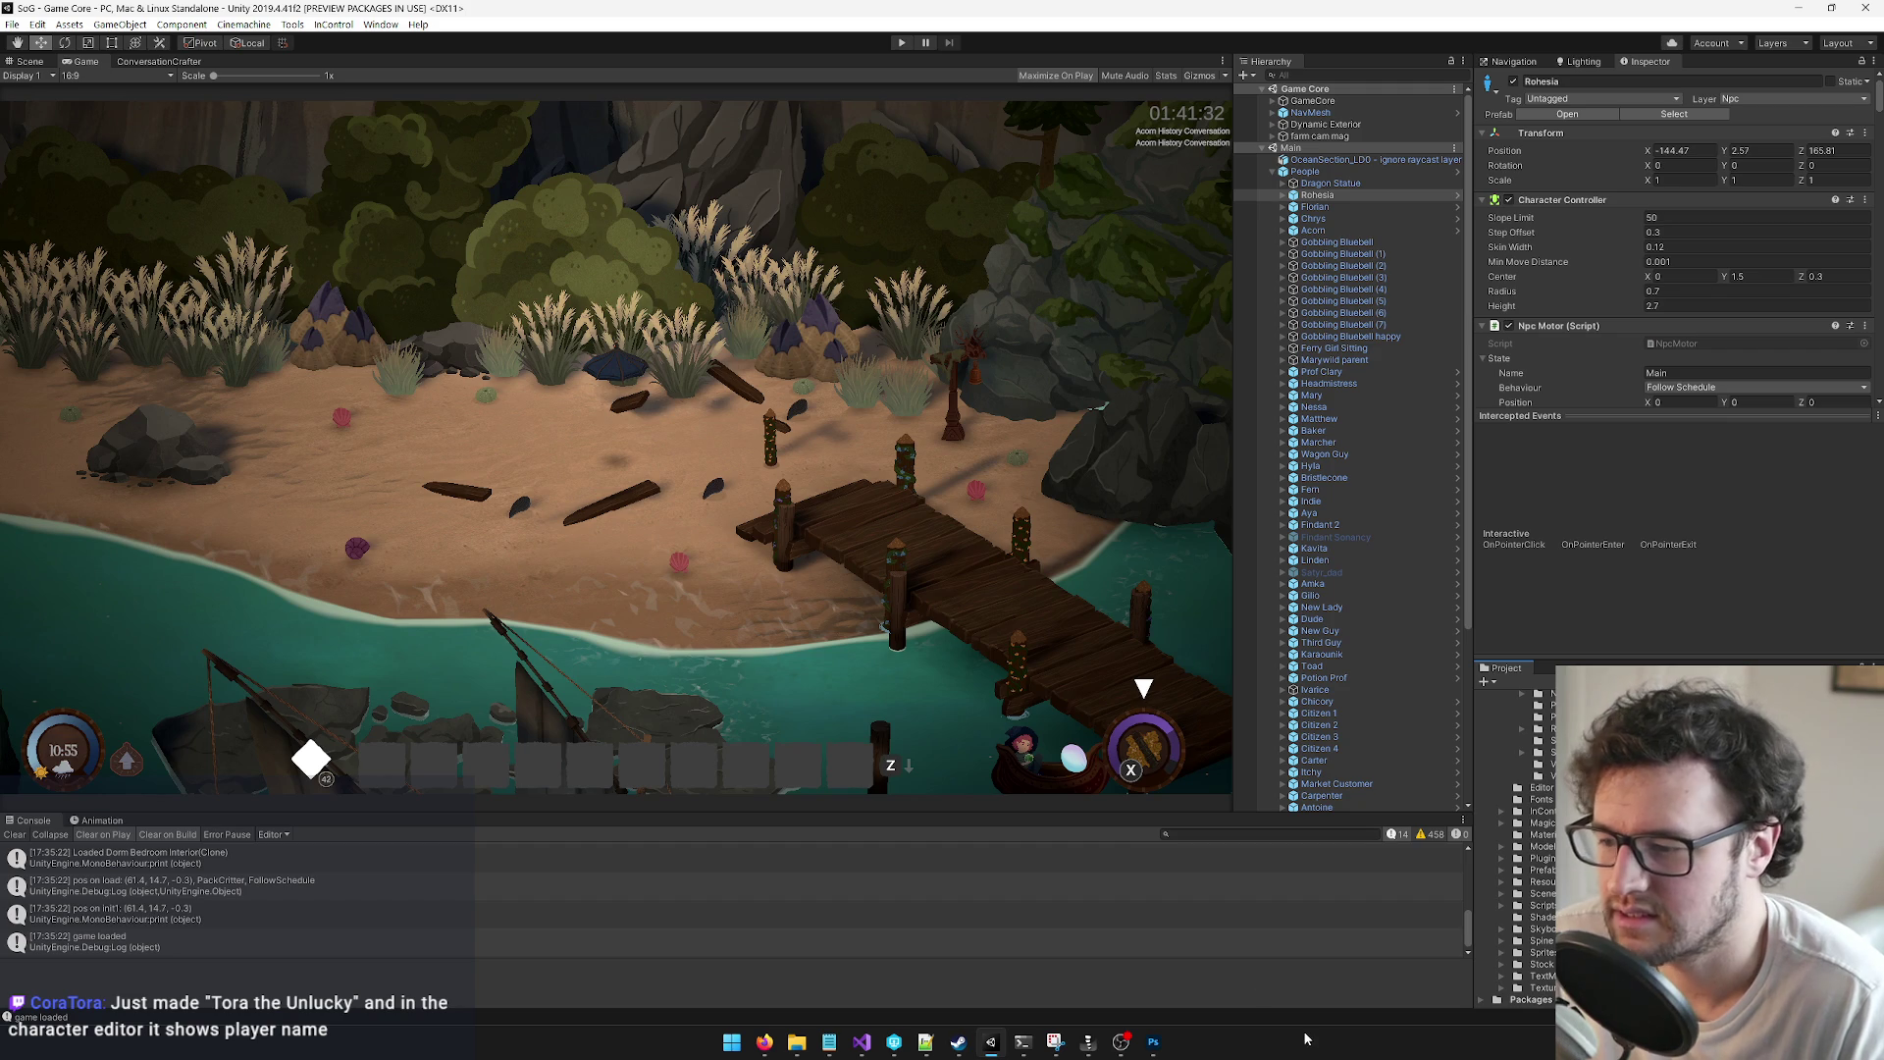
# Step: Check out Project Settings and set the Player version to 0.466
pyautogui.click(37, 24)
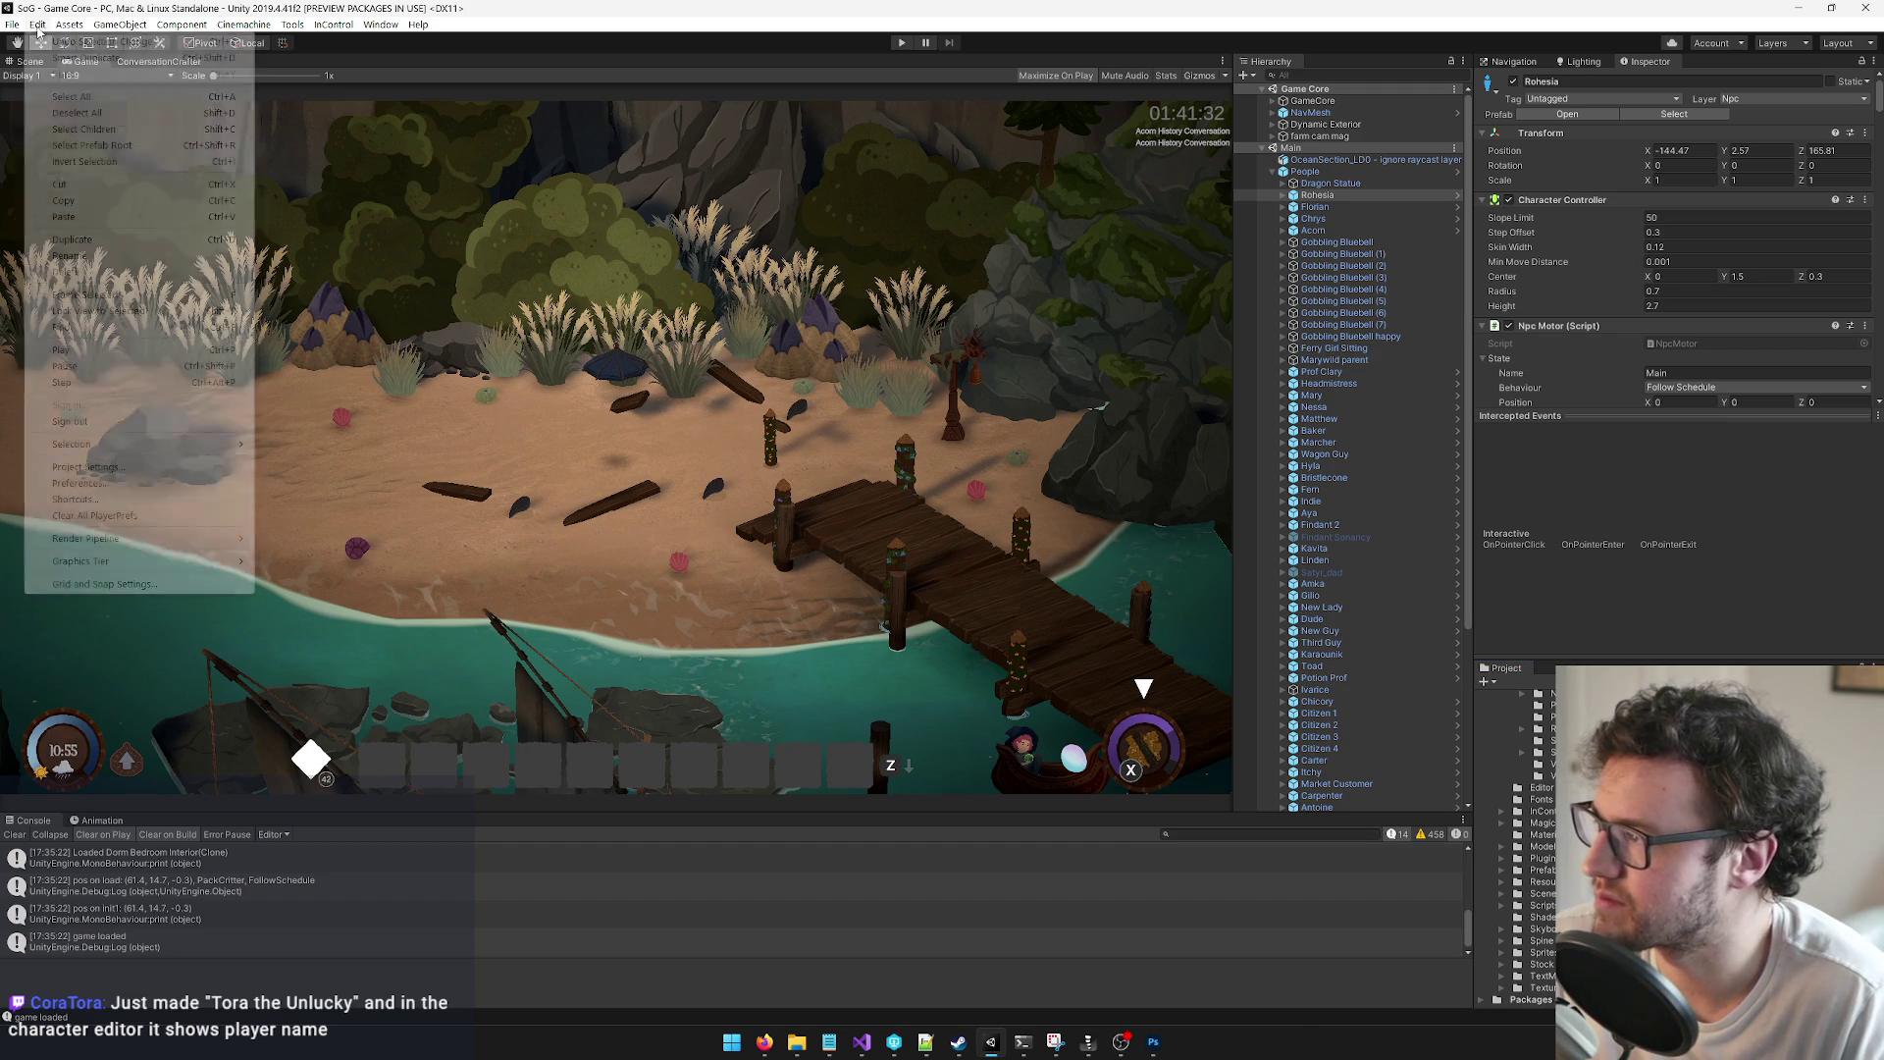
pyautogui.click(126, 469)
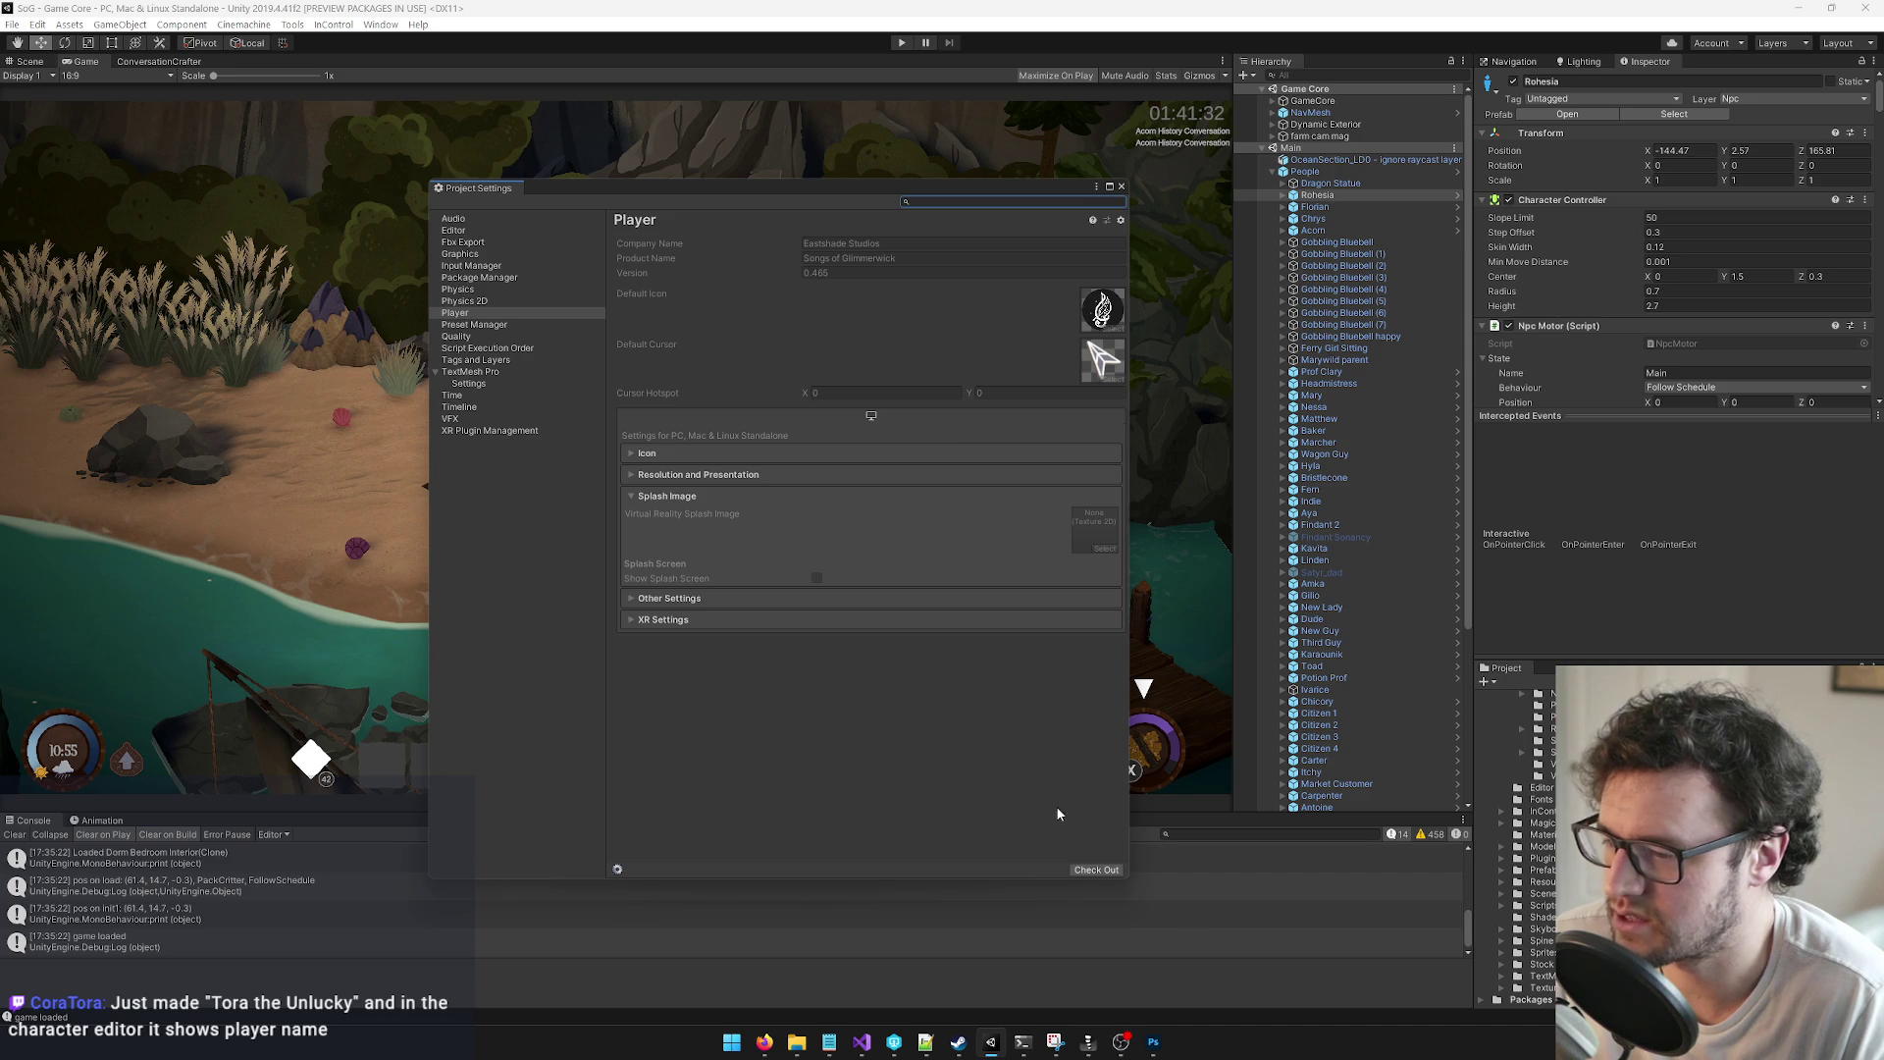
pyautogui.click(1097, 870)
pyautogui.click(832, 271)
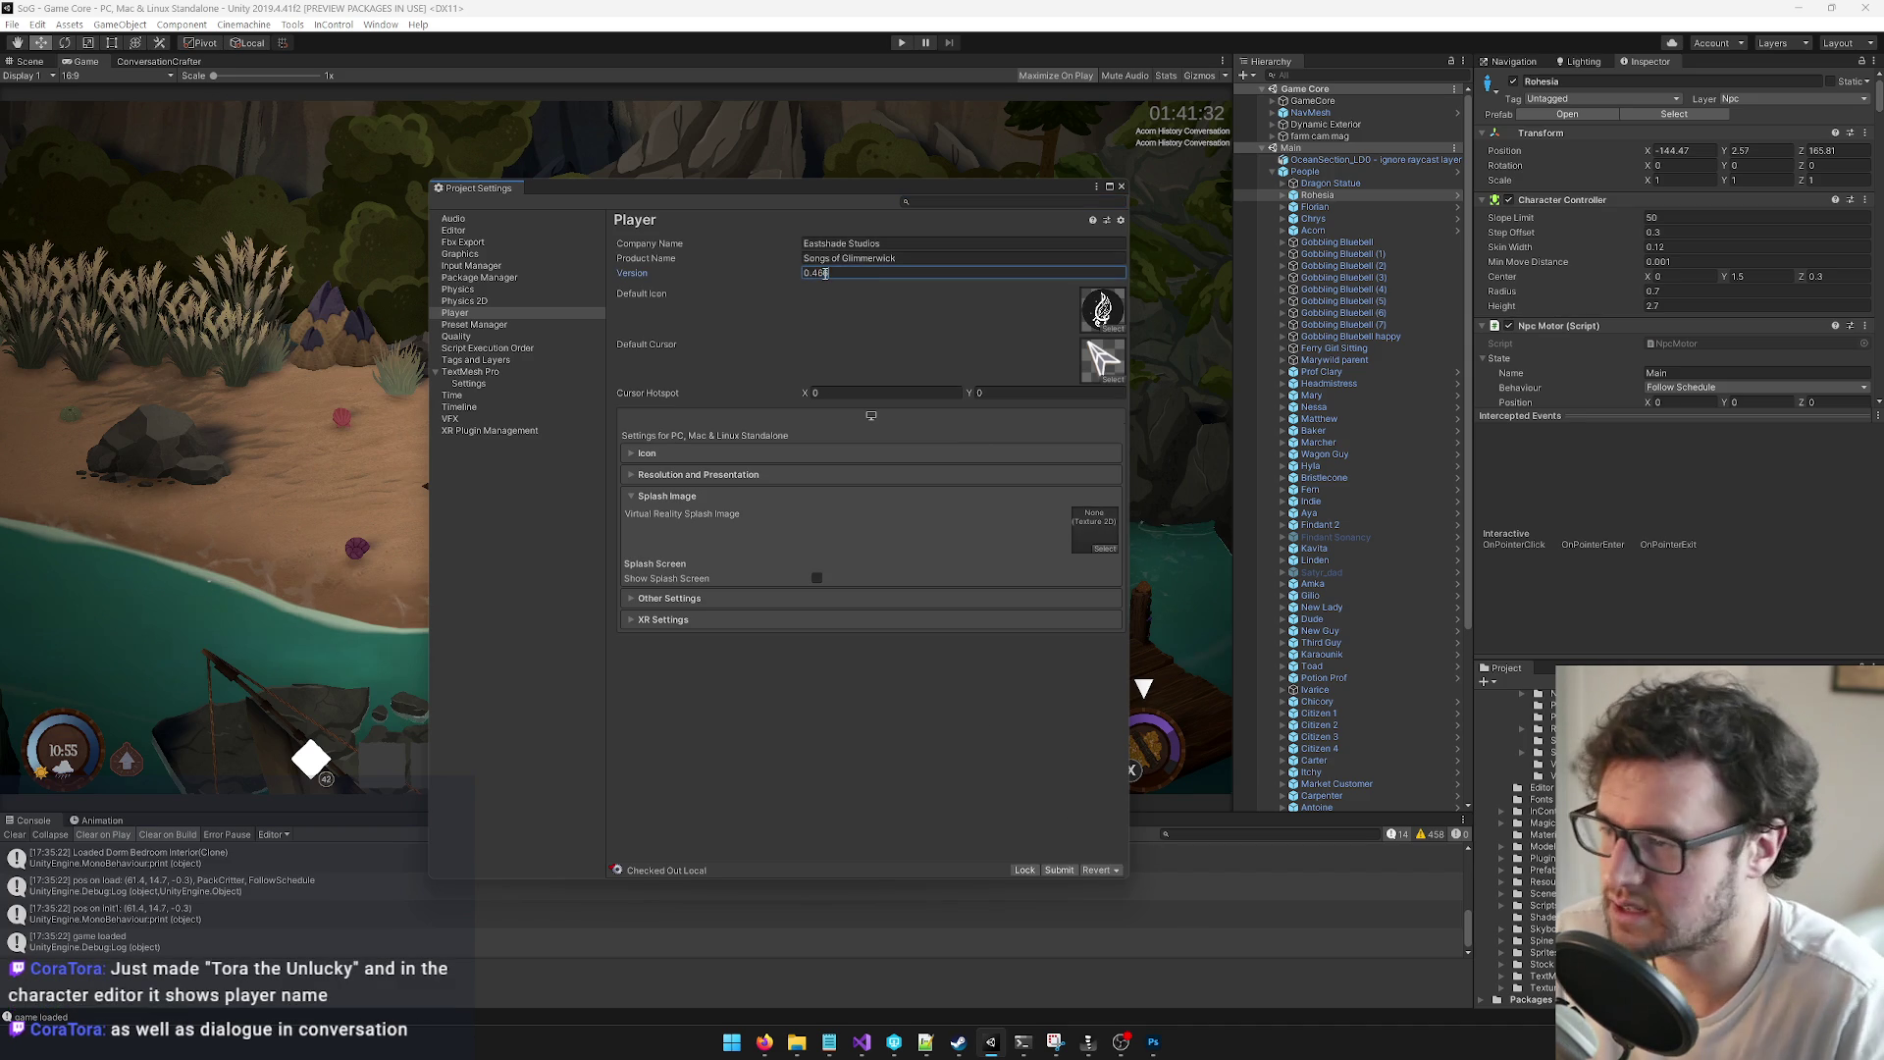
pyautogui.press('Tab')
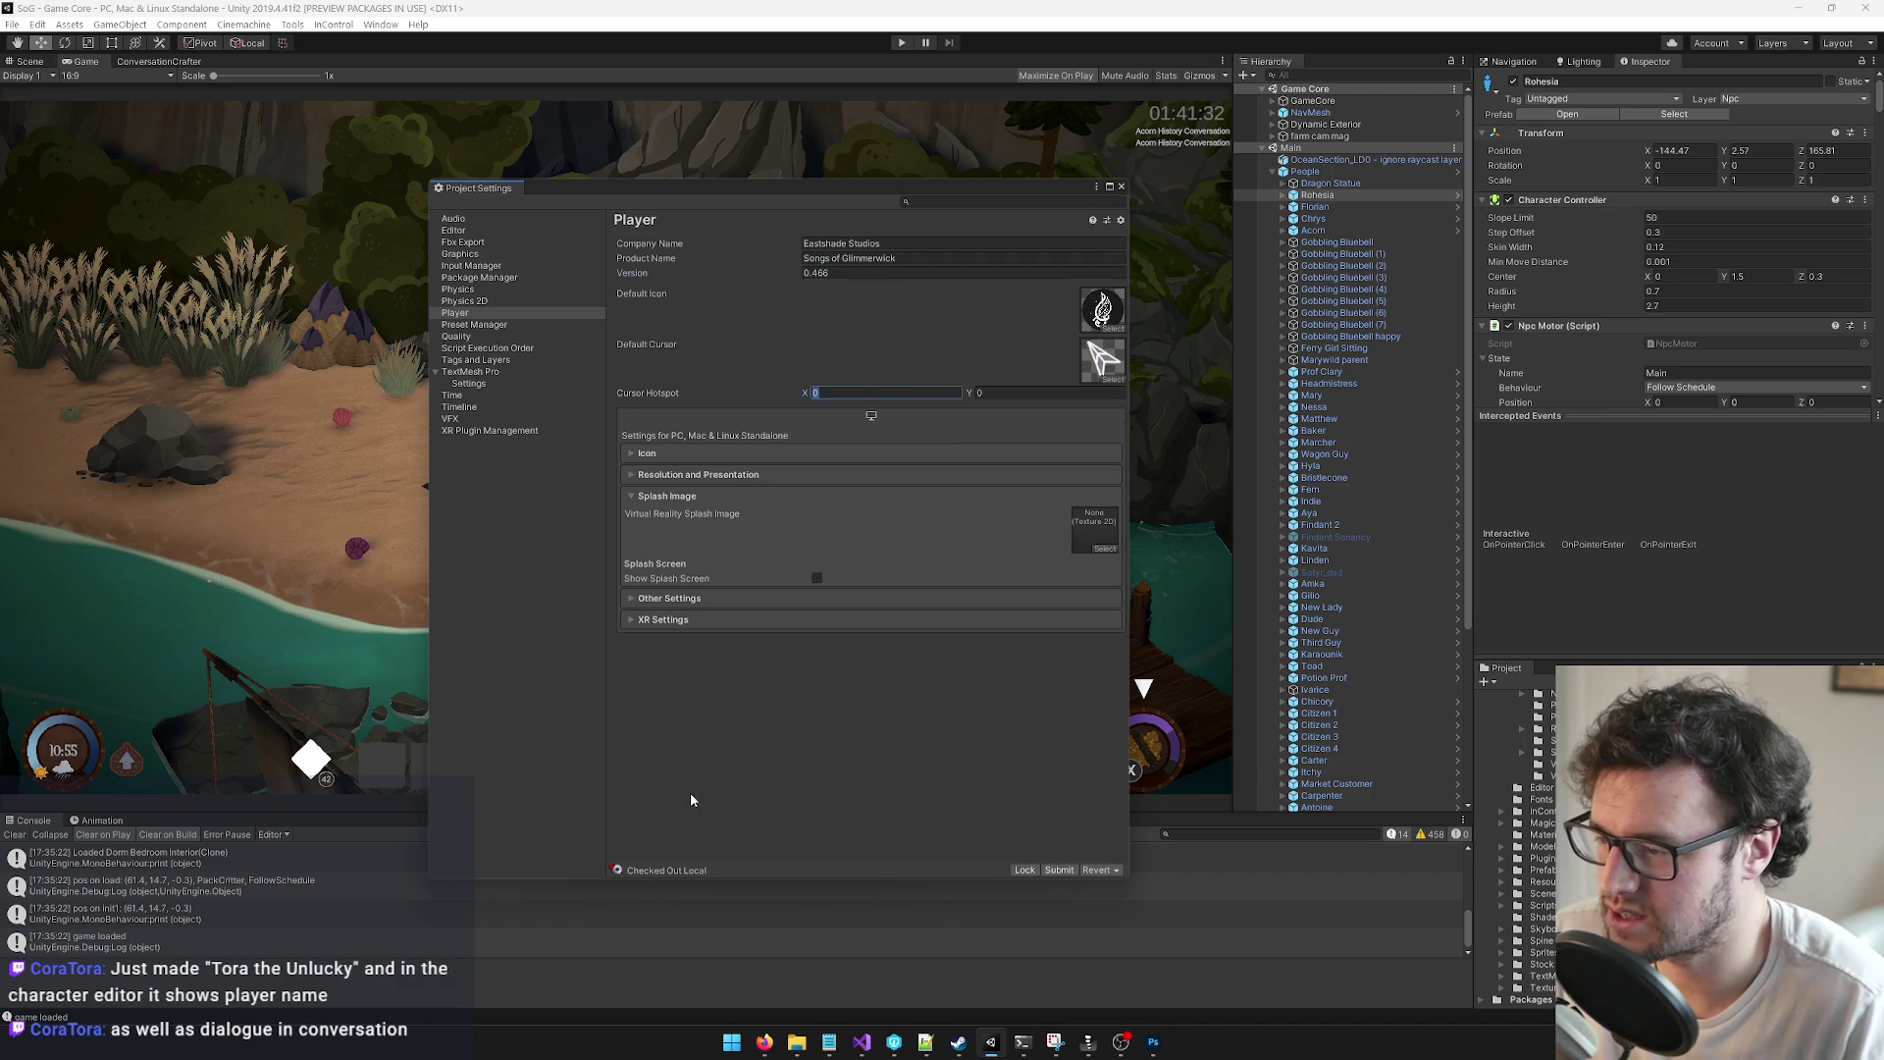
# Step: Save the project, close Project Settings, and check out the demo scene asset
pyautogui.click(10, 23)
pyautogui.click(59, 152)
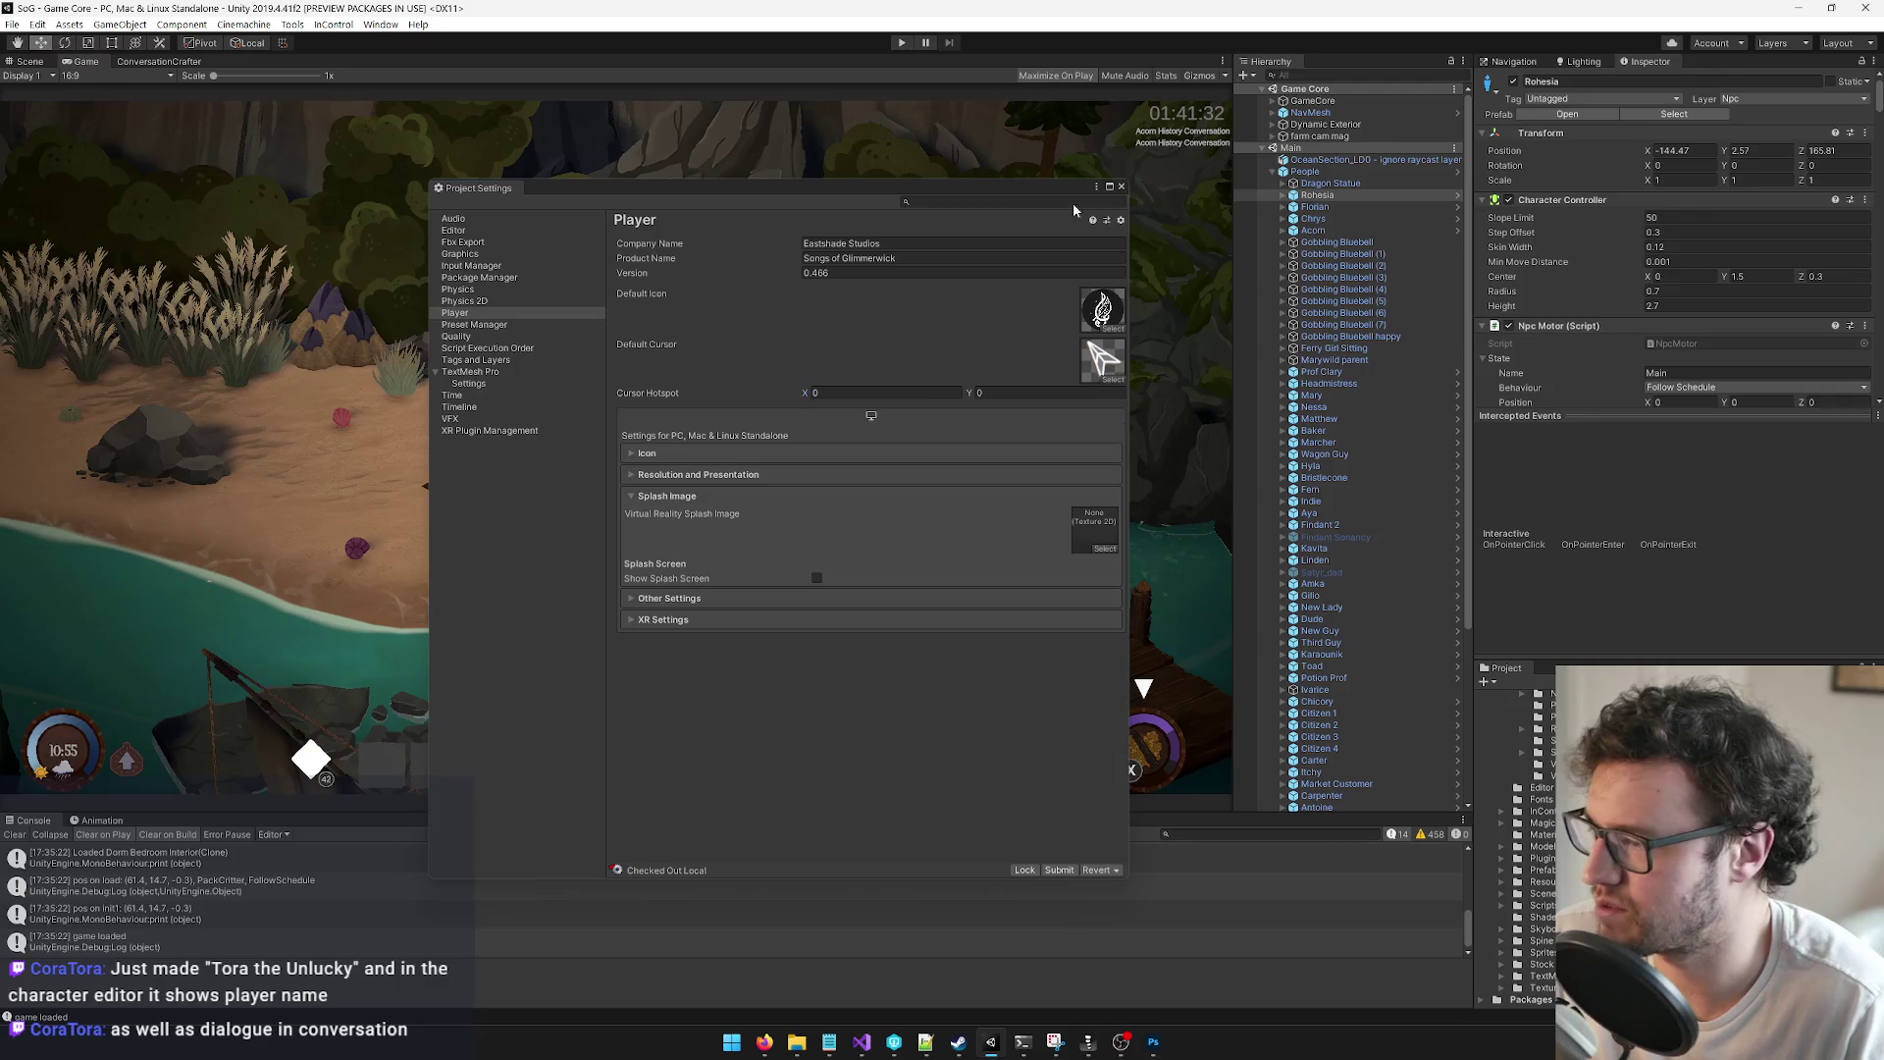
pyautogui.click(1123, 187)
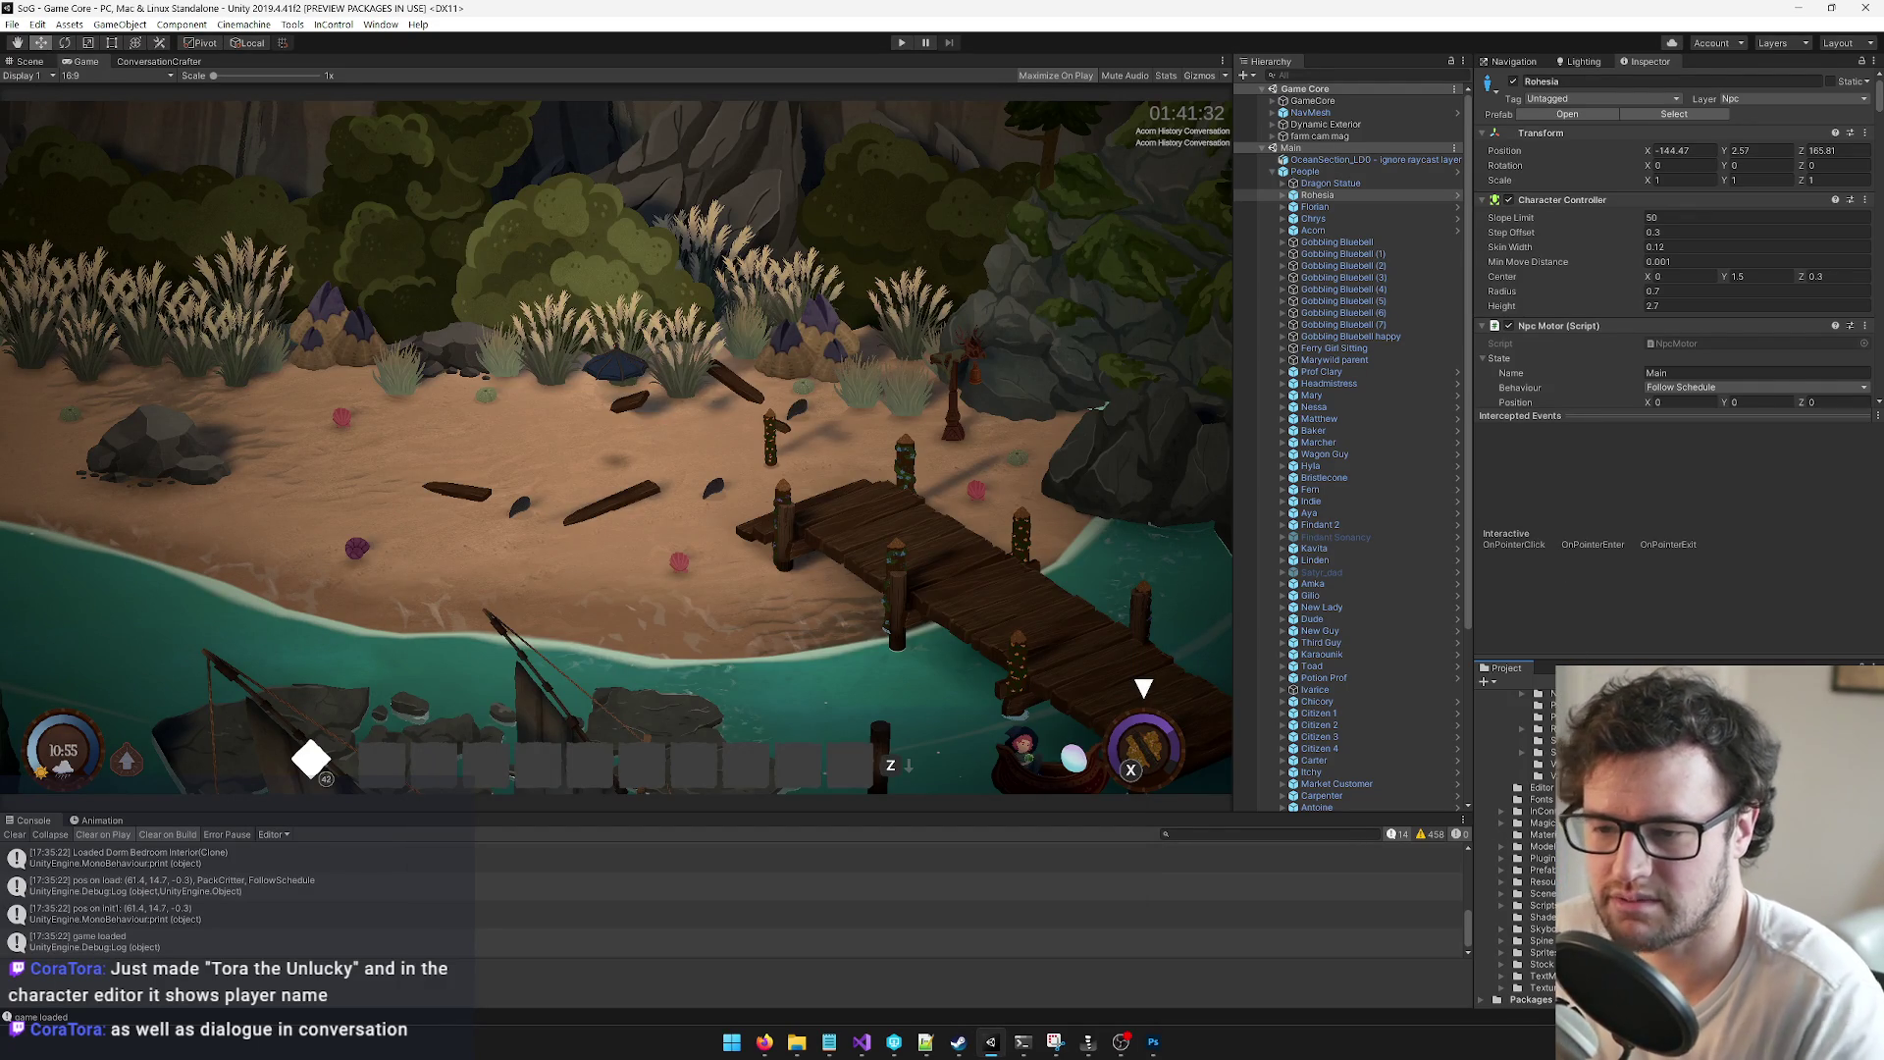
pyautogui.click(1852, 76)
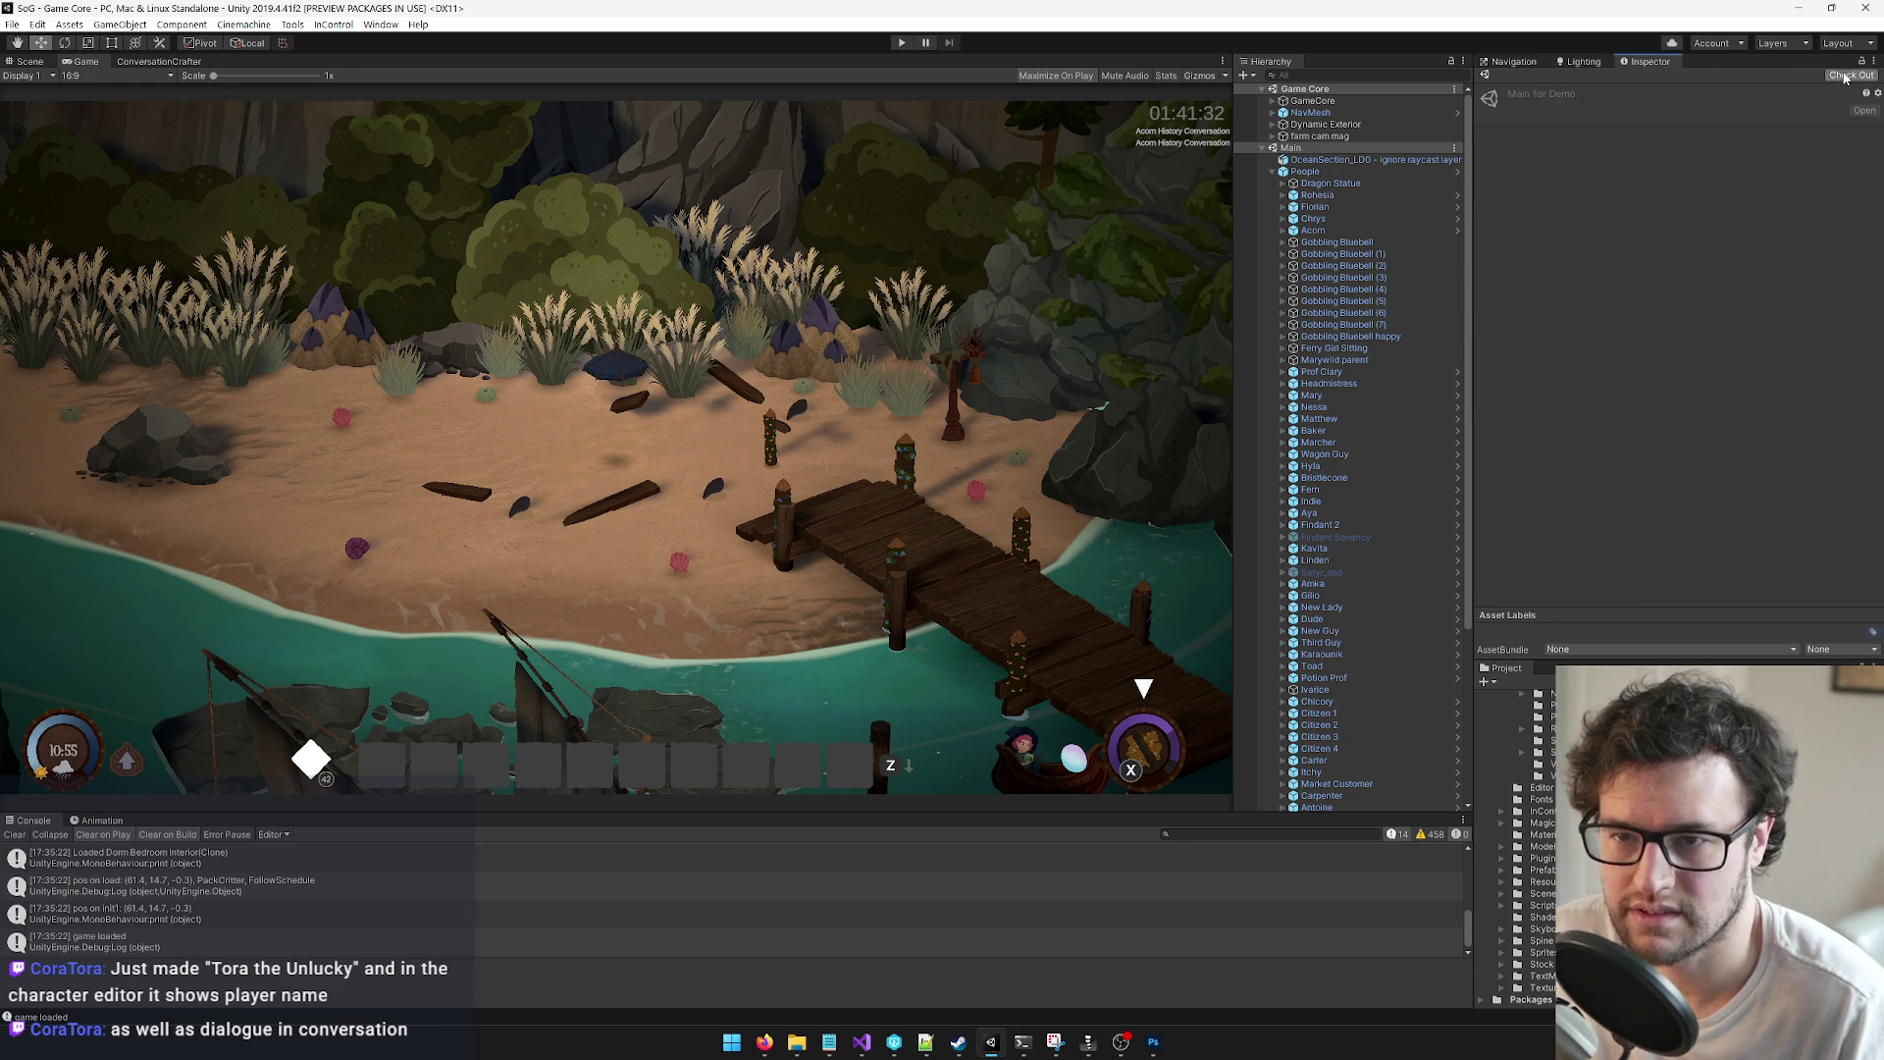
# Step: Build the demo from Tools > Build > Build Demo as a Development build with Demo Settings
pyautogui.click(292, 24)
pyautogui.moveTo(412, 81)
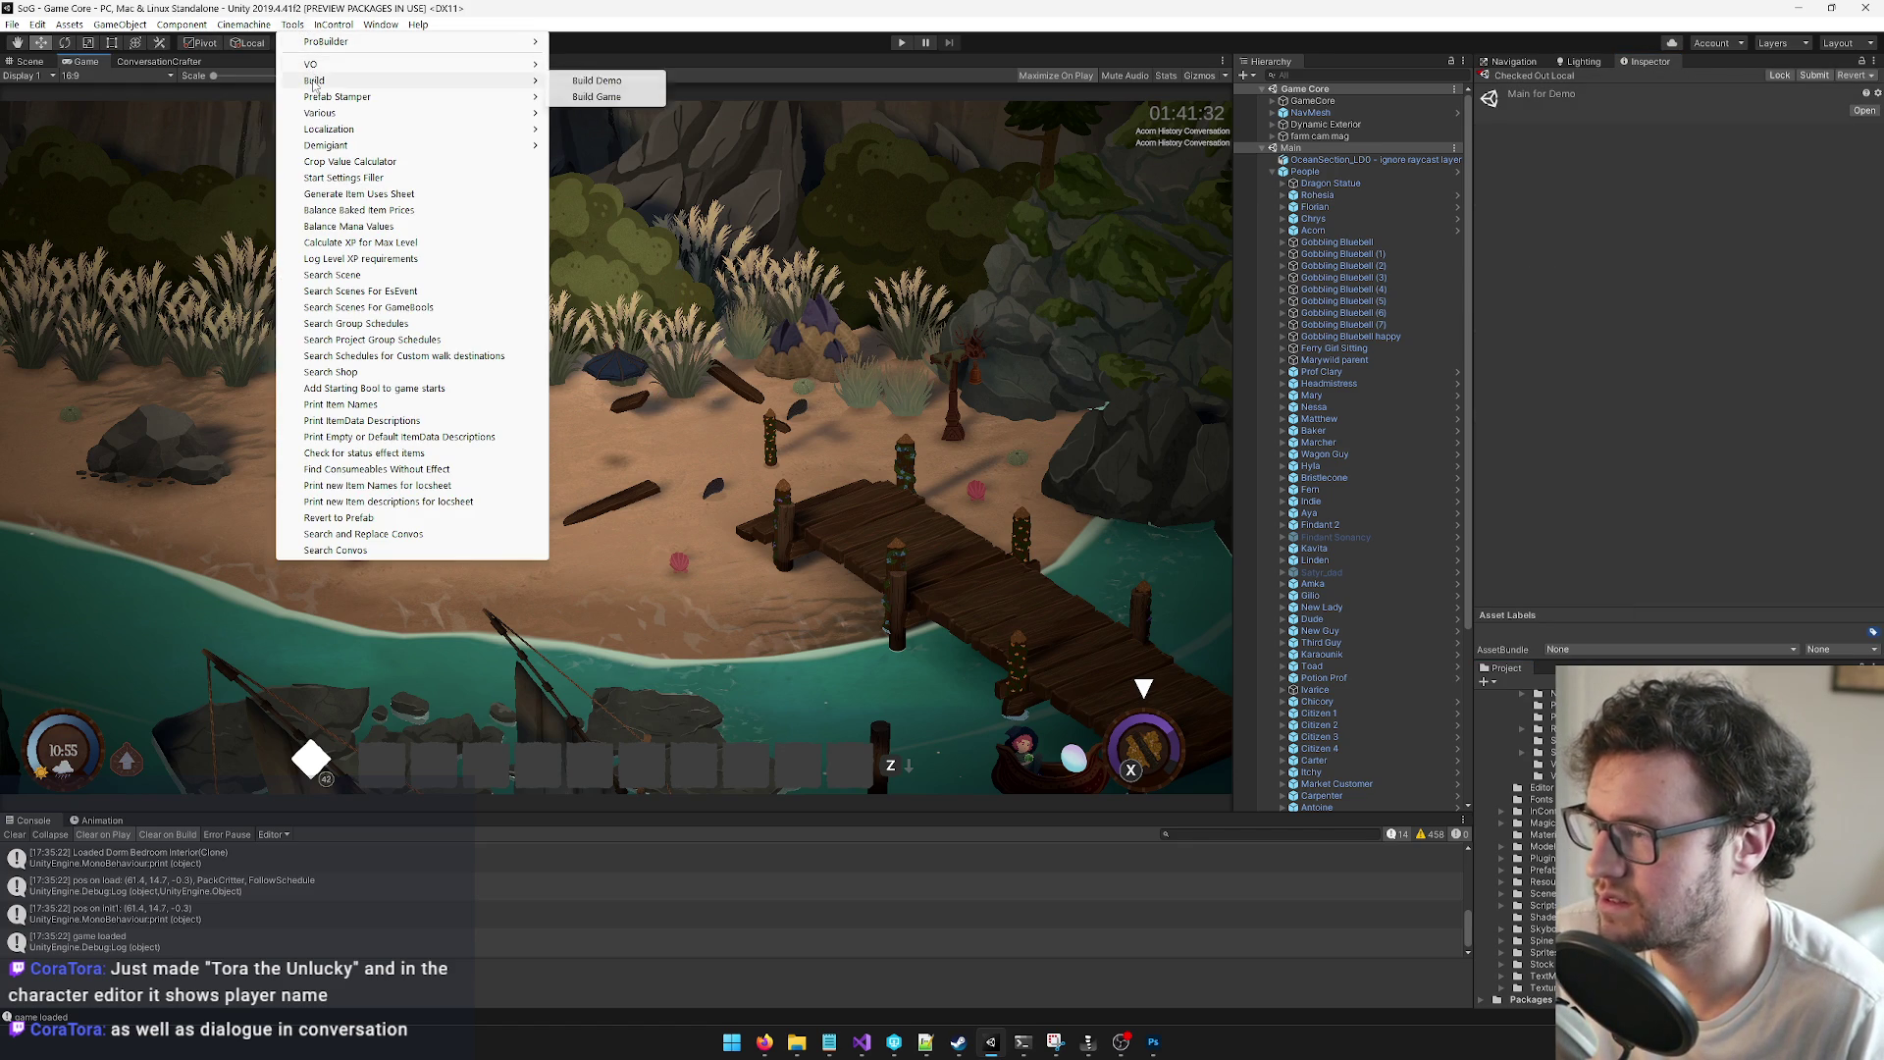
pyautogui.click(592, 83)
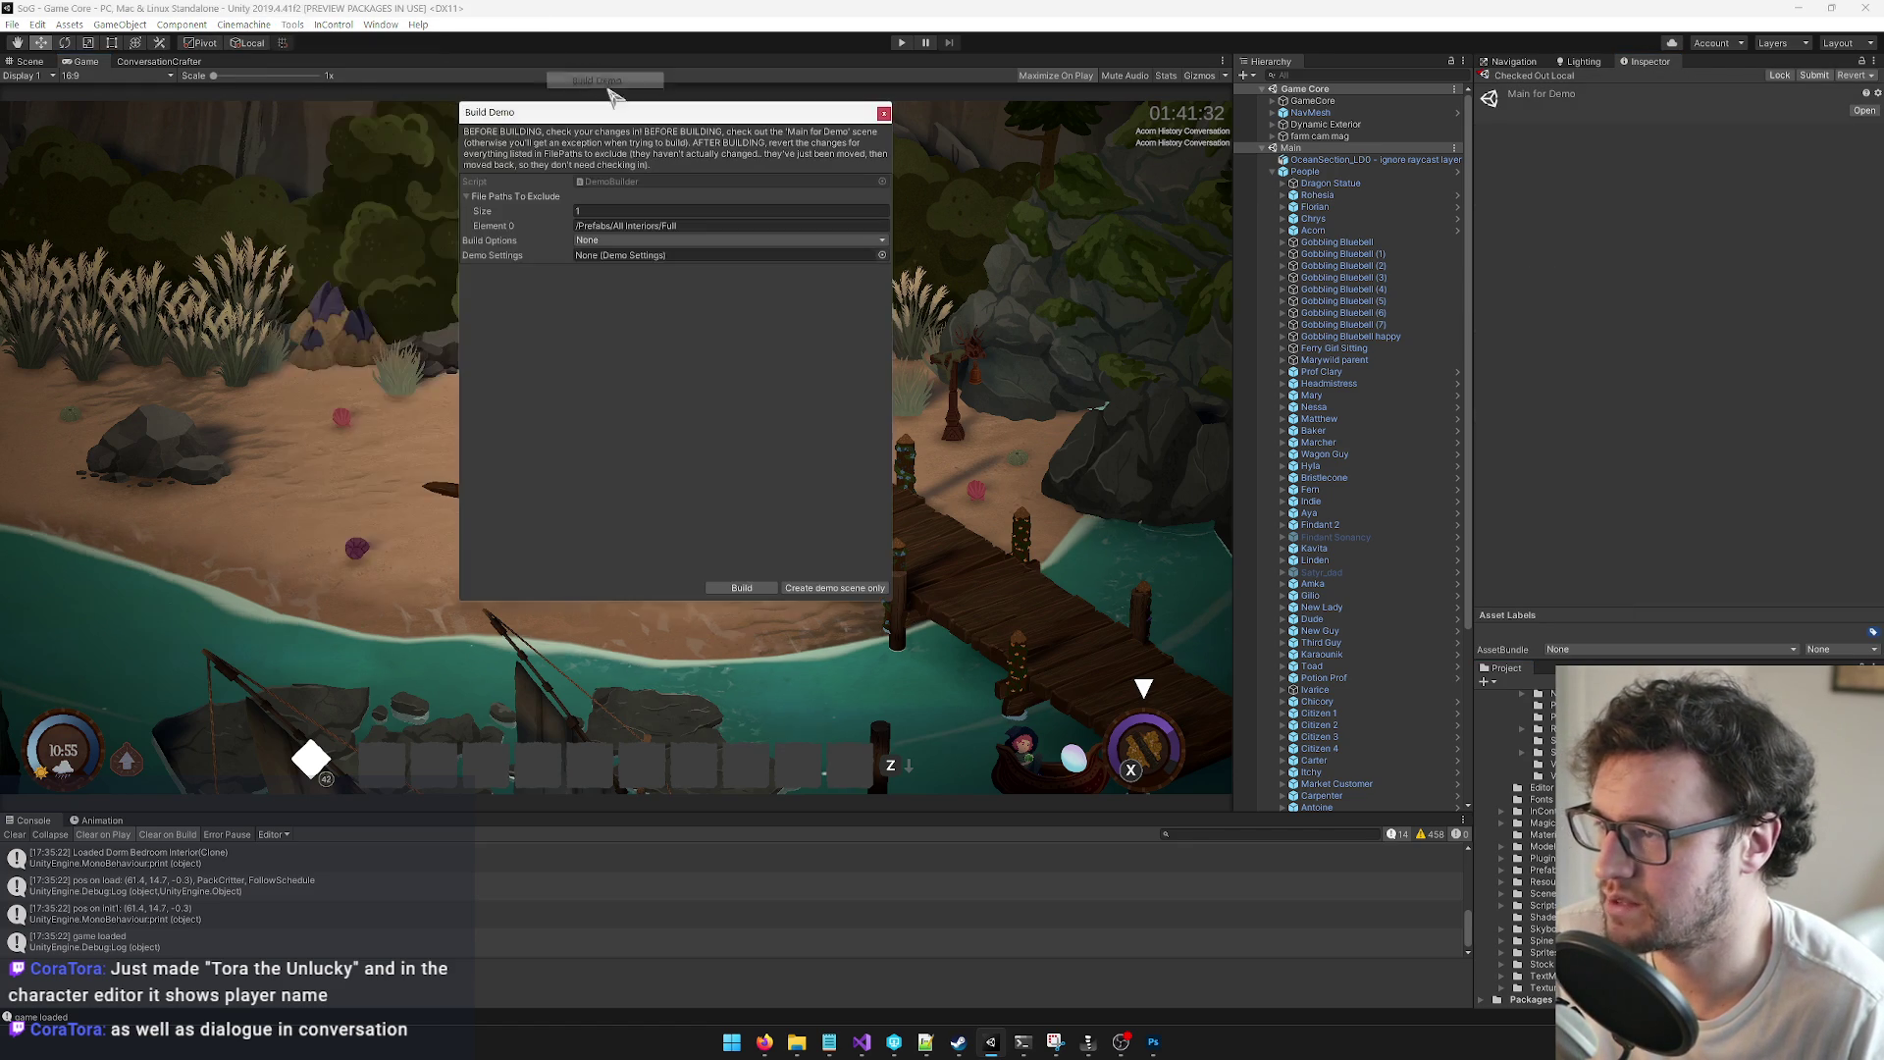
pyautogui.click(638, 240)
pyautogui.click(638, 290)
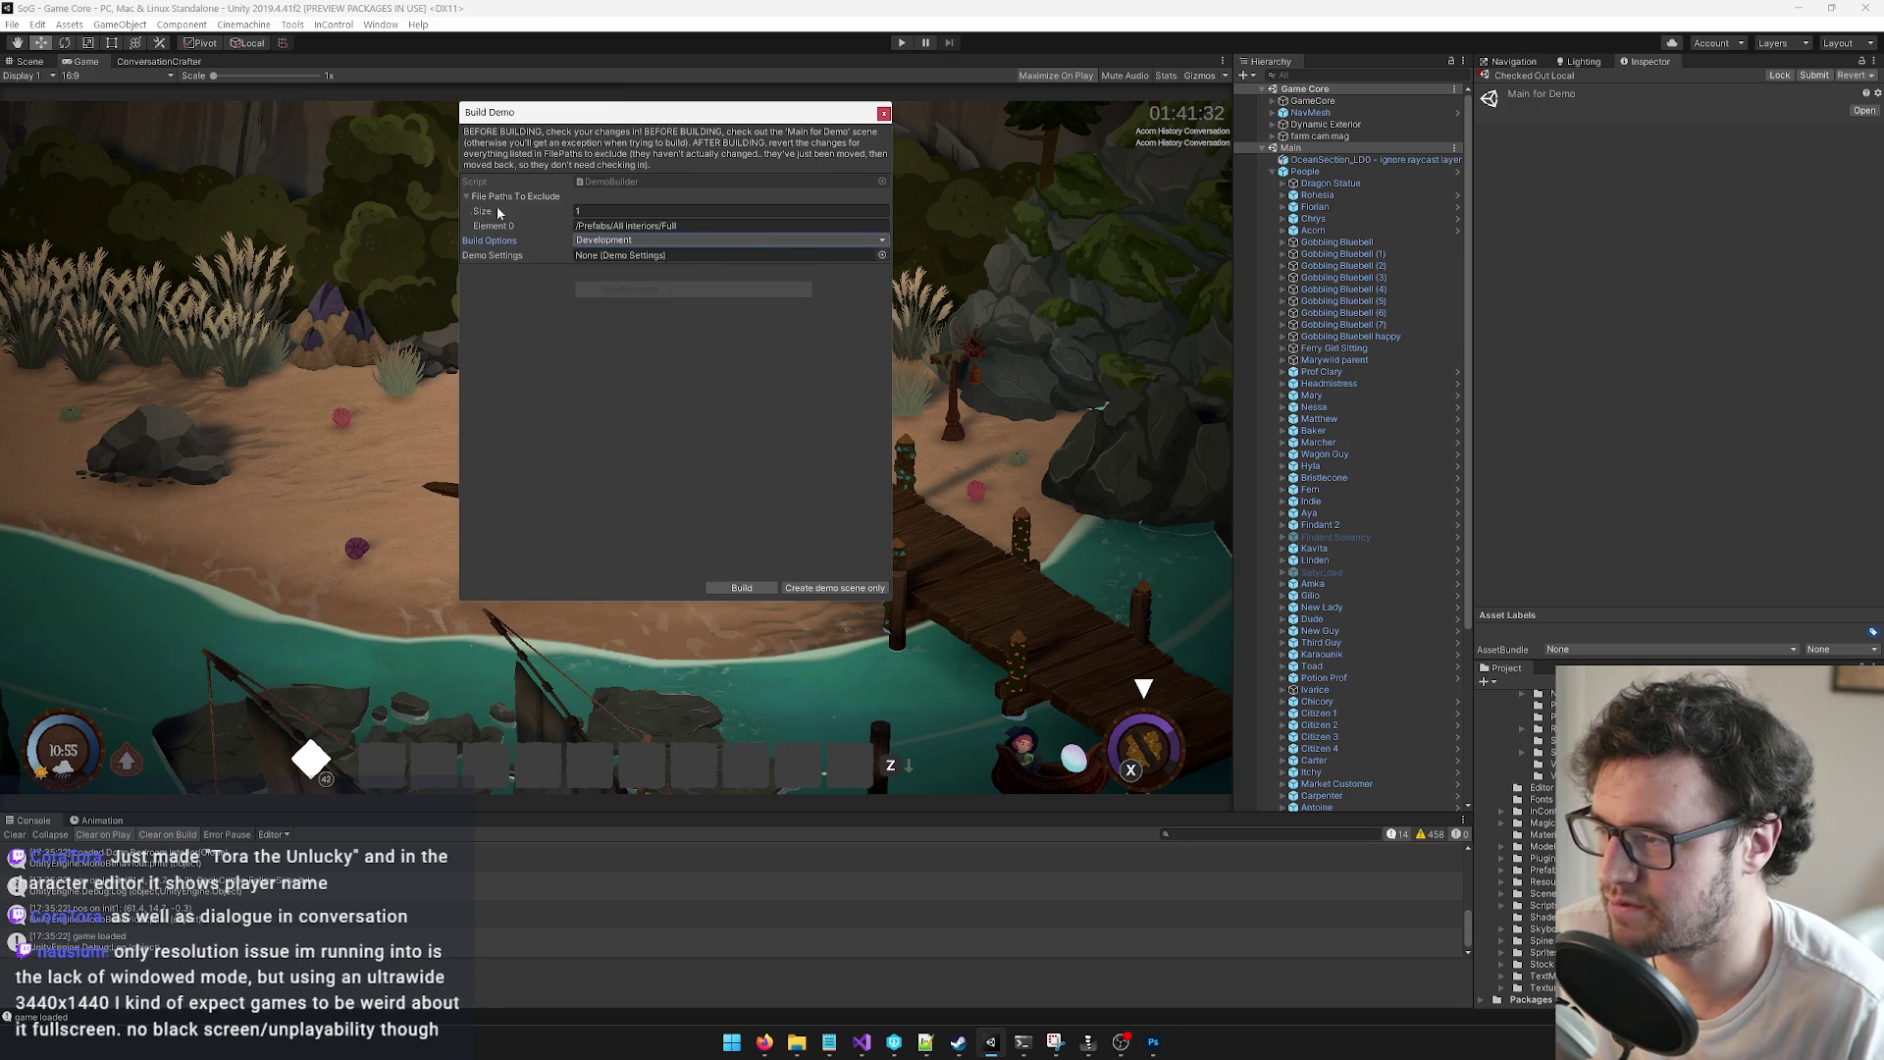
pyautogui.click(882, 255)
pyautogui.press('Down')
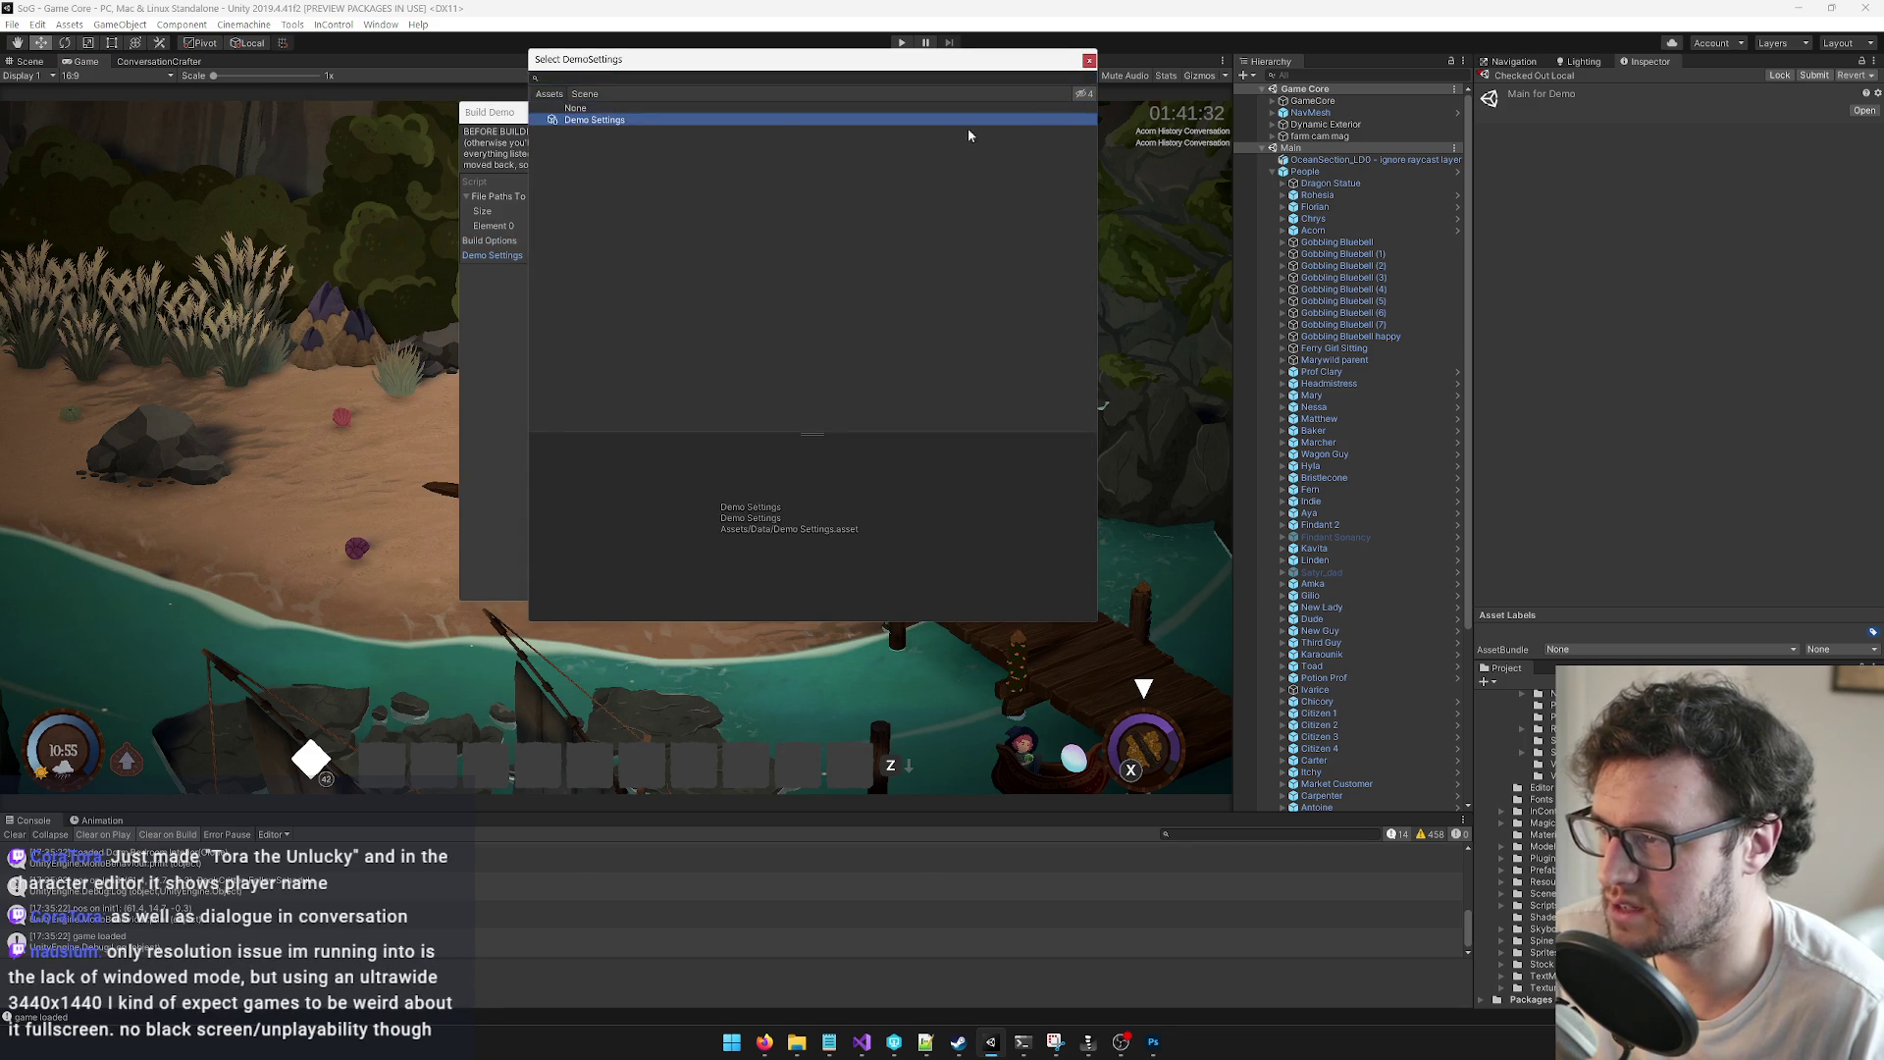
pyautogui.press('Return')
pyautogui.moveTo(754, 132); pyautogui.dragTo(768, 161)
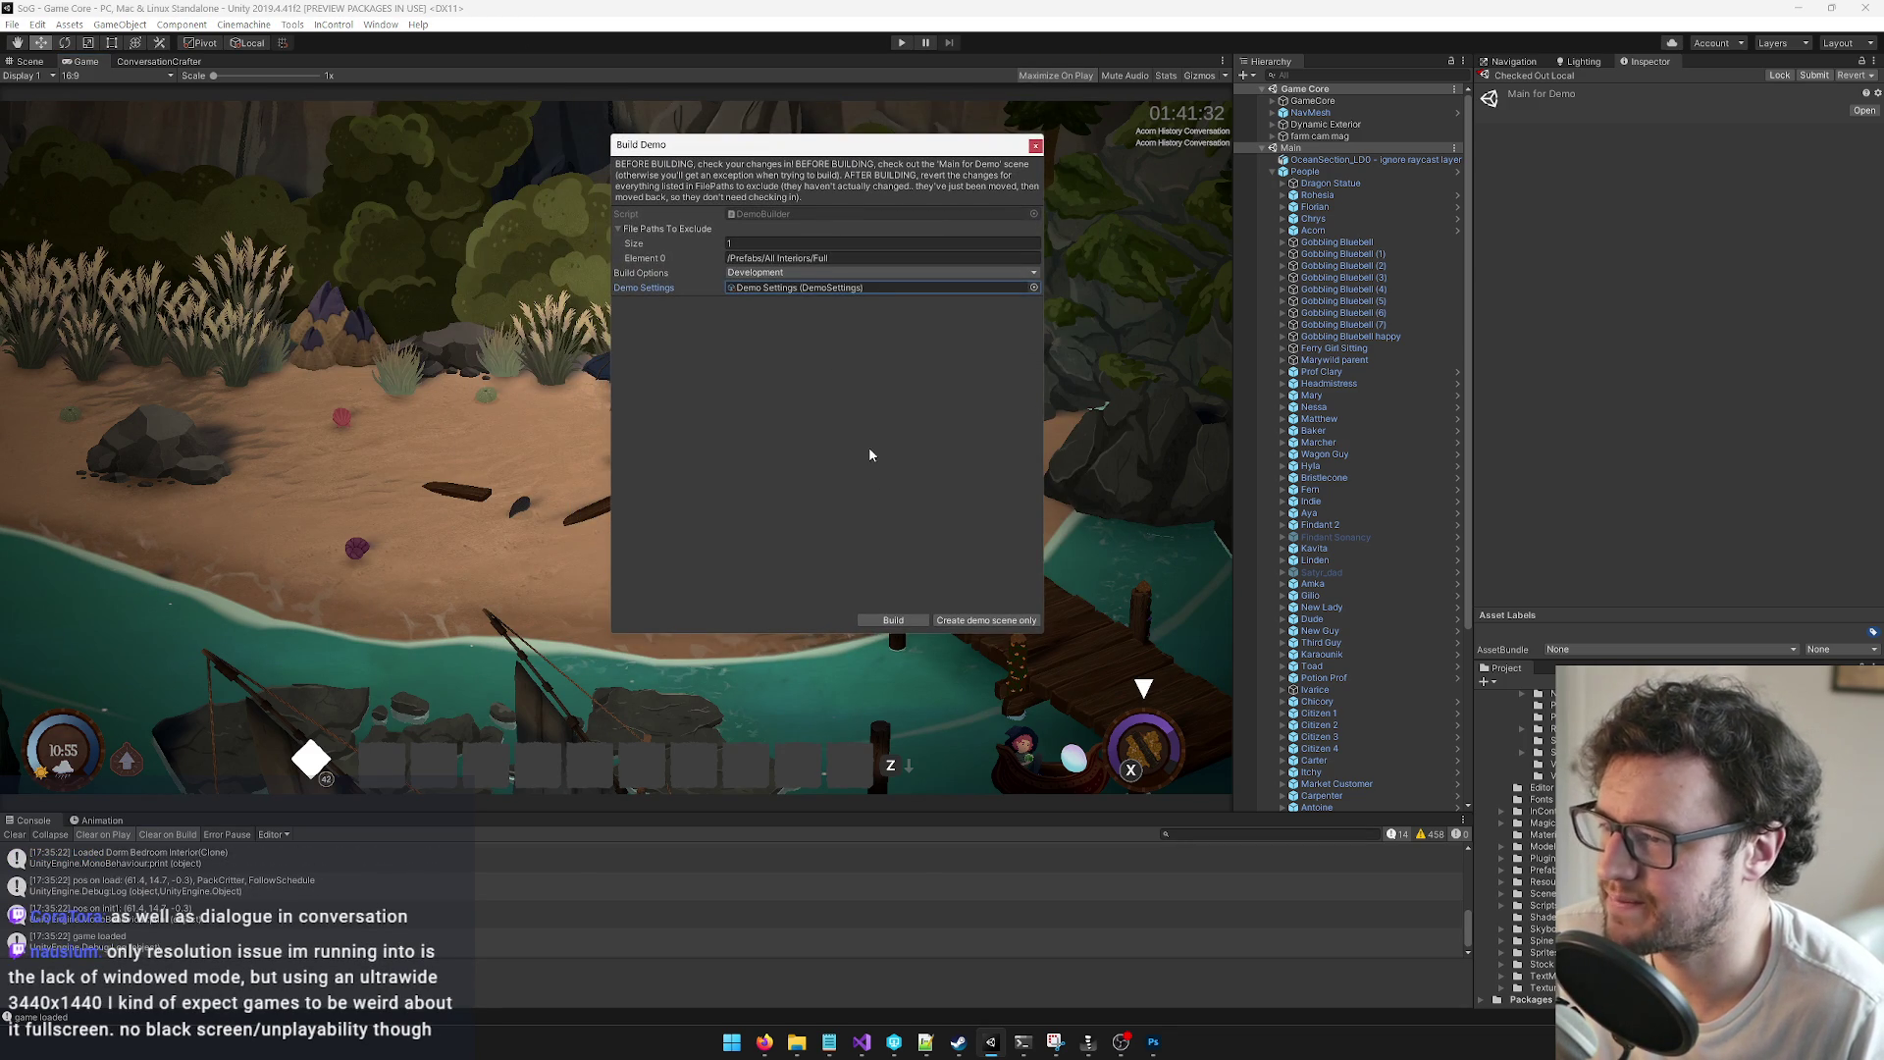
pyautogui.click(893, 620)
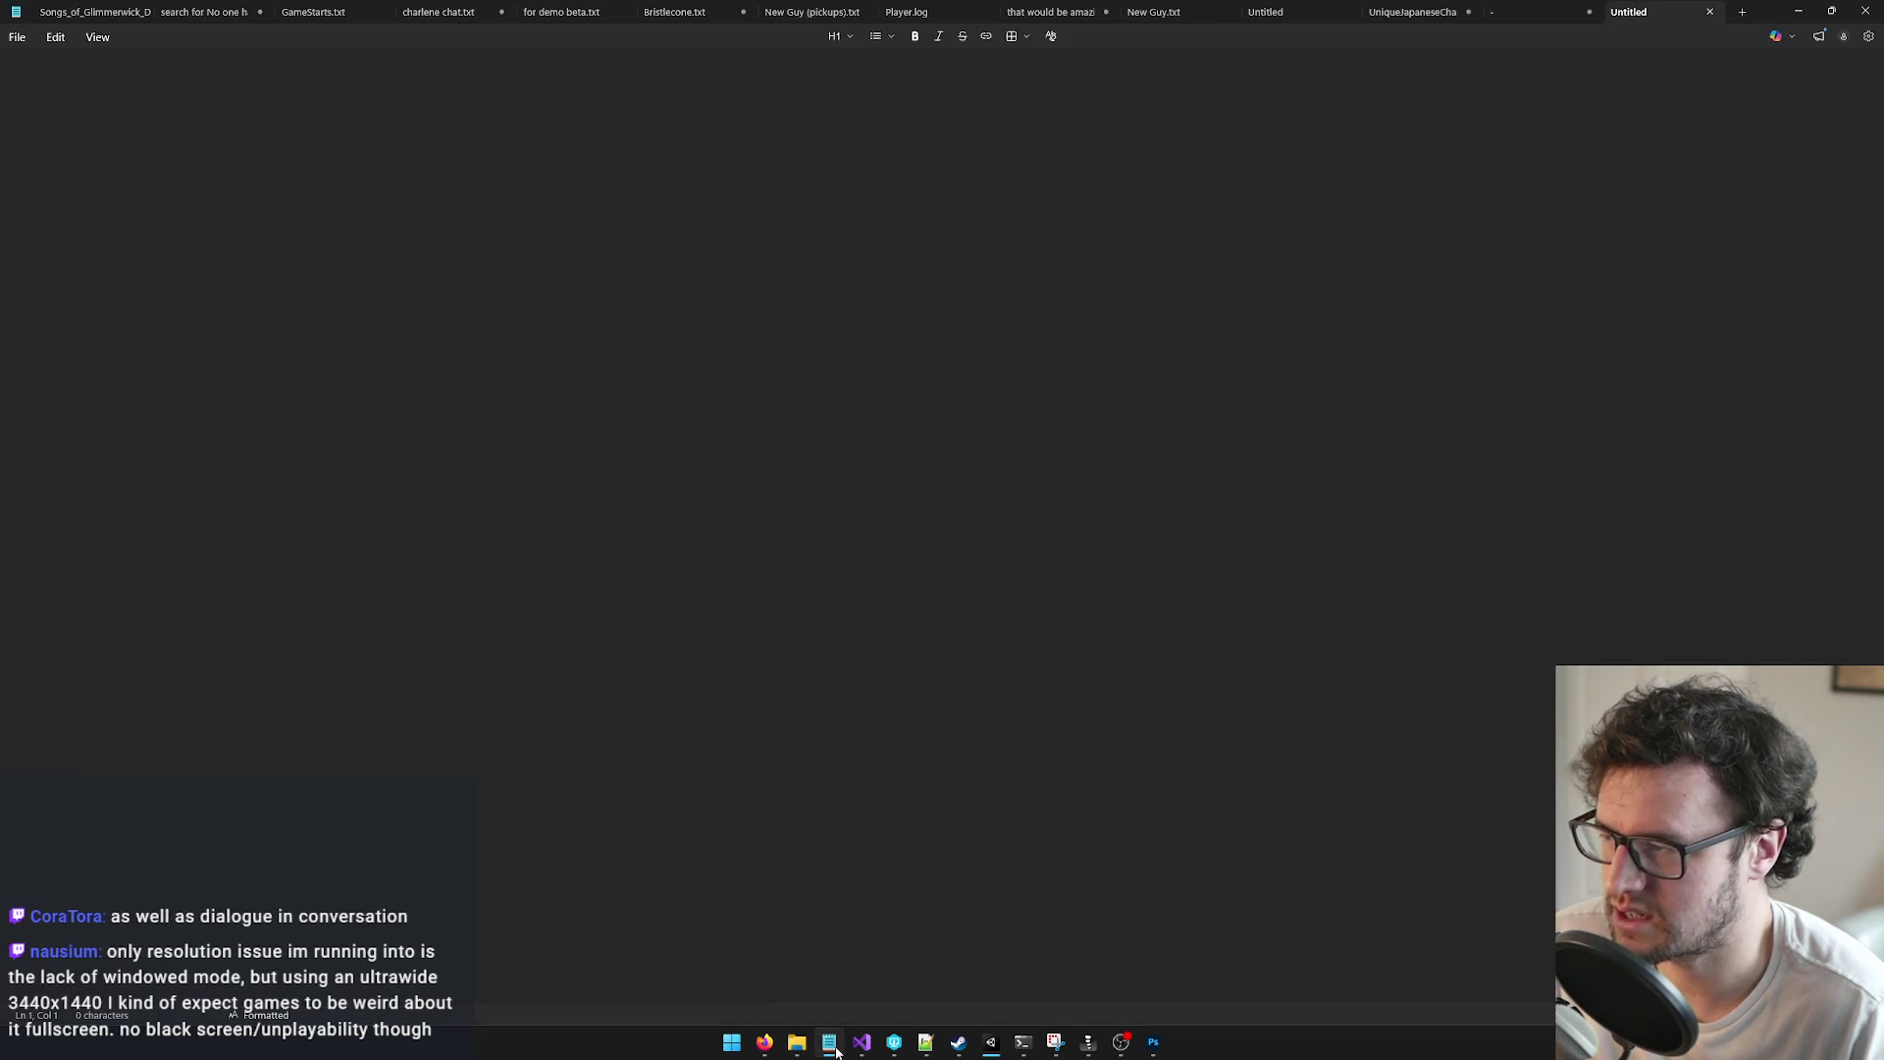
# Step: Minimize Notepad and open Player.log from the Songs of Glimmerwick folder in the windows_content Explorer window
pyautogui.click(833, 1046)
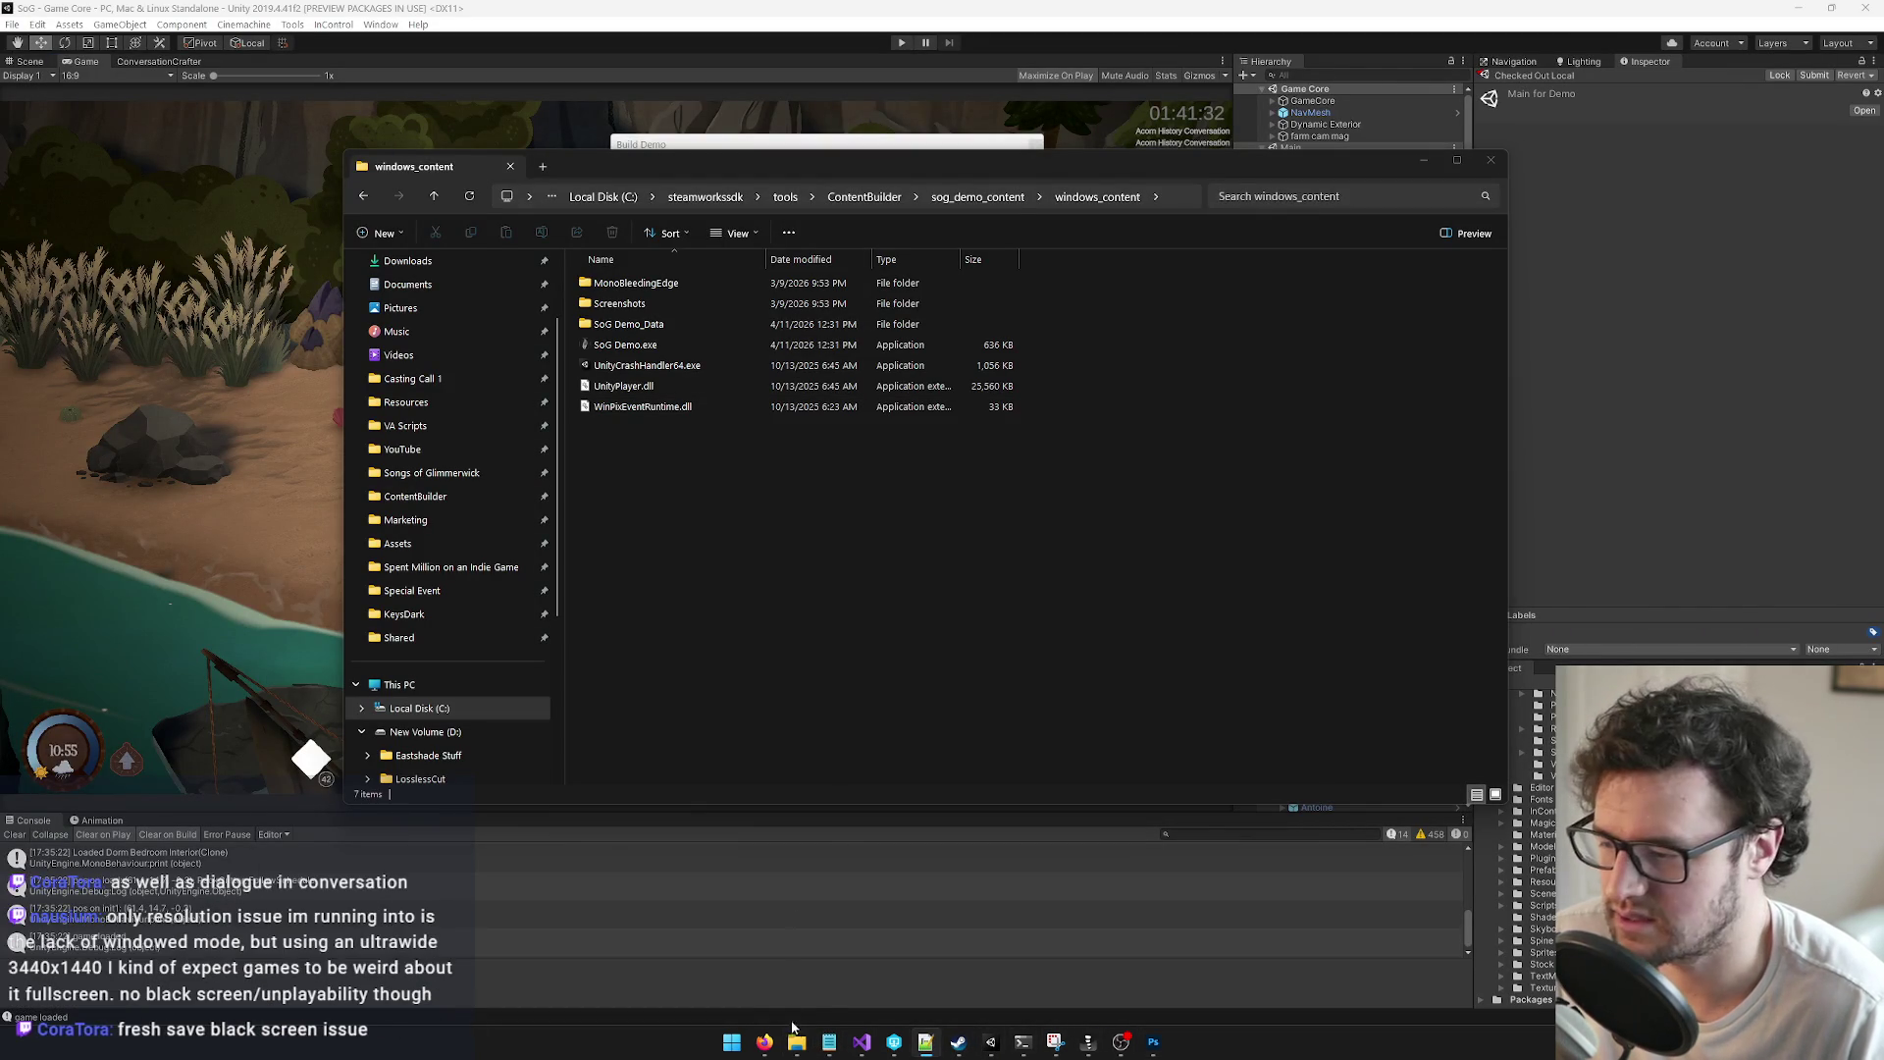
pyautogui.moveTo(797, 1042)
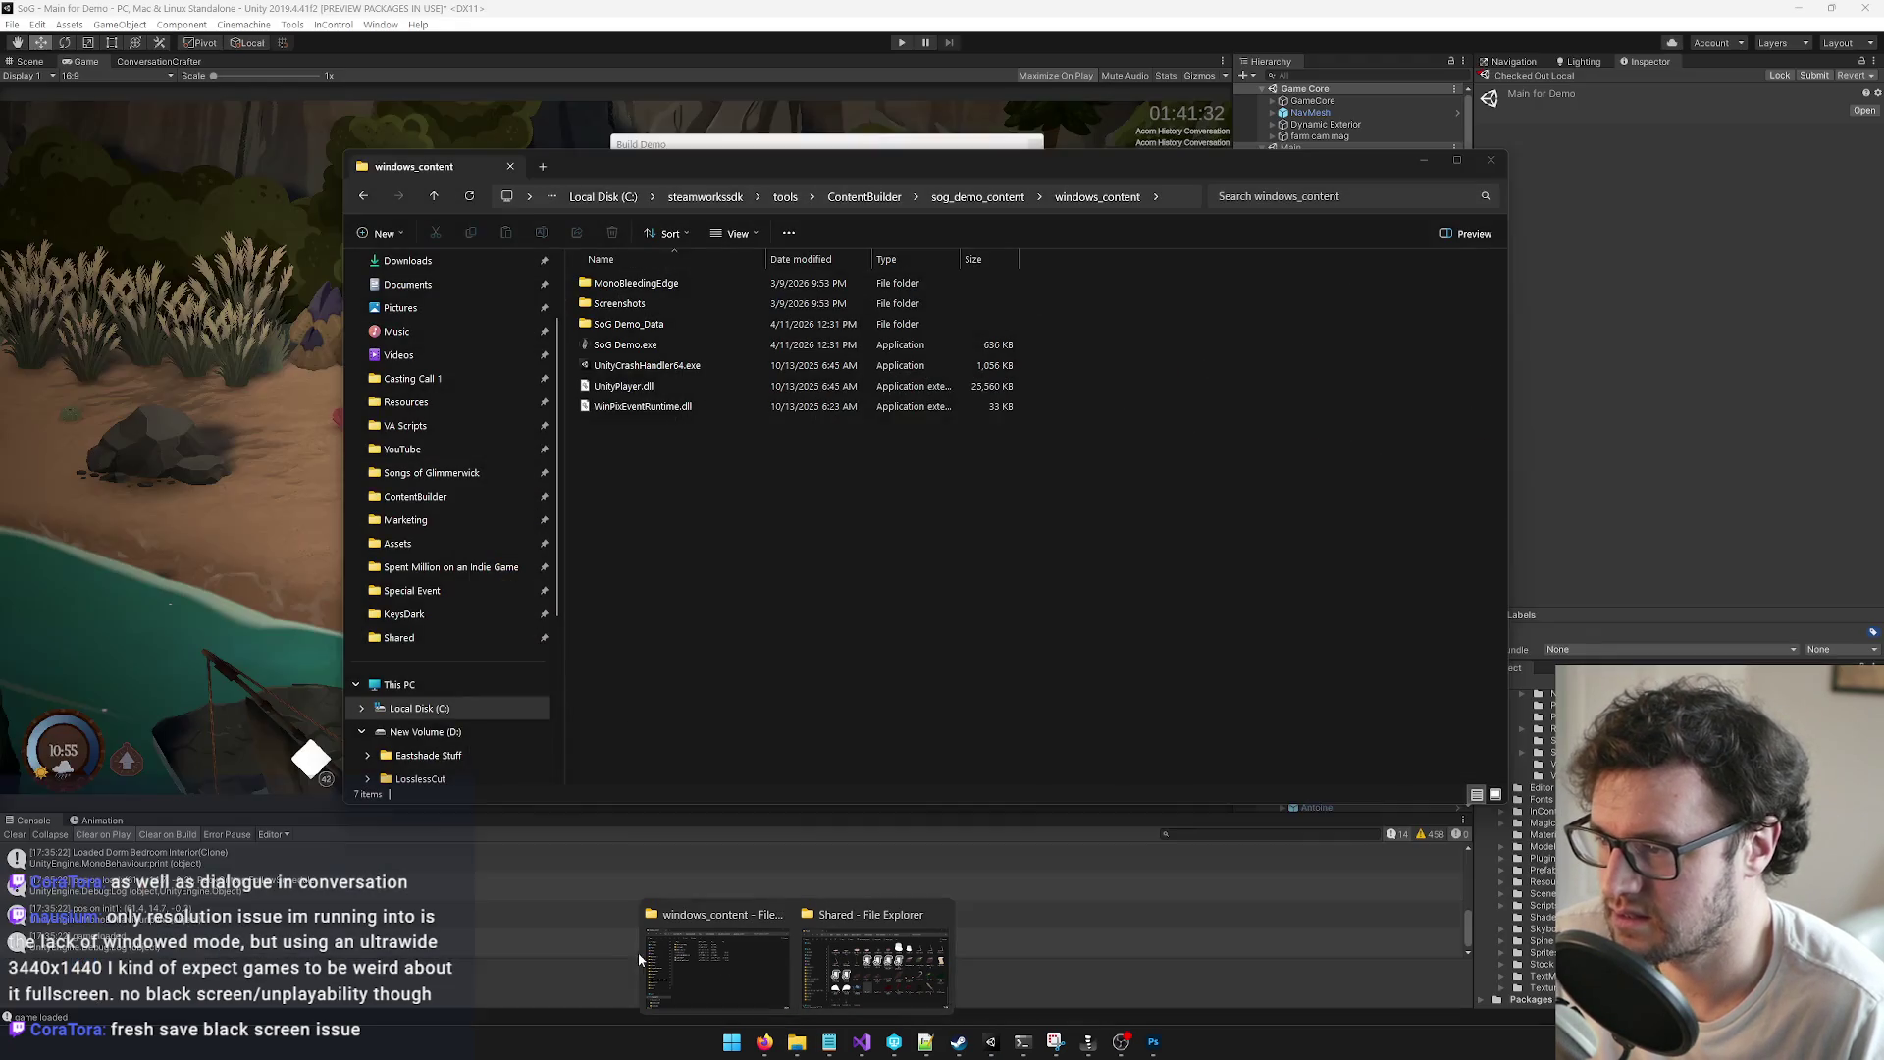
pyautogui.click(653, 954)
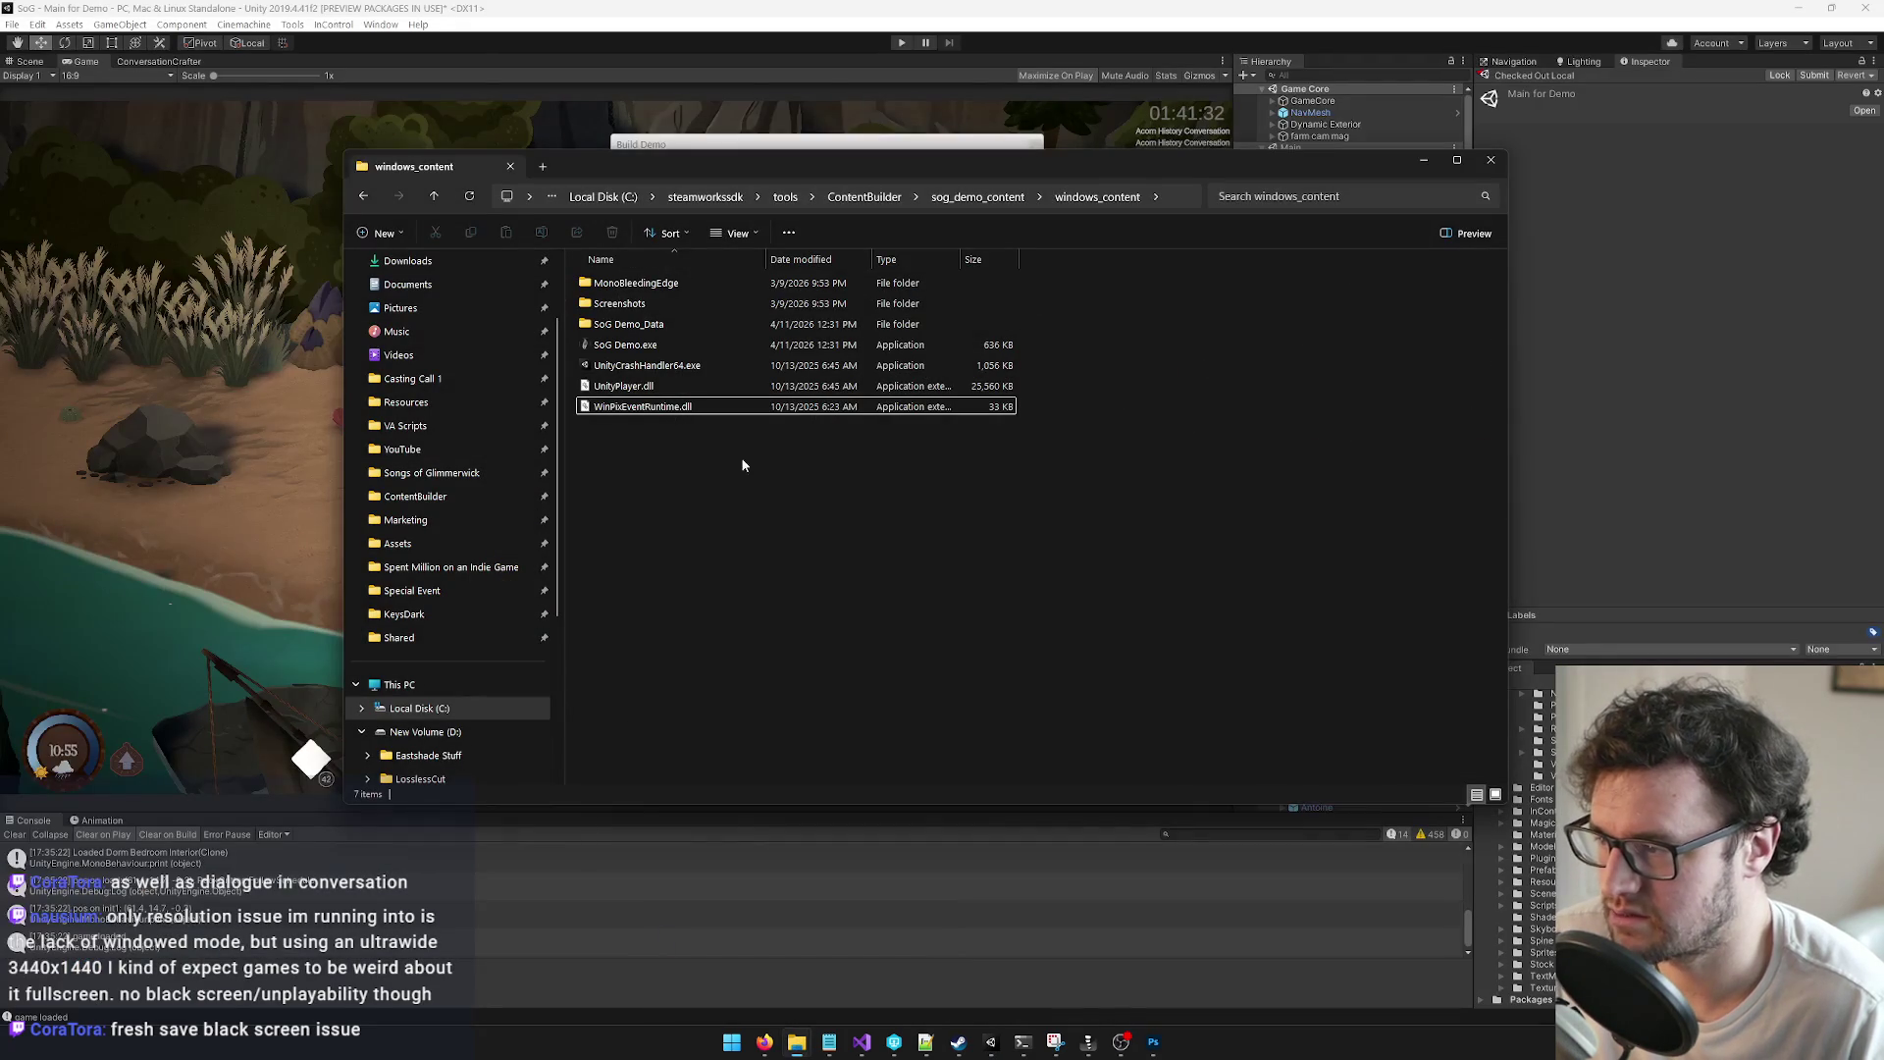
pyautogui.click(431, 472)
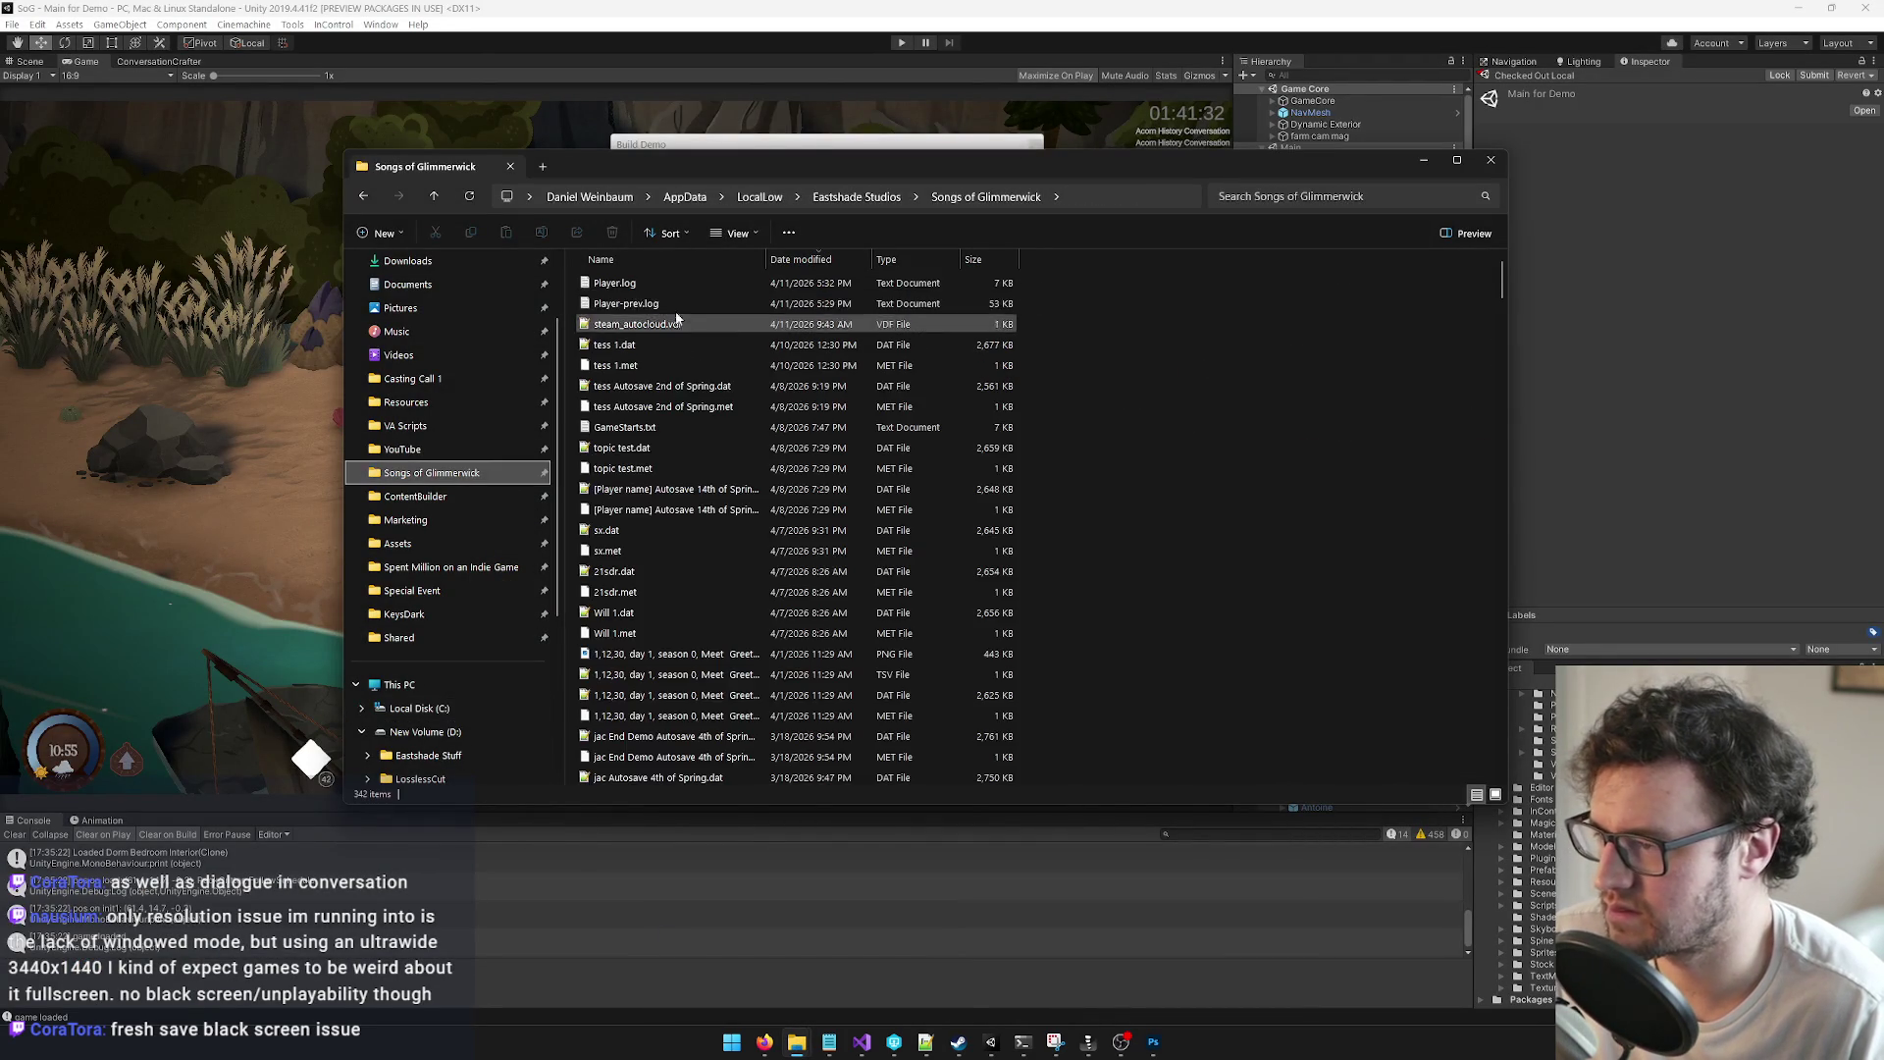
pyautogui.doubleClick(644, 279)
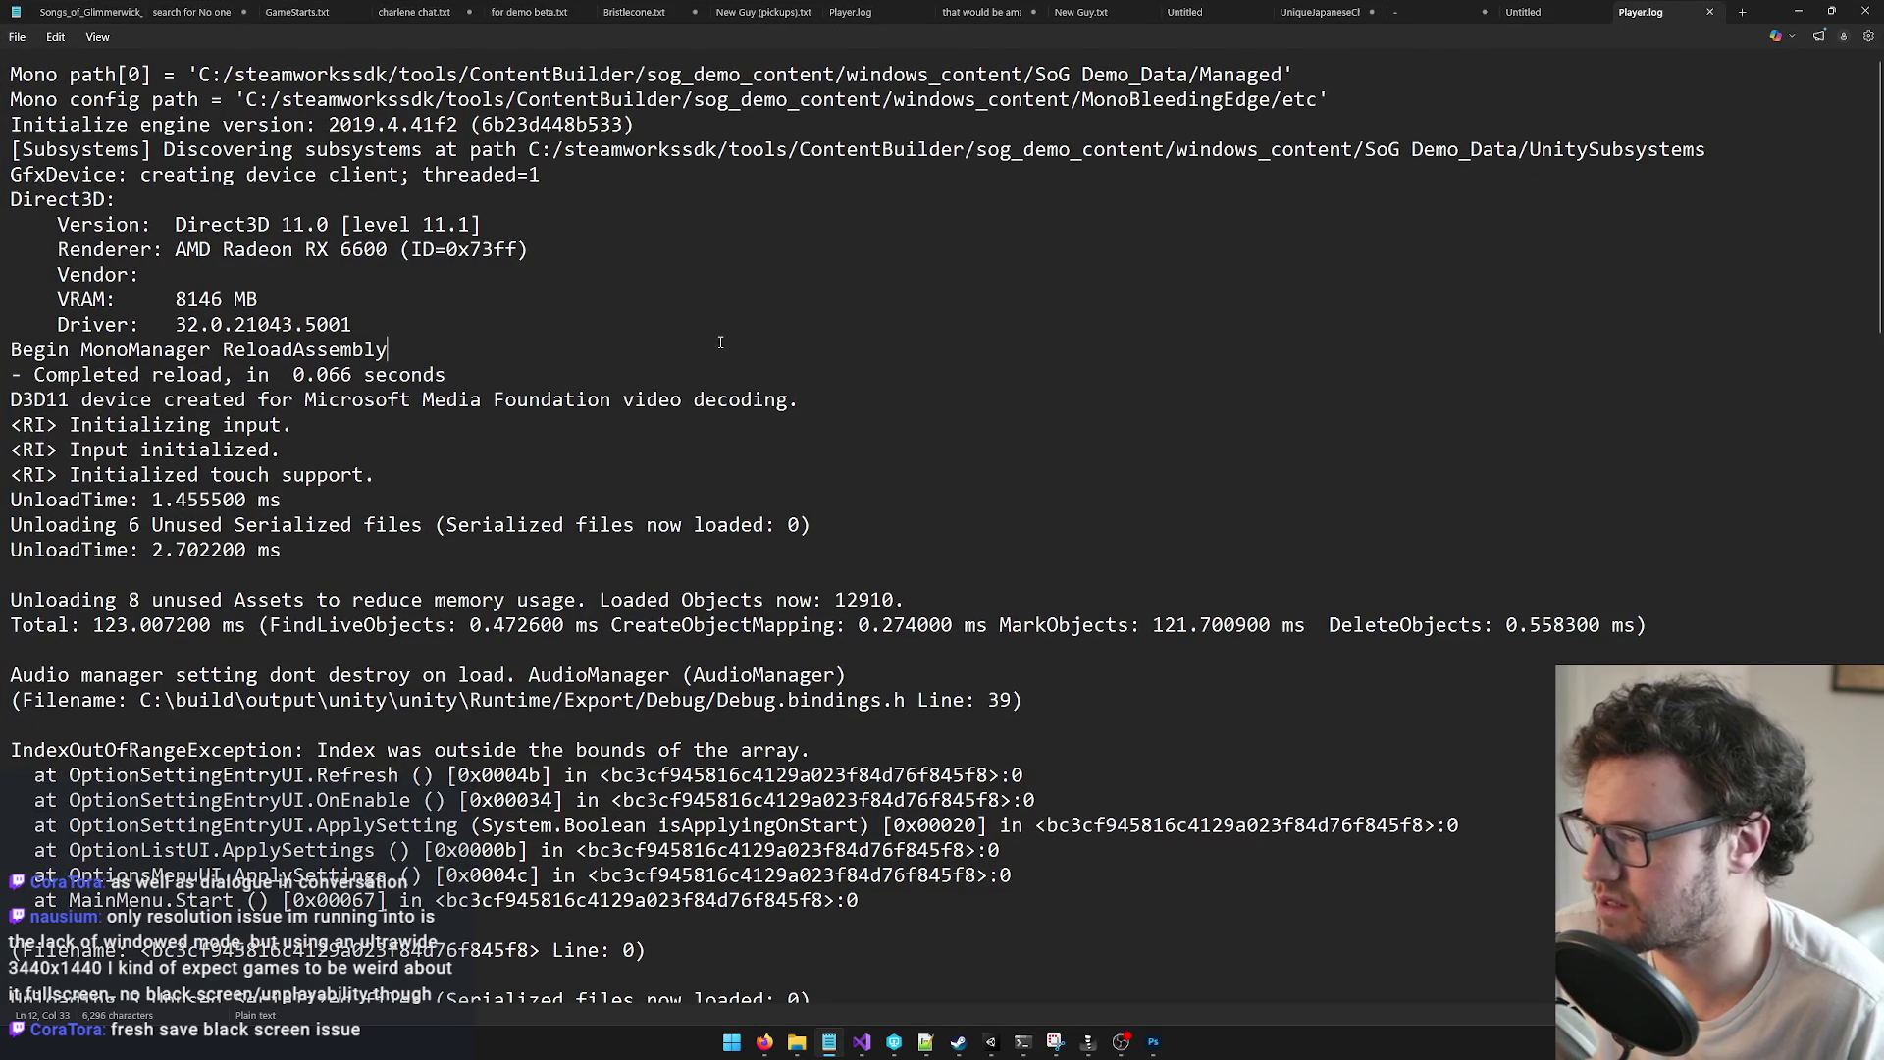
# Step: Scan Player.log, highlight OptionSettingEntryUI.Refresh in the exception stack trace, then minimize Notepad
pyautogui.scroll(-3, 1014, 525)
pyautogui.scroll(-15, 1014, 525)
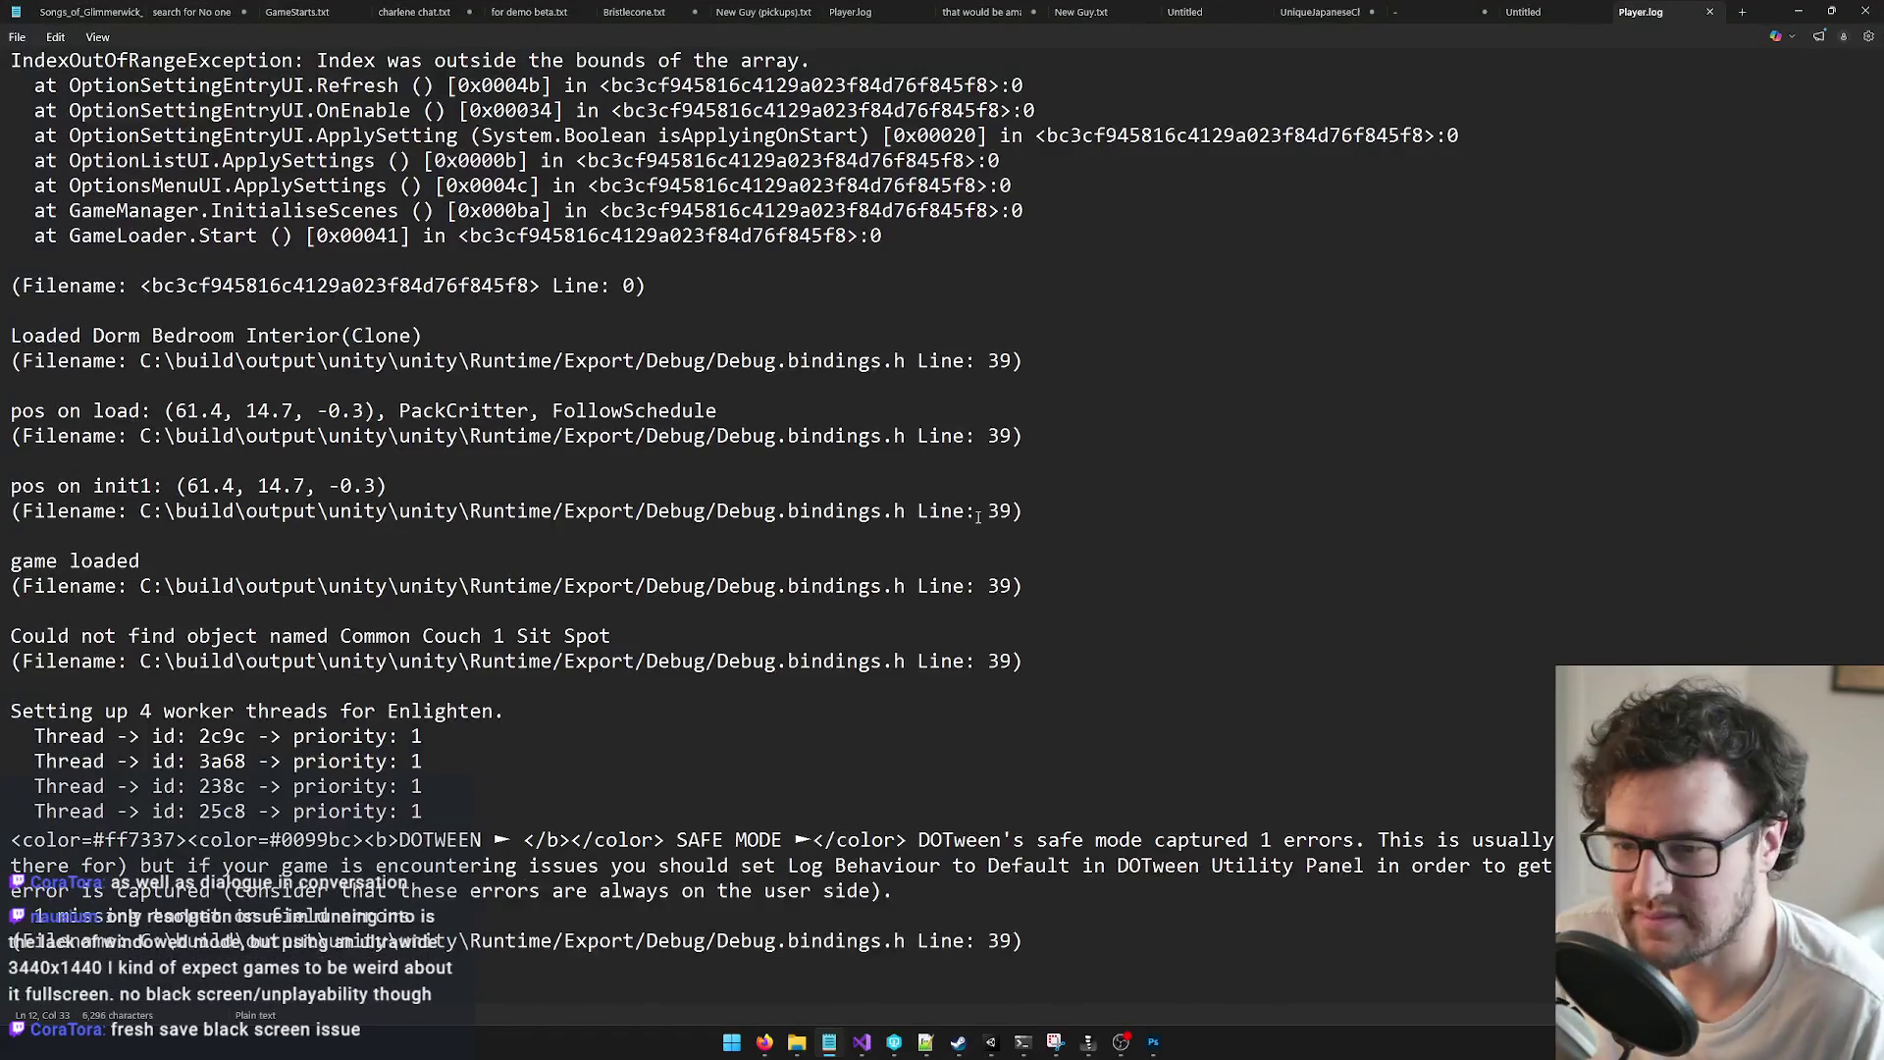
pyautogui.scroll(15, 382, 506)
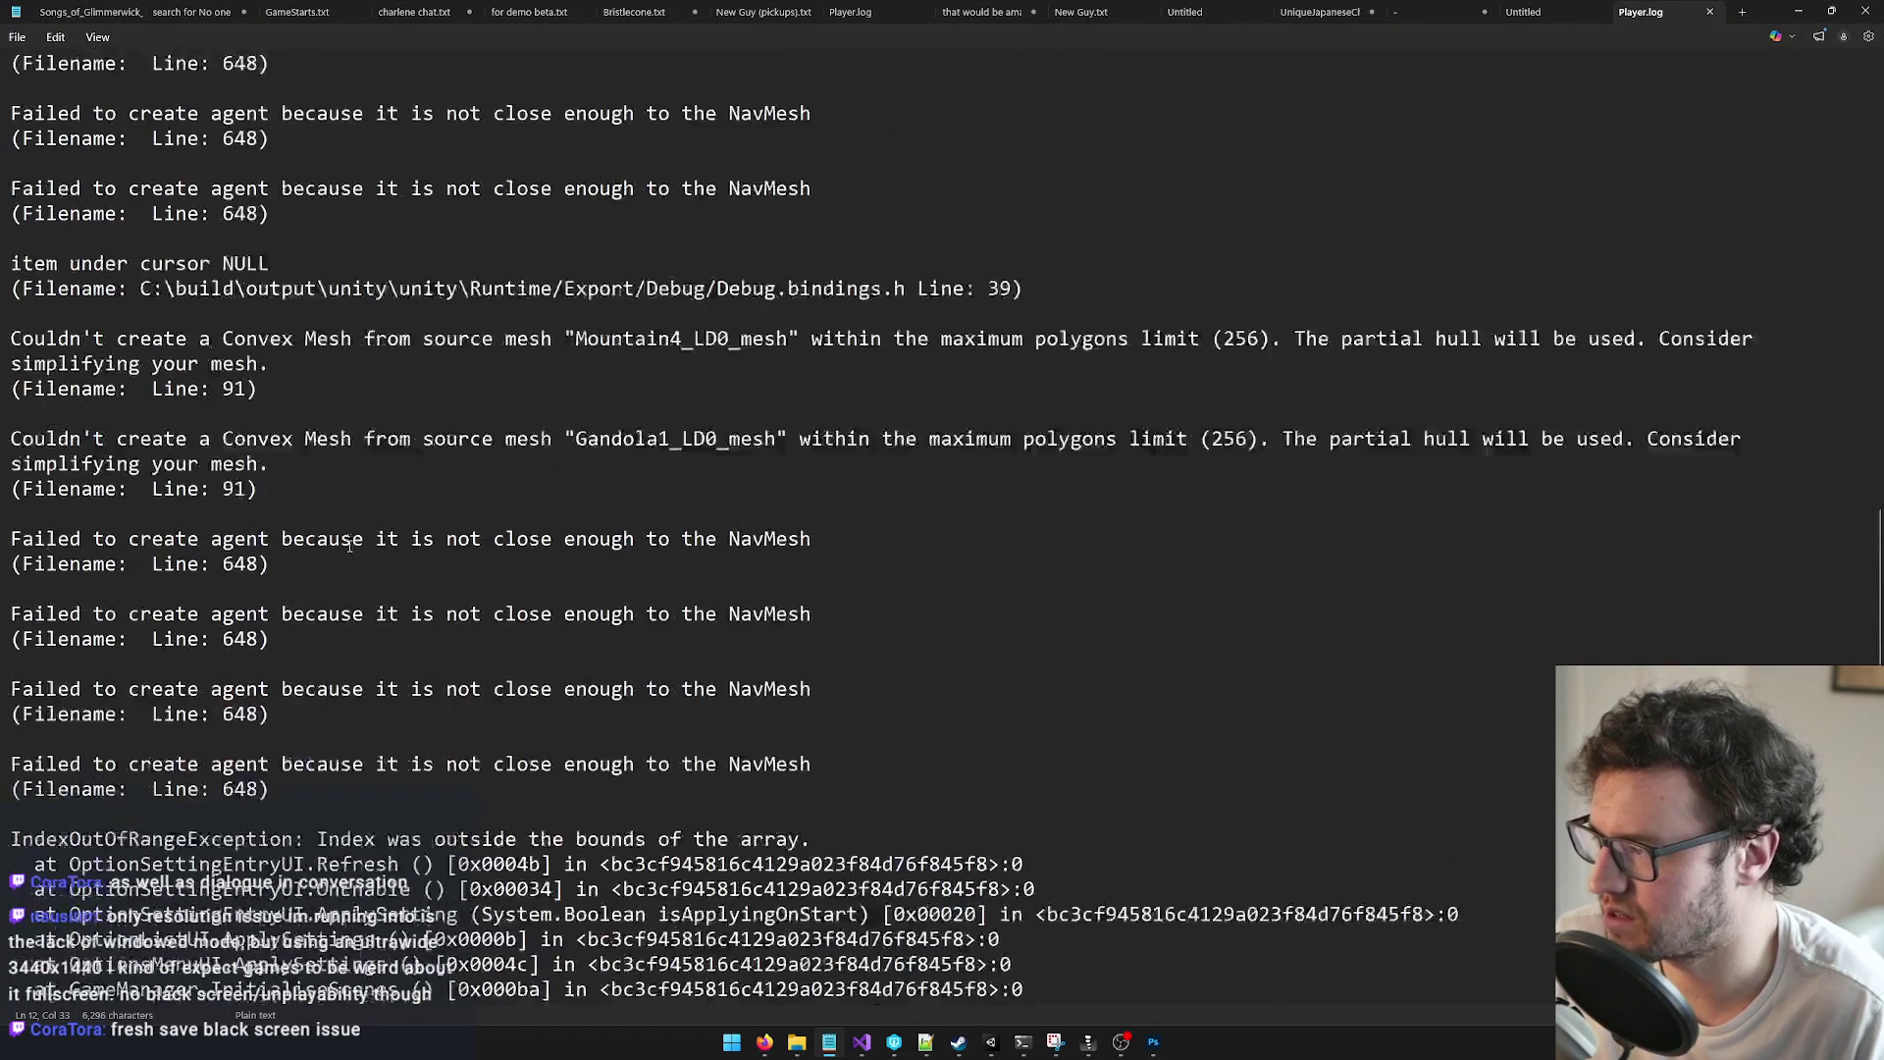
pyautogui.scroll(10, 381, 506)
pyautogui.click(317, 508)
pyautogui.press('Left')
pyautogui.moveTo(79, 511)
pyautogui.mouseDown()
pyautogui.moveTo(314, 512)
pyautogui.moveTo(71, 511)
pyautogui.moveTo(294, 536)
pyautogui.moveTo(338, 511)
pyautogui.mouseUp()
pyautogui.click(232, 511)
pyautogui.moveTo(69, 511)
pyautogui.mouseDown()
pyautogui.moveTo(394, 509)
pyautogui.moveTo(310, 511)
pyautogui.mouseUp()
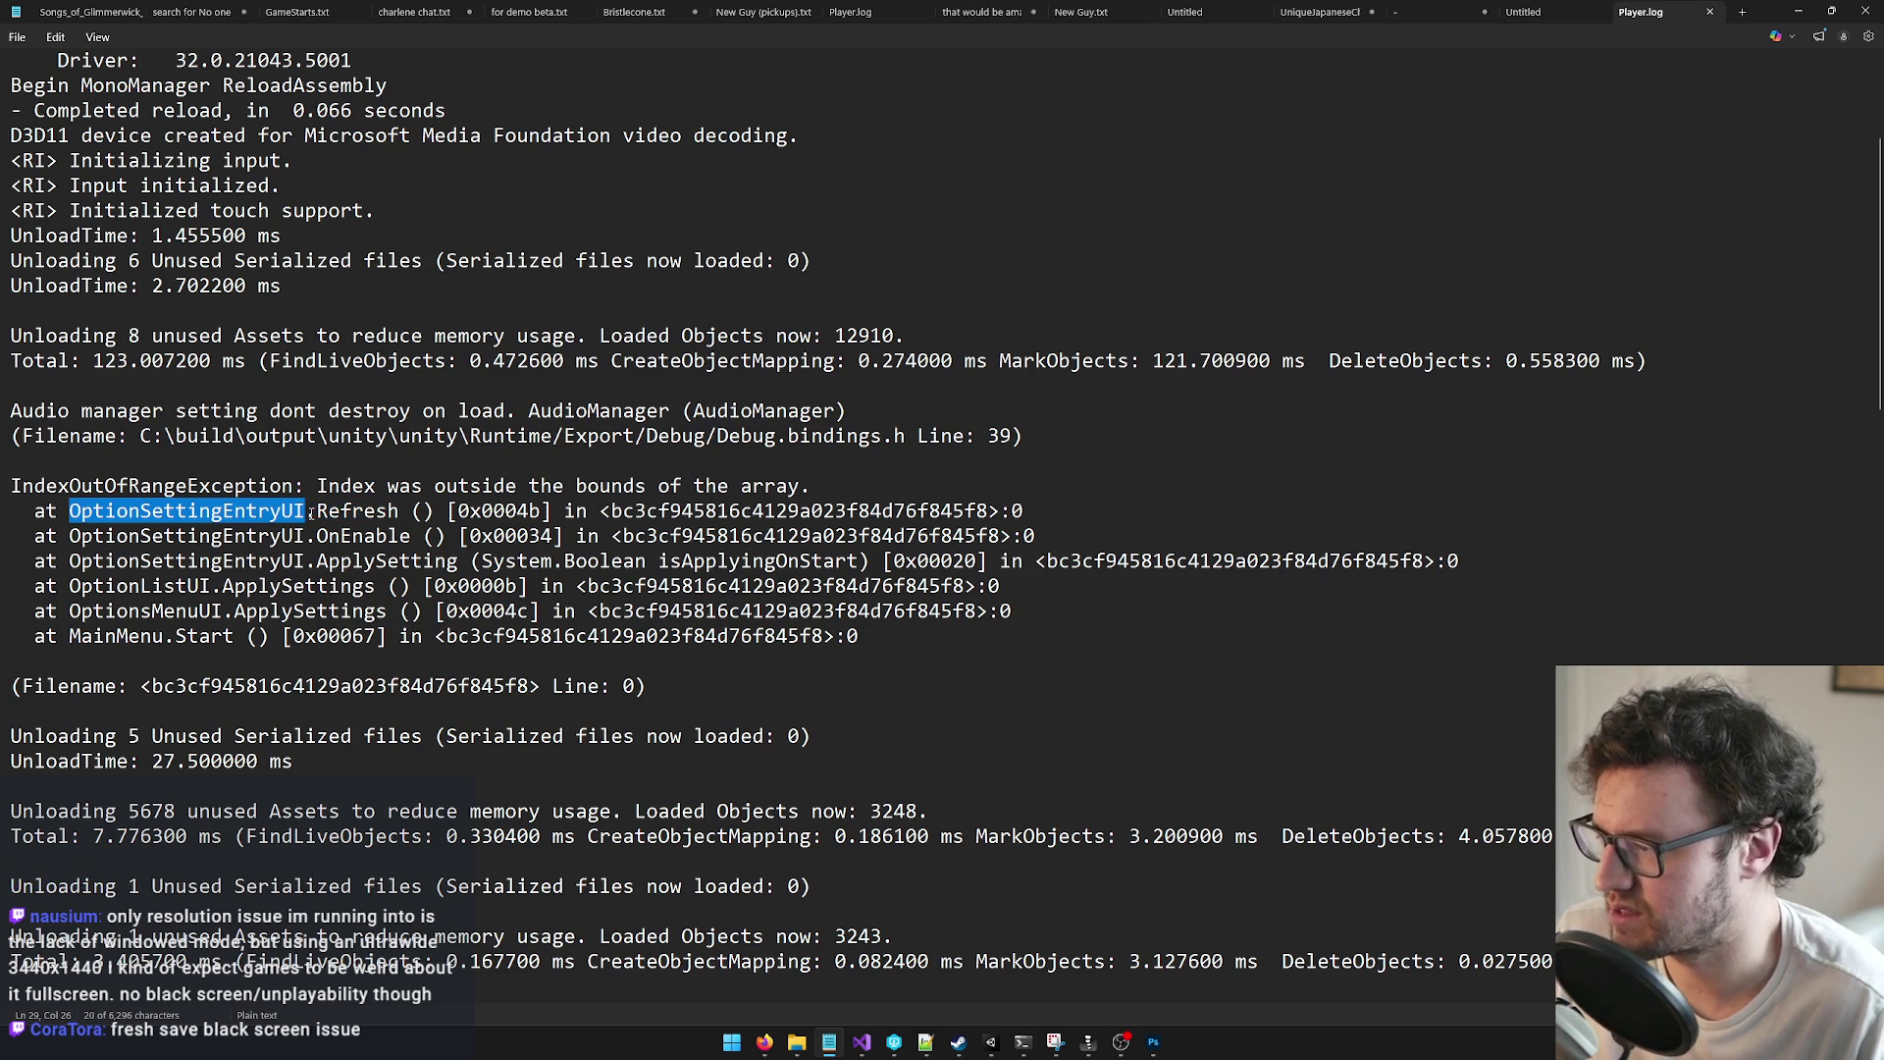
pyautogui.click(1799, 11)
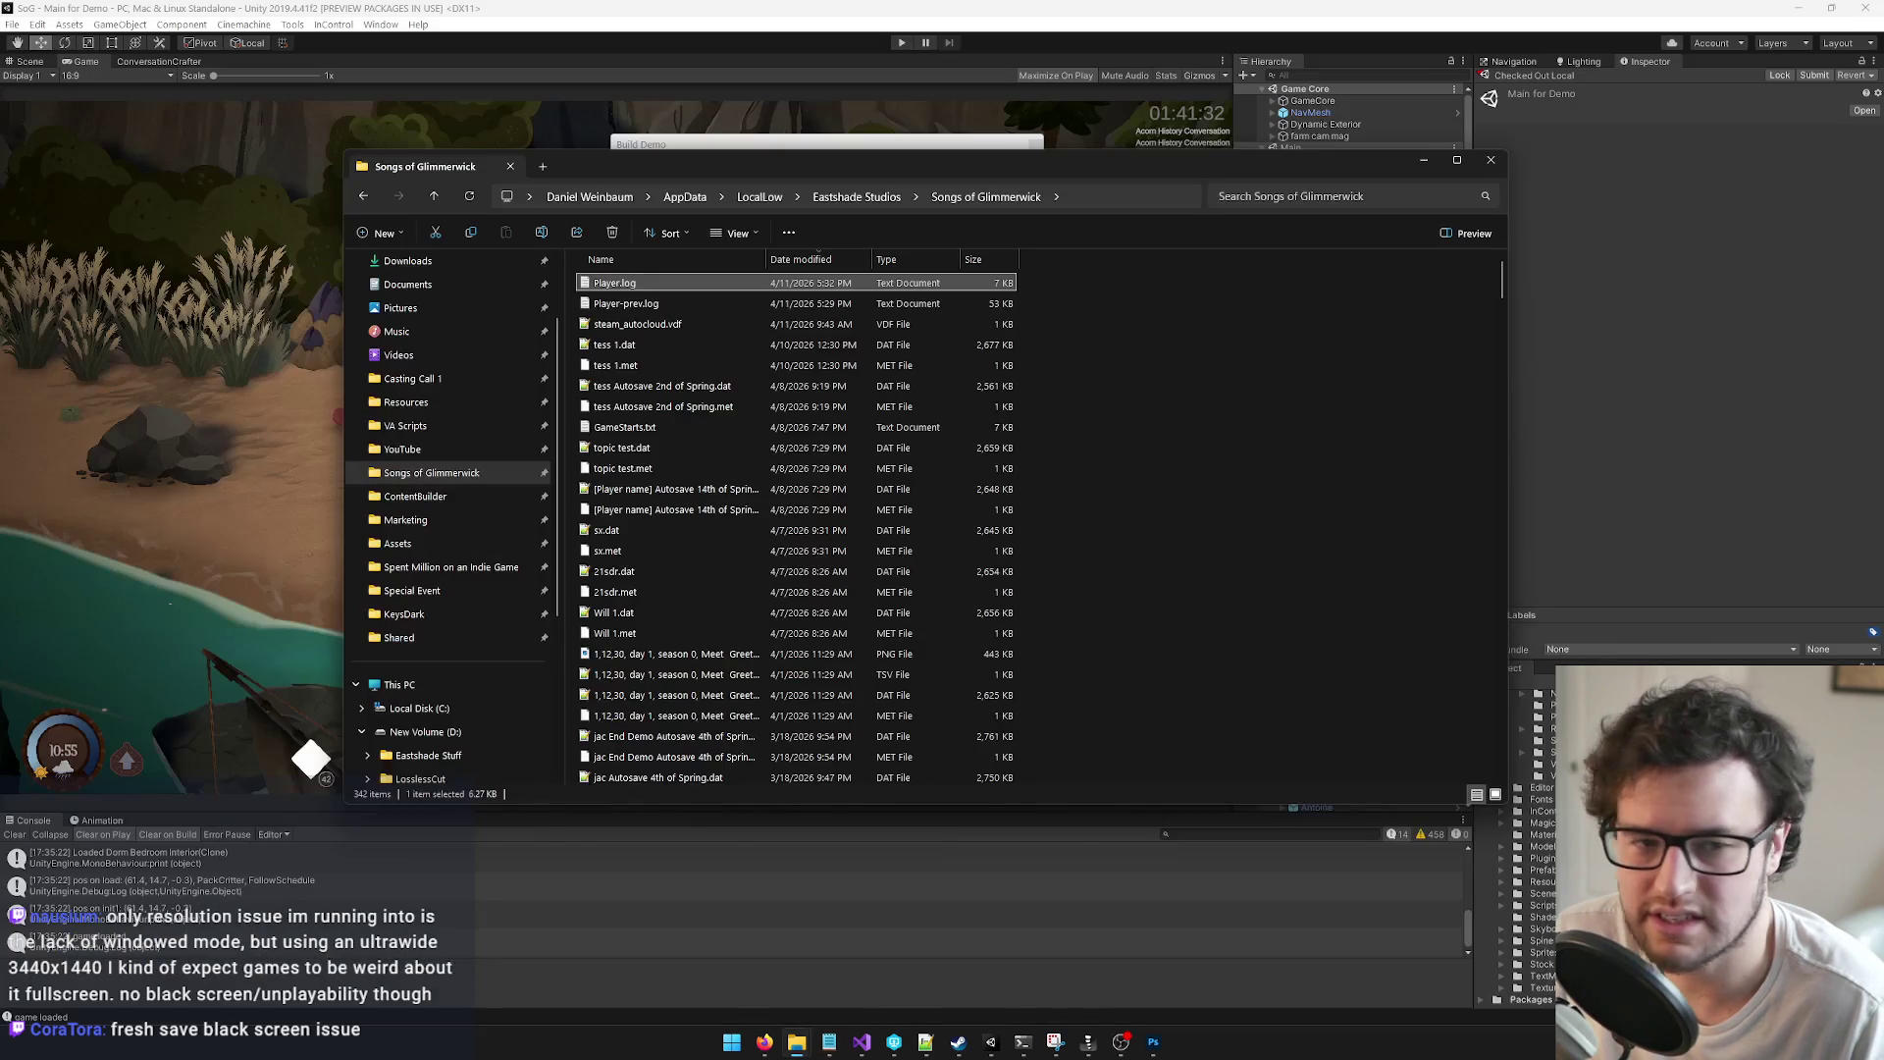